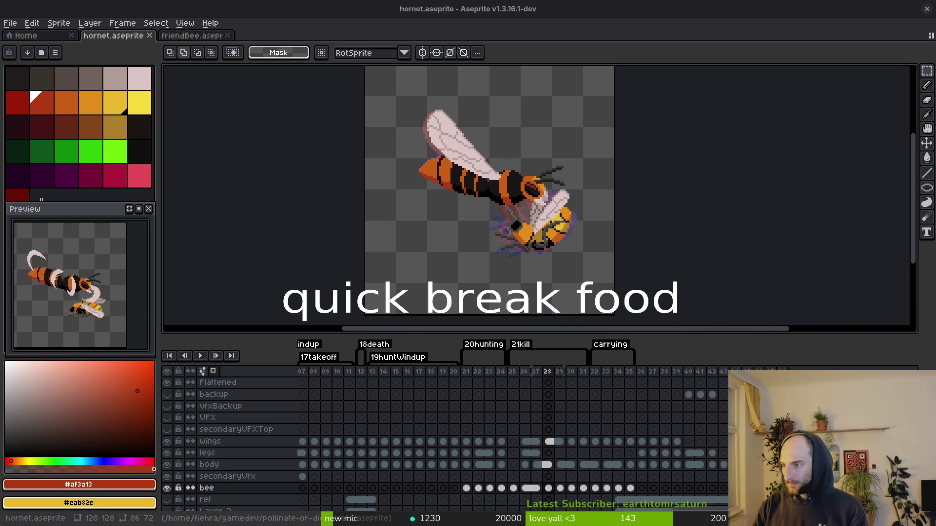
Jump to frame 36 of the hornet animation, play it back, and pan the canvas slightly up-left.
scroll(461, 415, down, 1)
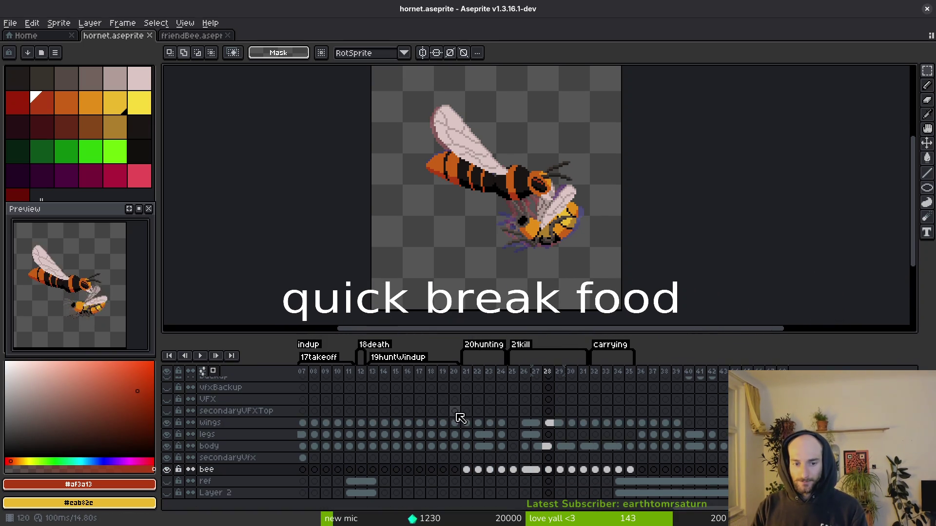
click(640, 372)
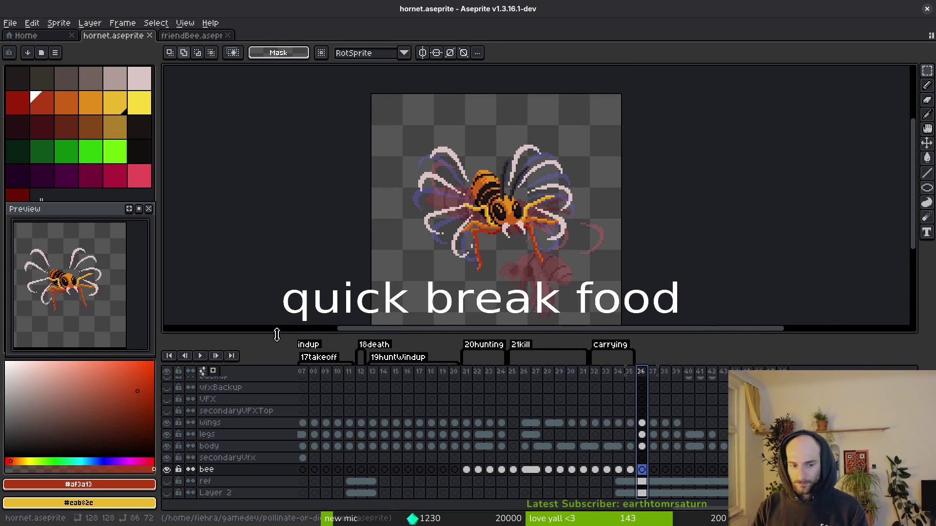
key(Return)
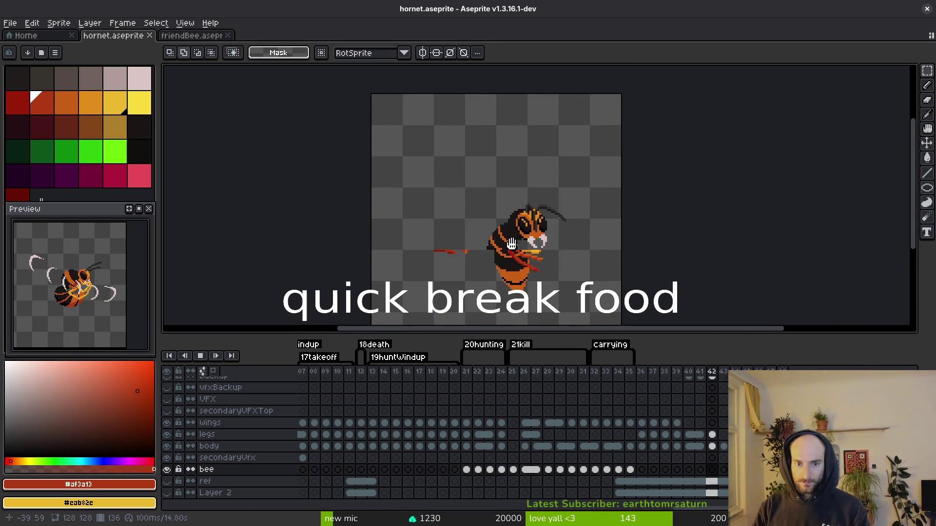
drag(508, 246, 504, 227)
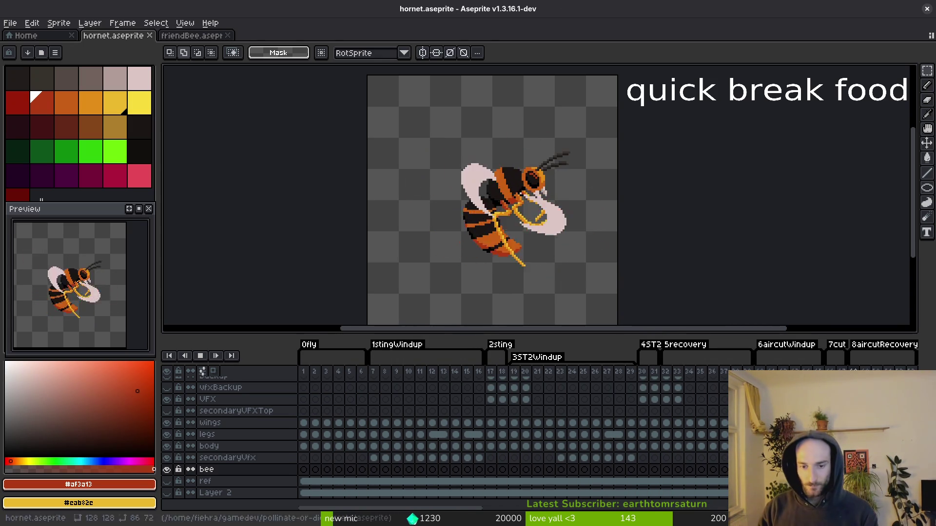
Stop the hornet animation playback after drawing the hornet clutching the bee.
key(Return)
Select the legs layer in the kill frames and step through frames 30 to 34.
scroll(570, 497, right, 5)
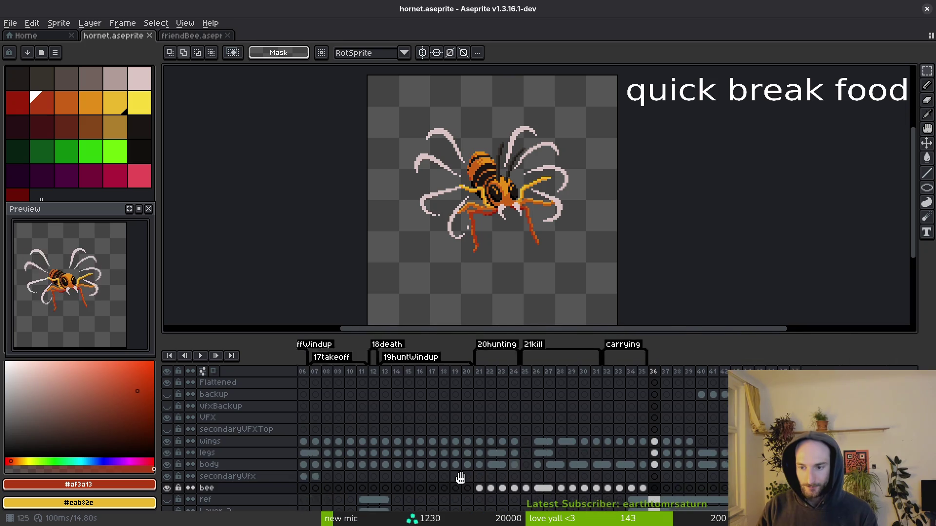
click(495, 458)
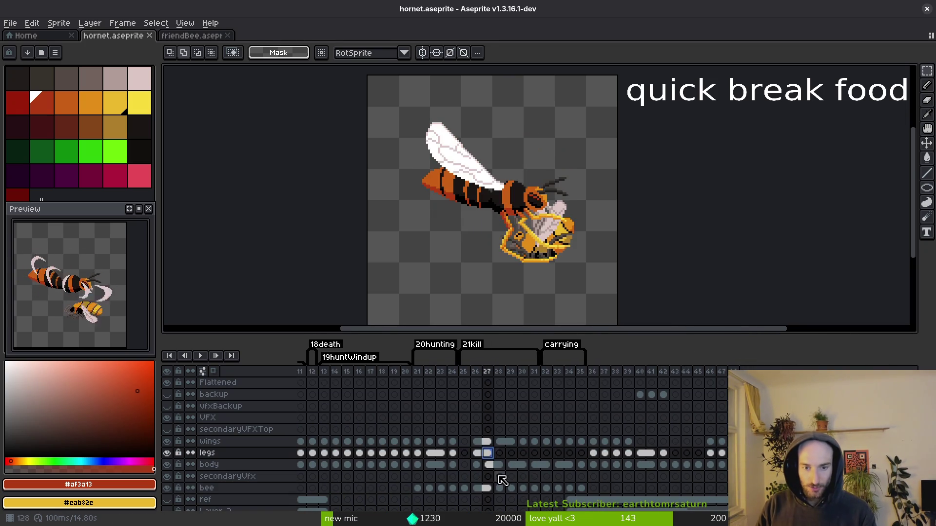
key(i)
key(Right)
key(Right)
key(Right)
key(Left)
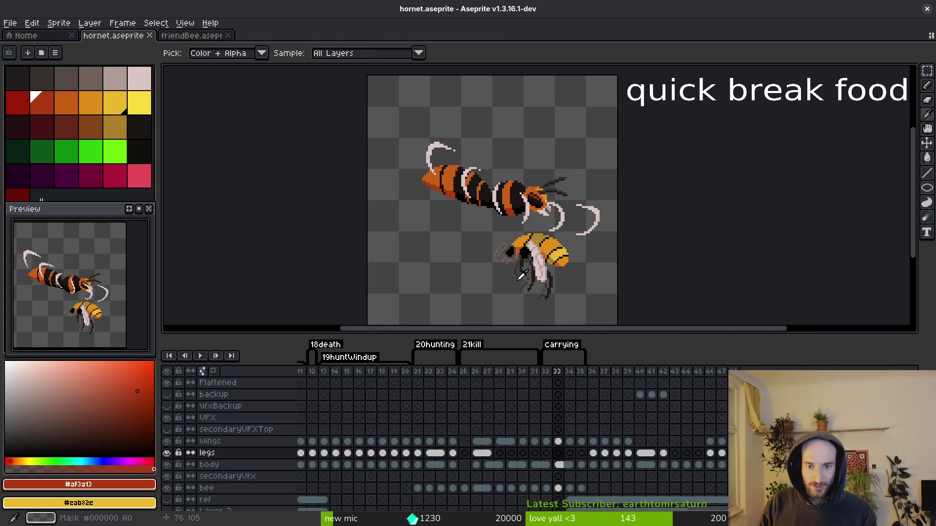
key(Left)
key(Left)
key(Right)
key(Right)
key(Right)
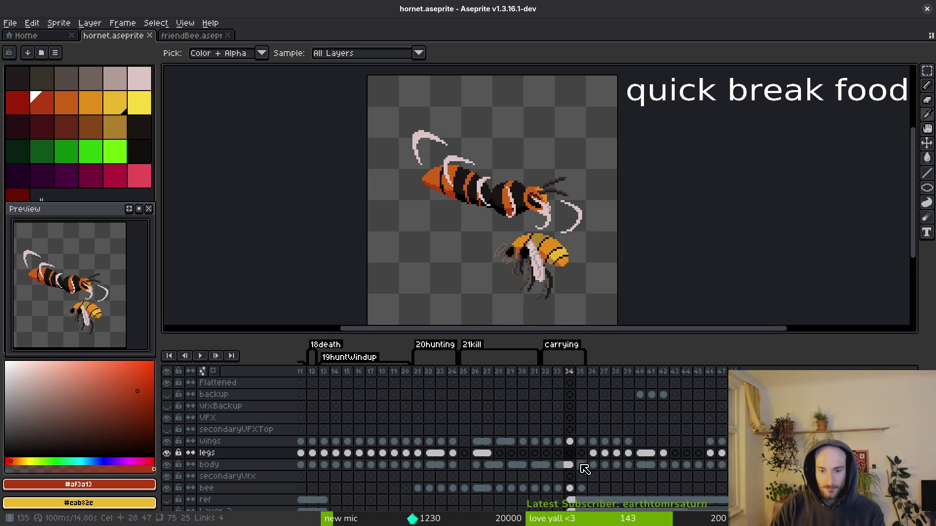
Select body cels in frames 27–35 and play the animation to review the motion.
drag(582, 466, 549, 470)
drag(489, 466, 500, 470)
key(Return)
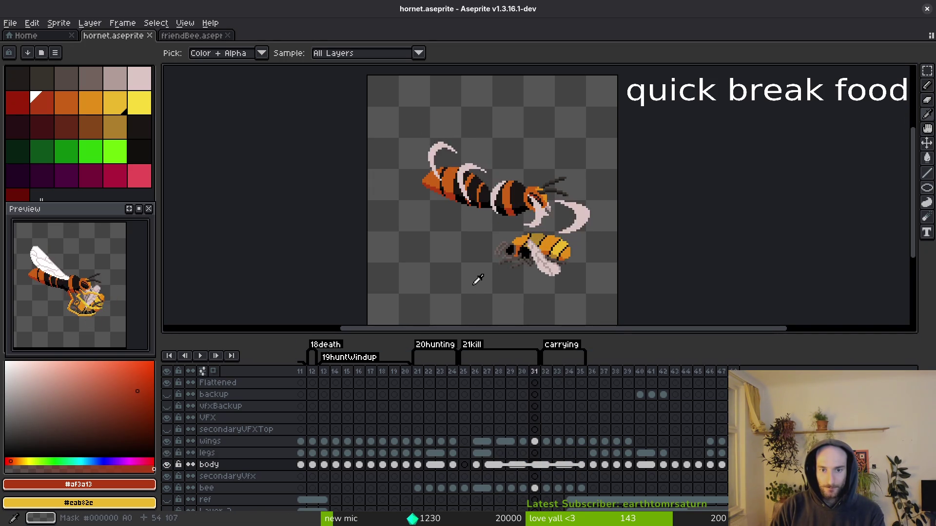
key(Return)
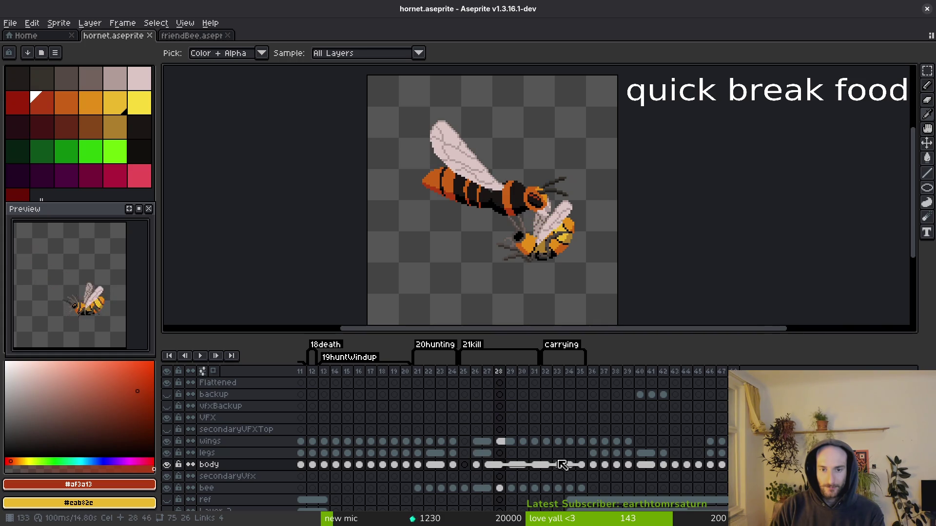
Compare frames 28 and 29, then select body cels 29–35 and bring up their cel options.
key(Right)
key(Left)
key(Right)
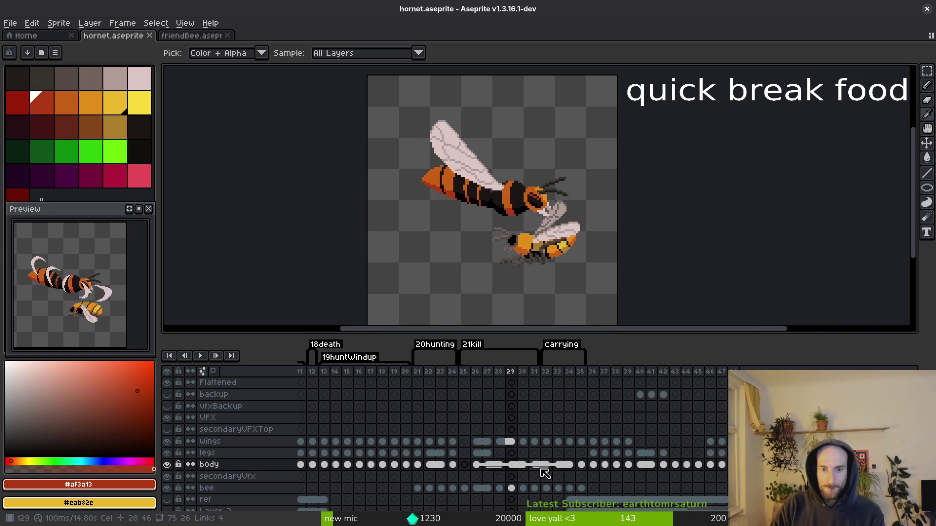
key(Left)
key(Right)
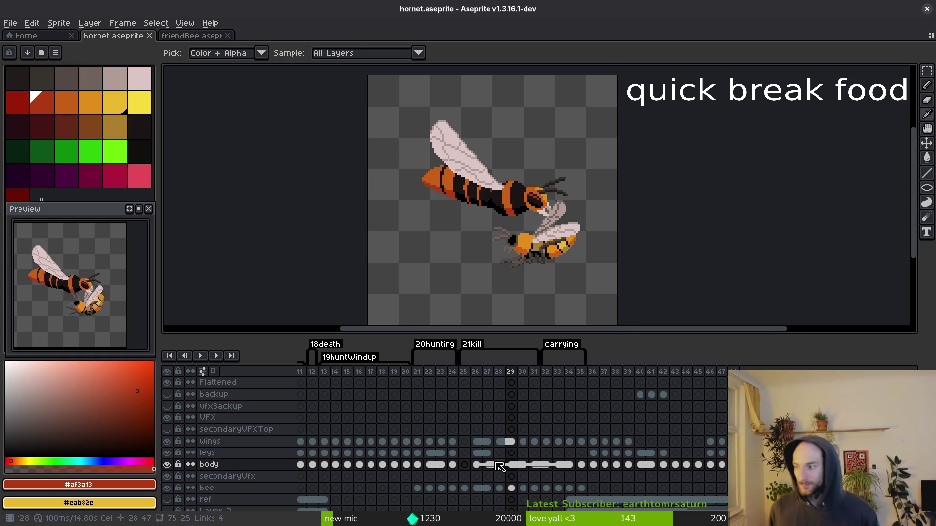
drag(518, 468, 577, 471)
right_click(518, 467)
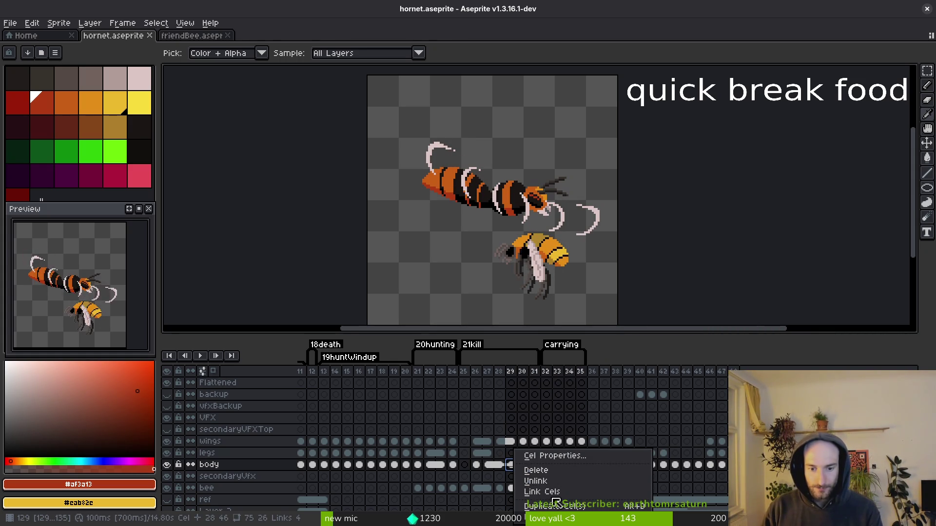
Link the selected body cels, save, and step through frames 27 to 29.
click(561, 492)
key(ctrl+s)
click(493, 466)
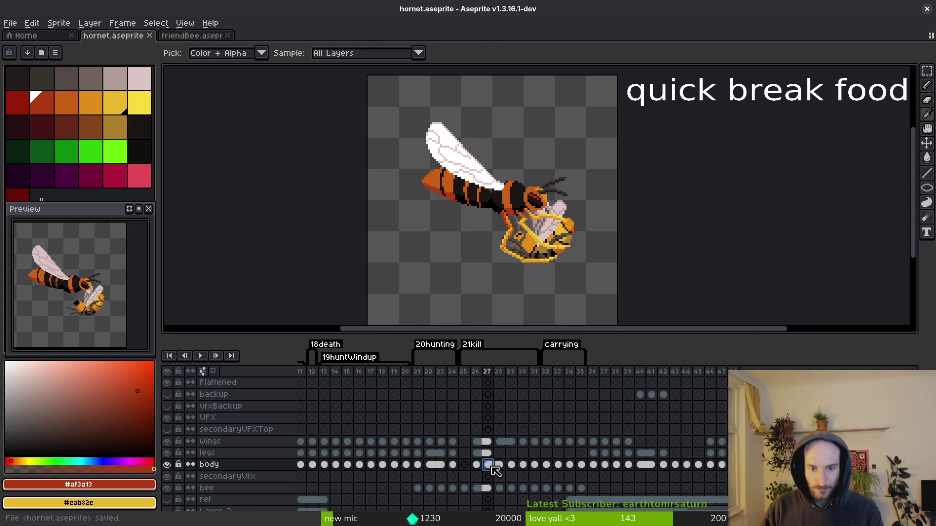
click(500, 488)
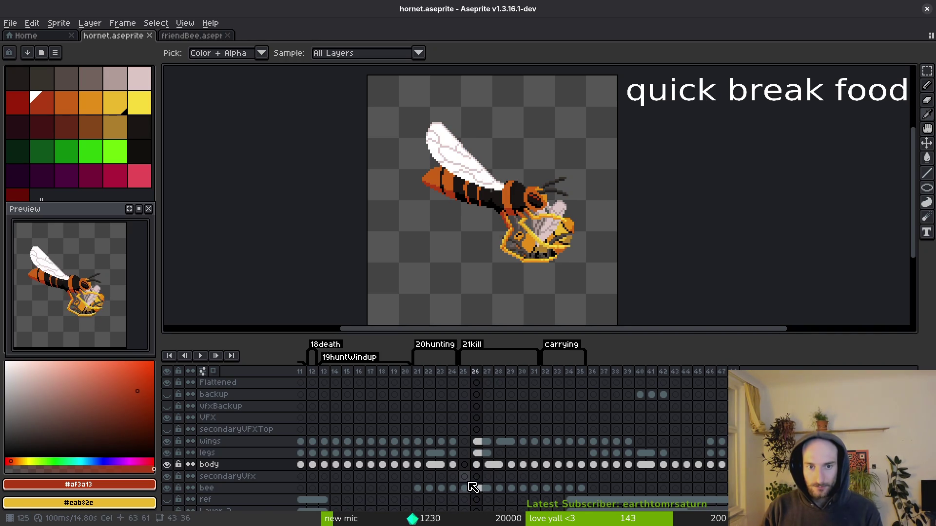
key(Right)
key(Right)
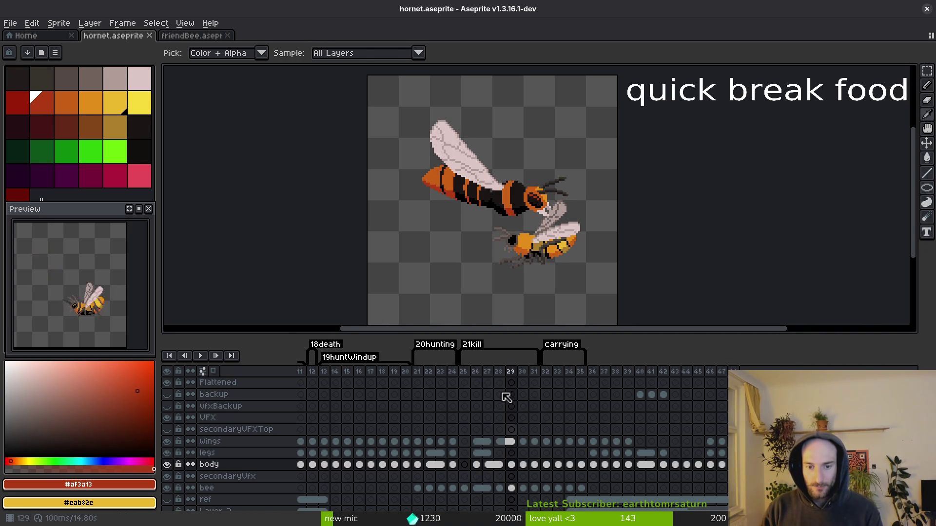
key(ctrl+v)
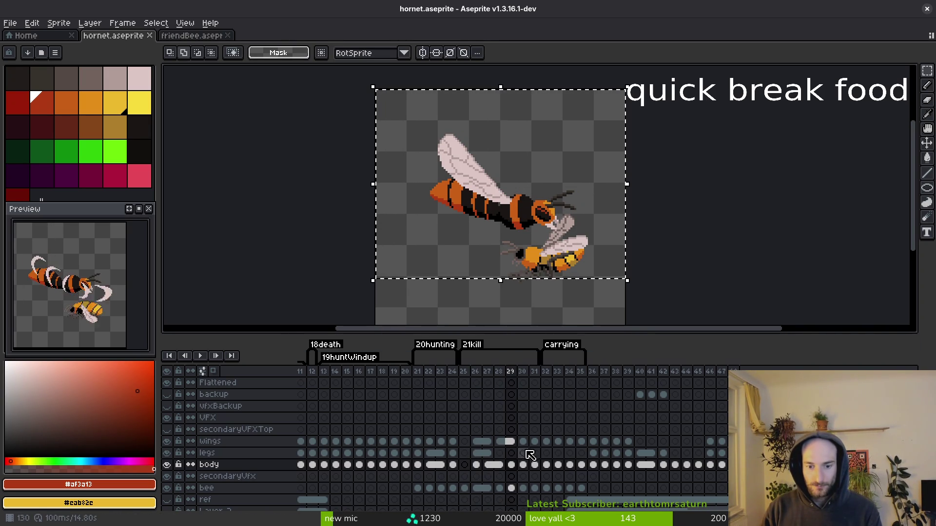
Unlink the frame 29 wings cel and nudge frame 29's hornet one pixel up and right.
right_click(517, 449)
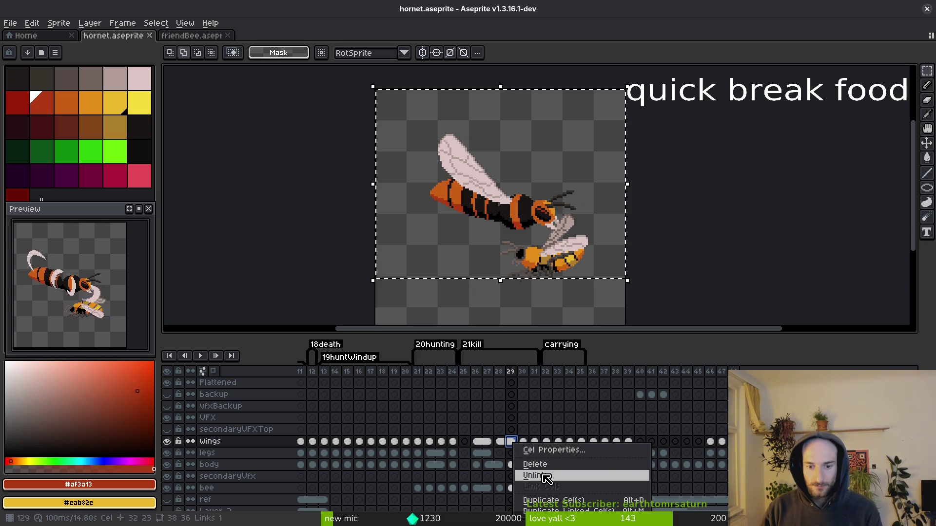
click(524, 475)
key(ctrl+a)
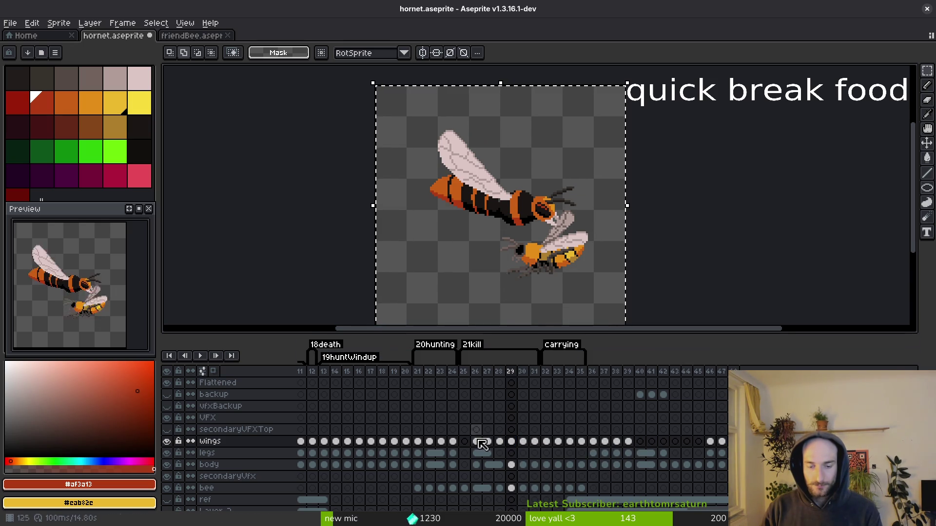
drag(512, 443, 517, 463)
key(Right)
key(Right)
key(Up)
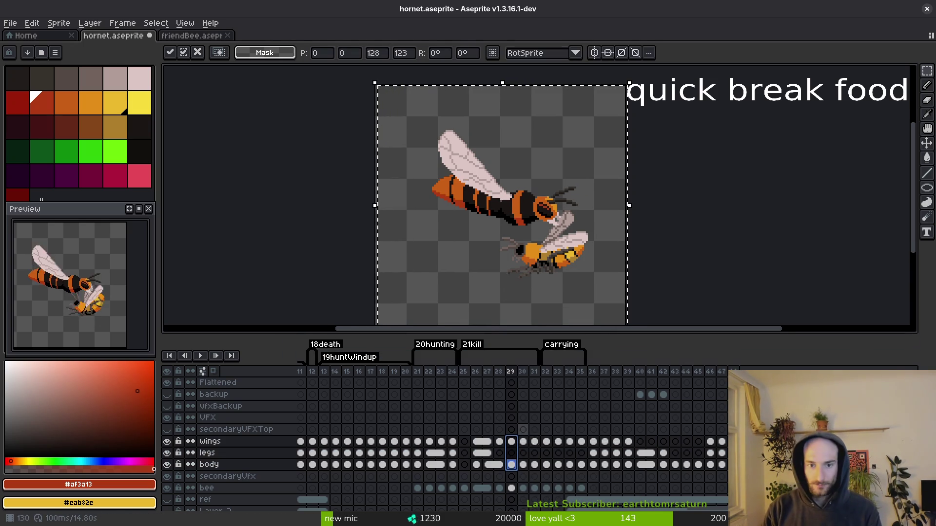
key(ctrl+d)
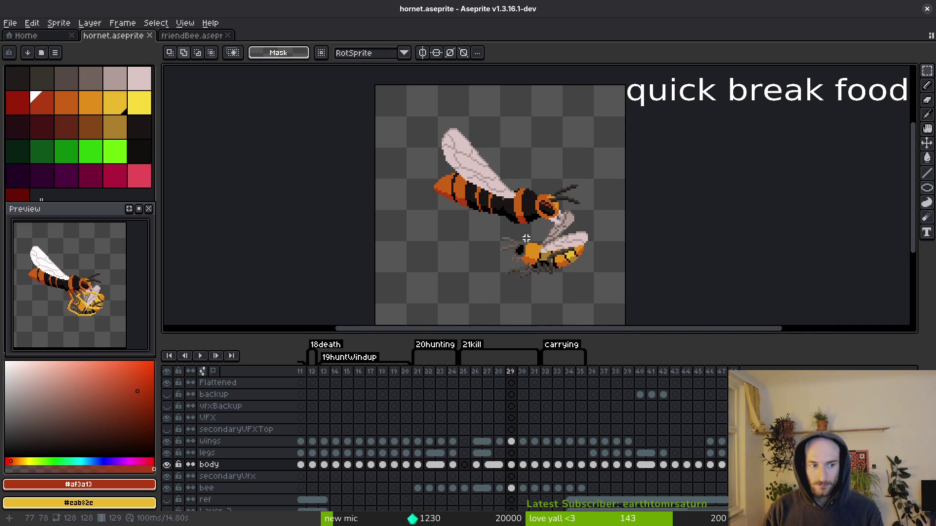
Compare frames 29 and 30 after the shift.
scroll(583, 242, right, 1)
key(i)
key(Right)
key(Left)
key(Right)
Undo the hornet shift and wings unlink, save, and select wings cels 30–35.
key(m)
key(Left)
key(ctrl+z)
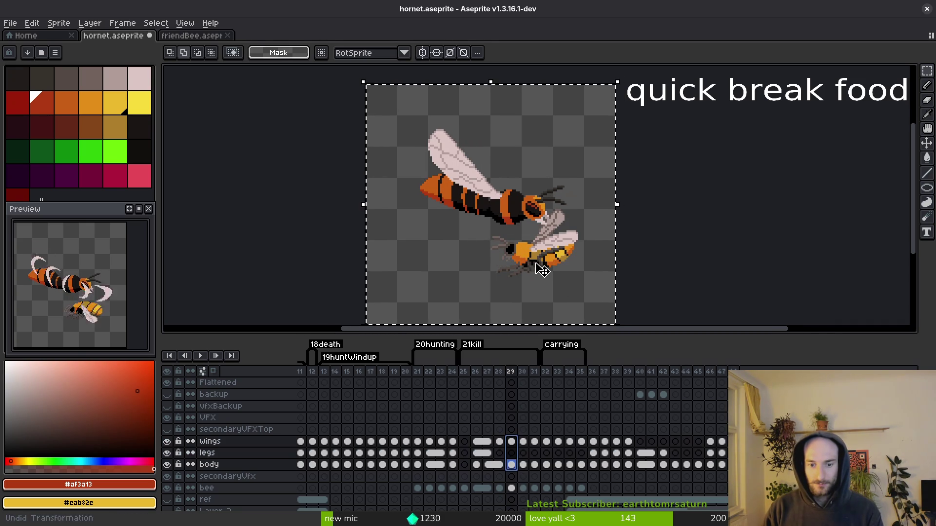
key(ctrl+z)
key(ctrl+z)
key(ctrl+z)
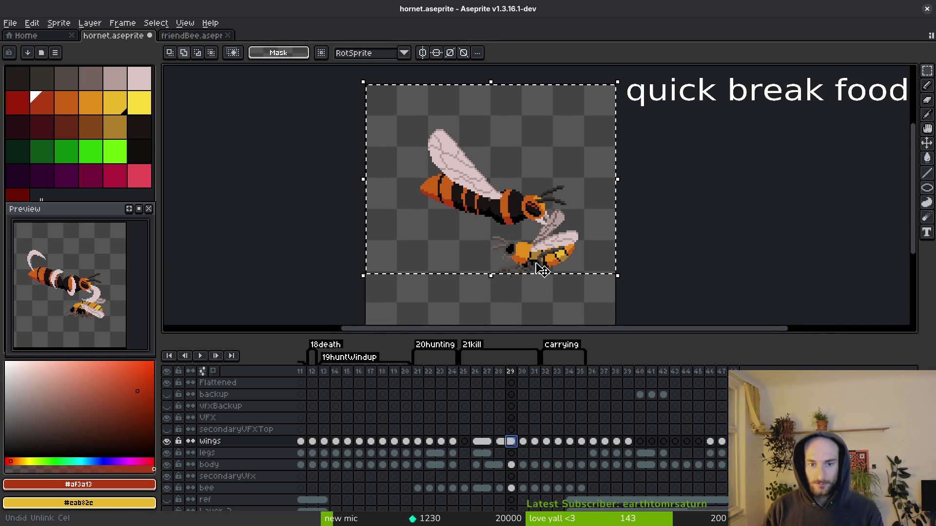
key(ctrl+z)
key(ctrl+s)
mouse_move(522, 442)
mouse_down()
mouse_move(582, 444)
mouse_move(569, 455)
mouse_up()
click(512, 443)
Select the wings cels from frame 31 to 34 and link them together.
click(533, 452)
click(547, 464)
key(Left)
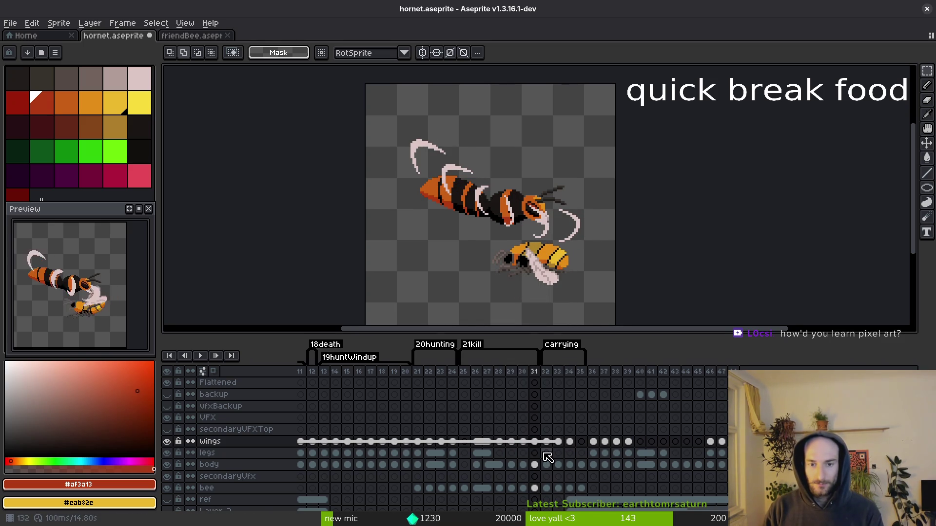
drag(542, 447, 574, 447)
right_click(574, 447)
click(580, 483)
Go to frame 35, save hornet.aseprite, and step back to compare frames 27 and 28.
key(ctrl+s)
click(583, 448)
key(ctrl+s)
key(Left)
key(Left)
key(Left)
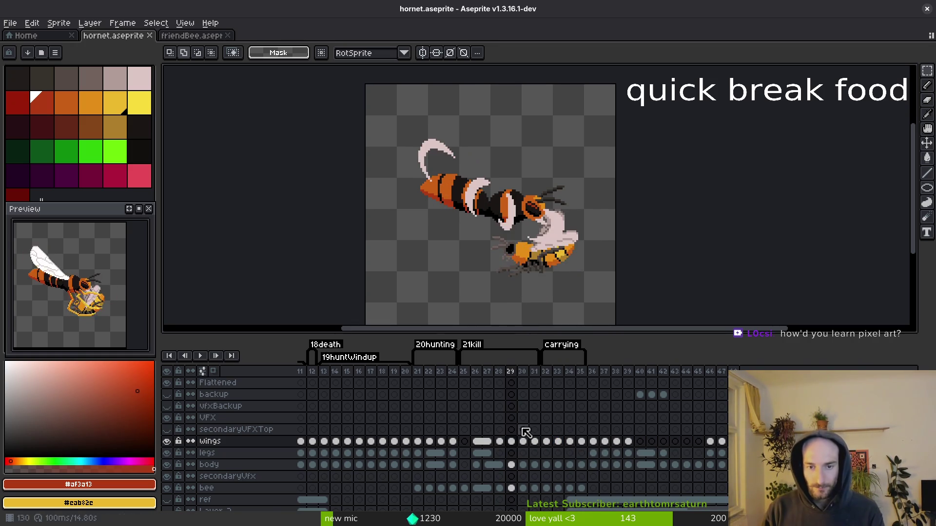
key(i)
key(Left)
key(Left)
key(Left)
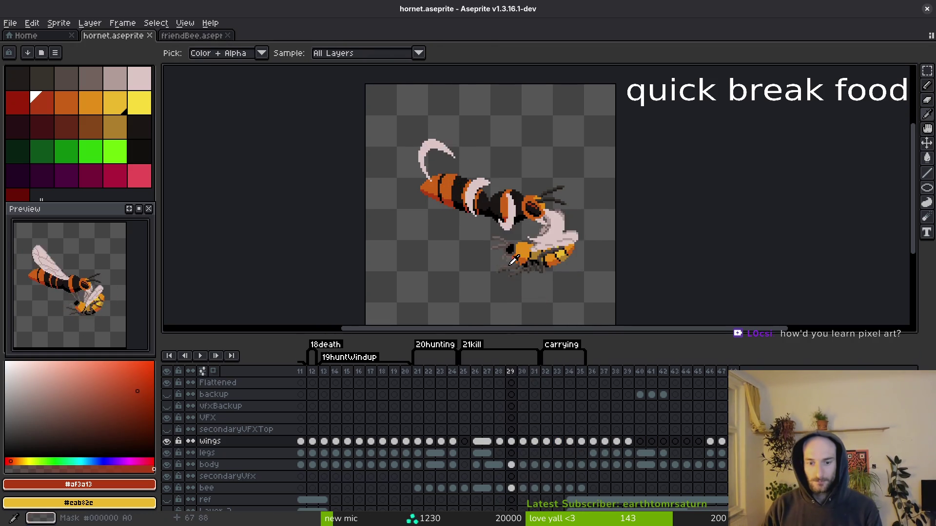
key(Right)
key(Left)
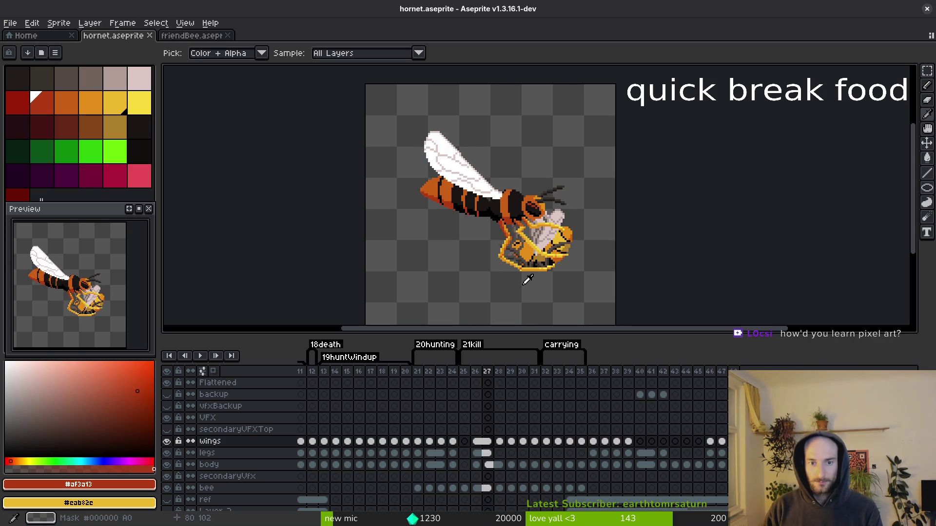
key(Right)
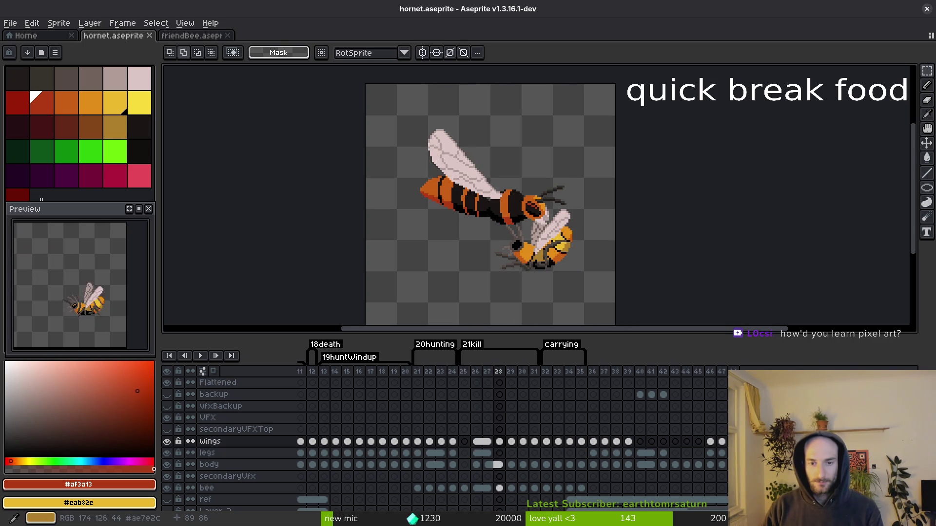
Advance to frame 29 and select the whole canvas.
key(Right)
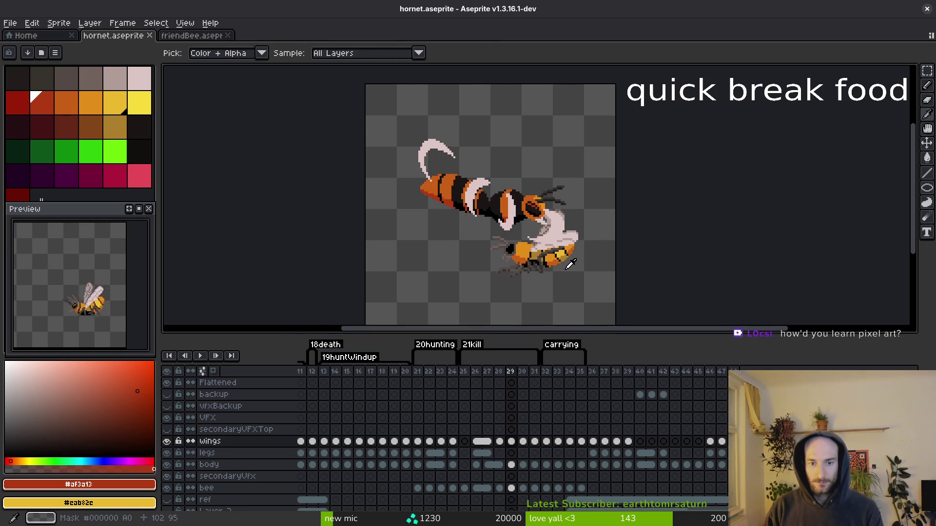
key(m)
key(ctrl+a)
scroll(564, 224, down, 2)
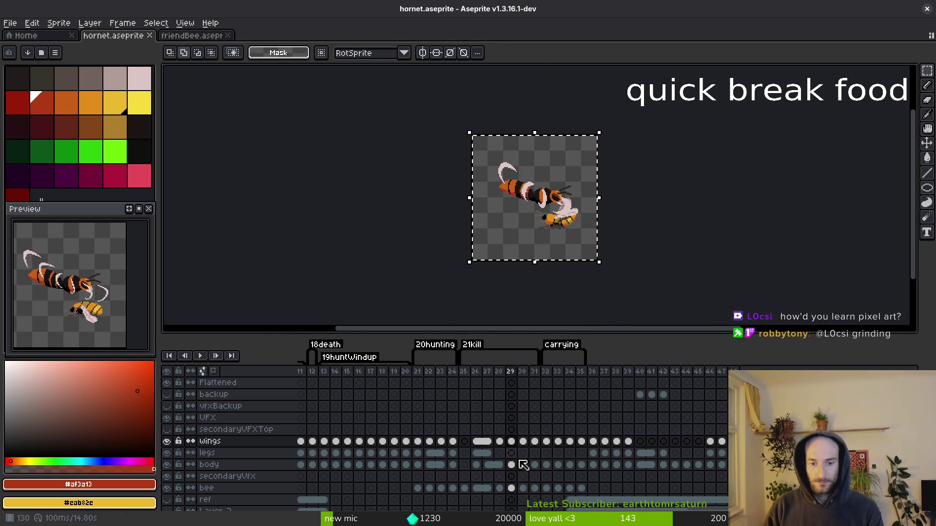
Nudge frame 29's hornet one pixel up and right, then undo it.
drag(511, 464, 511, 442)
scroll(574, 215, up, 2)
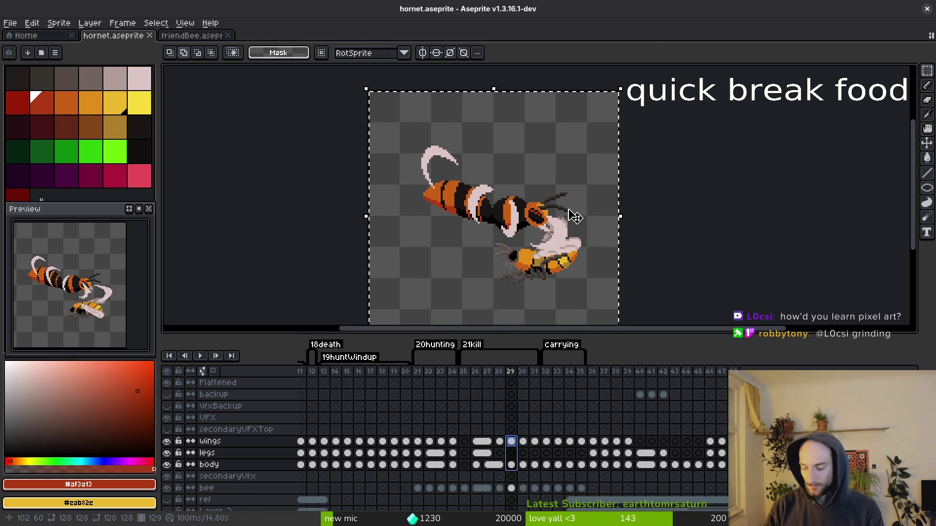
key(Up)
key(Right)
key(Right)
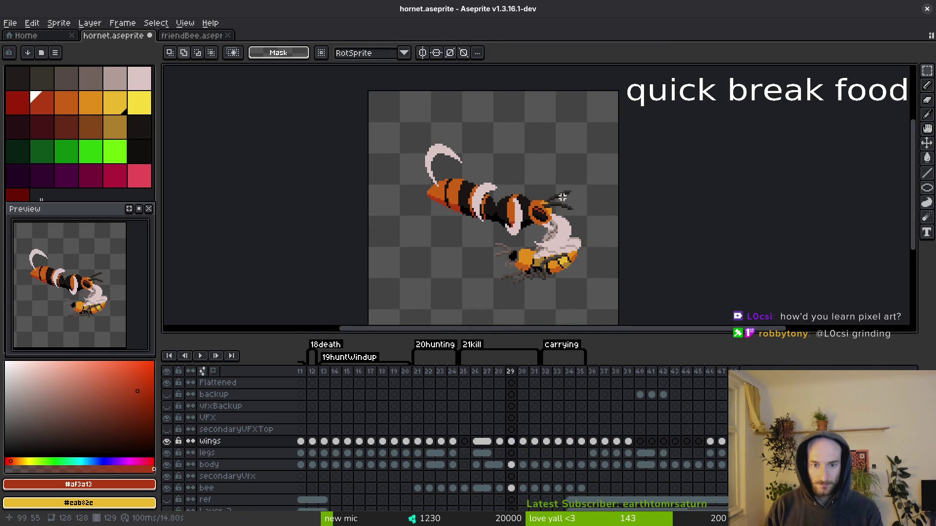
click(523, 453)
key(ctrl+z)
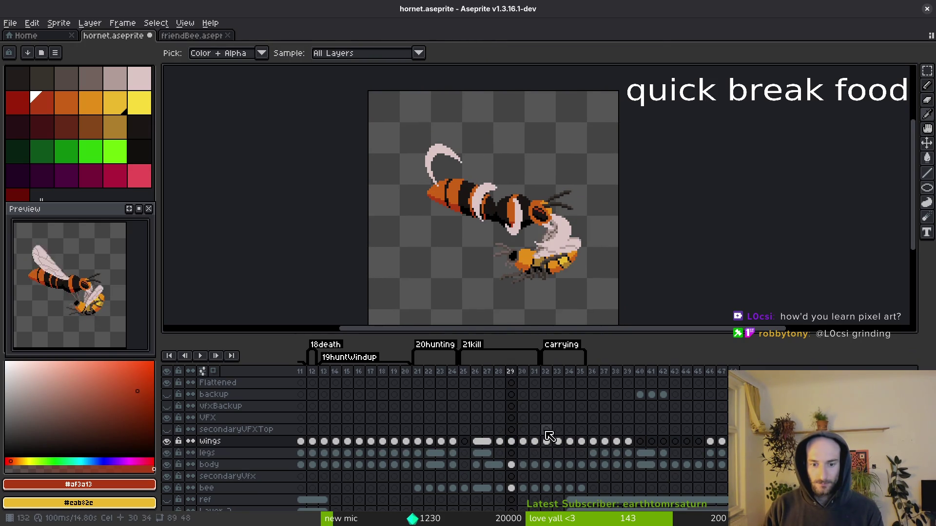
key(ctrl+z)
Nudge the hornet up one pixel across frames 29–35 and check frames 29 and 30.
mouse_move(511, 441)
mouse_down()
mouse_move(523, 455)
mouse_move(582, 468)
mouse_up()
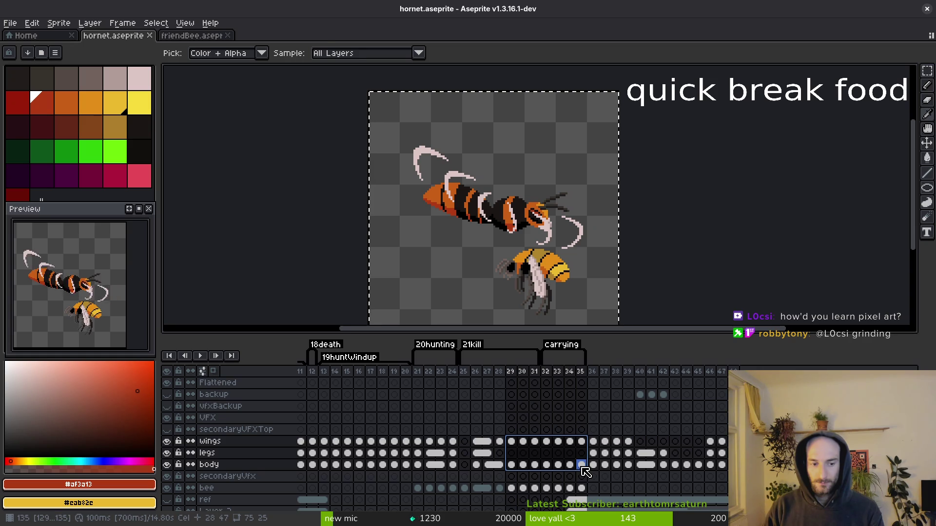
key(Up)
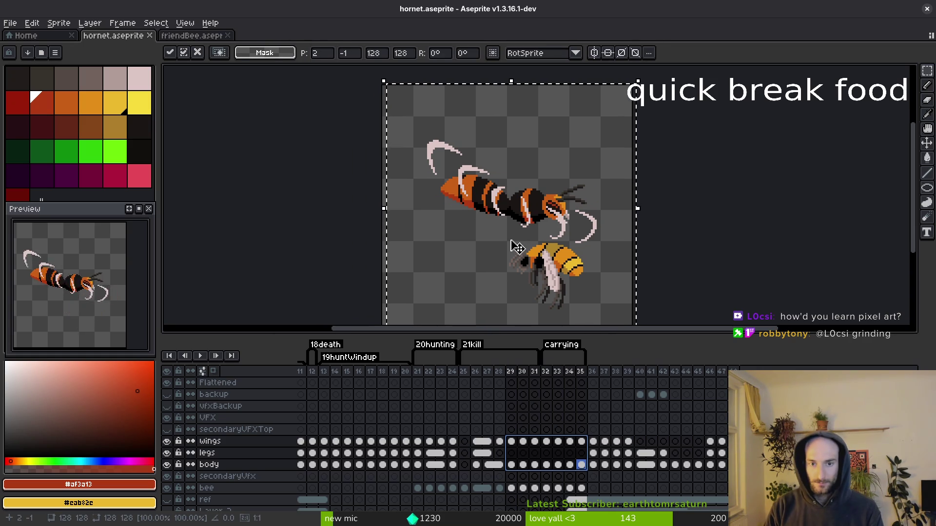
key(ctrl+d)
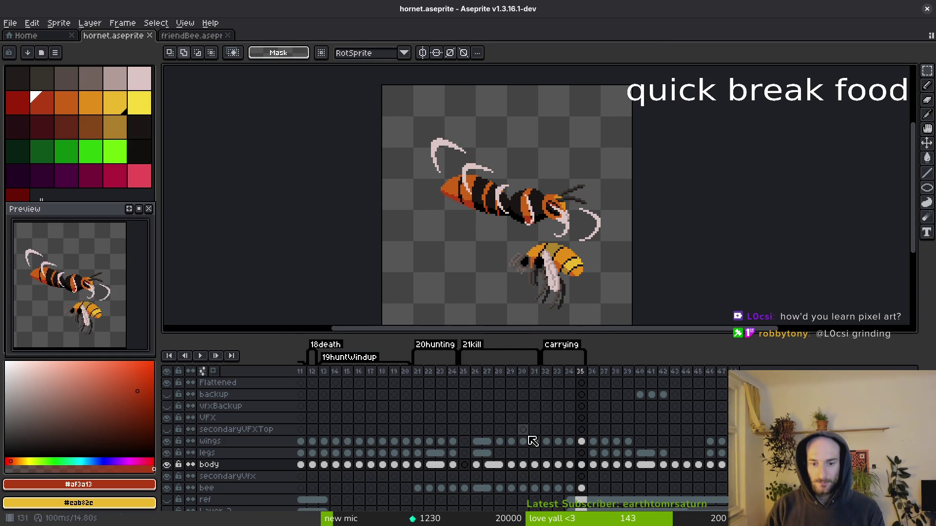
click(511, 442)
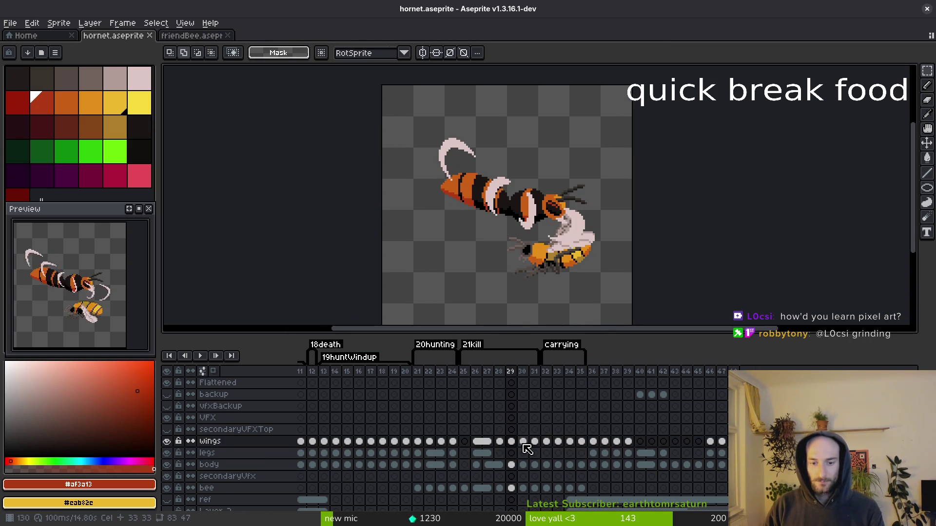
click(523, 453)
Move the hornet one pixel right and up on frames 30–35.
key(ctrl+a)
drag(581, 442, 523, 465)
key(ctrl+t)
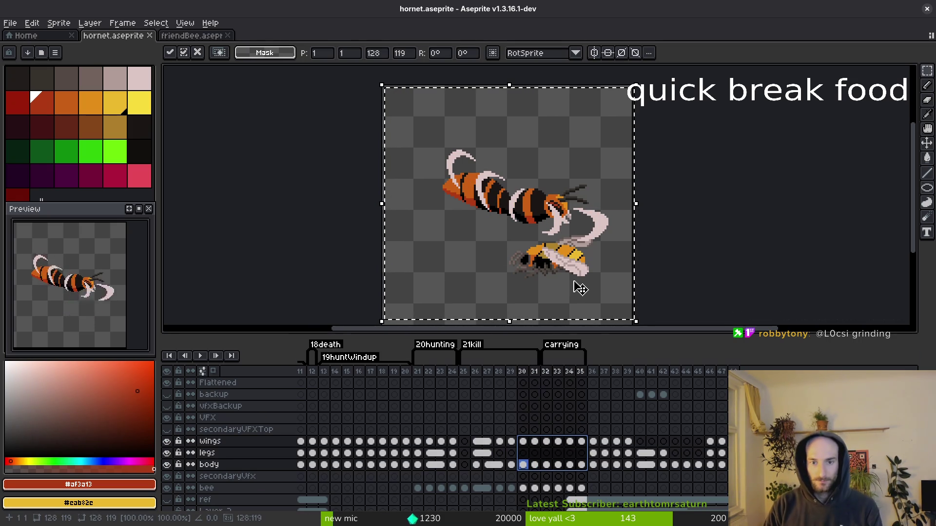
key(Right)
key(Up)
key(Return)
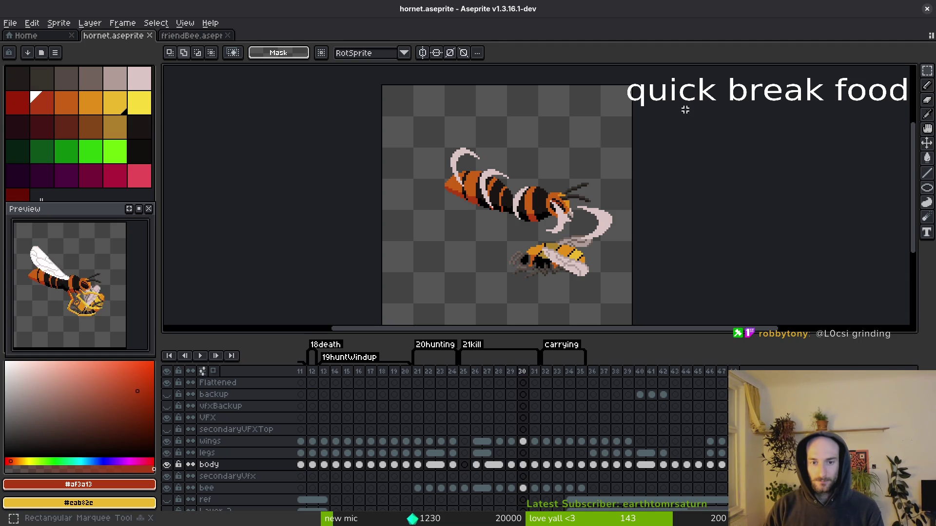
Nudge the hornet one pixel right on frames 31–35.
key(ctrl+z)
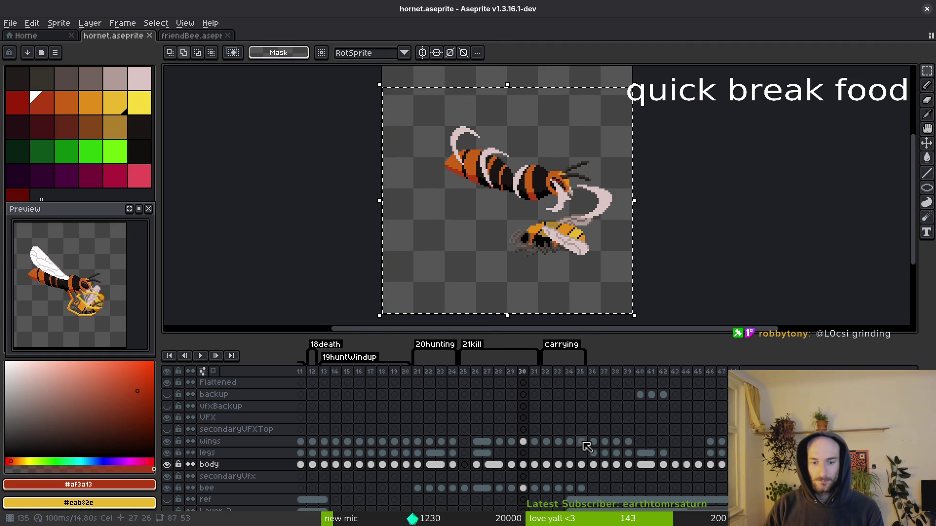
drag(588, 448, 535, 465)
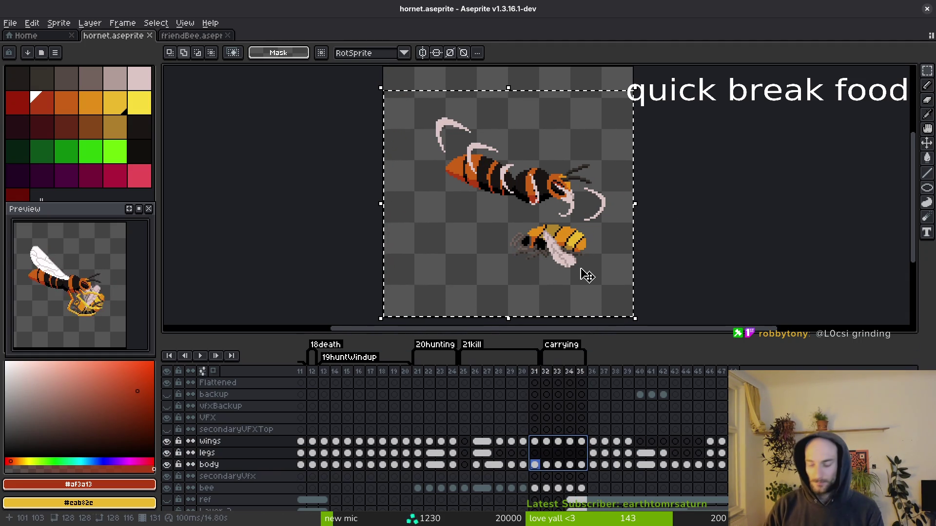
drag(585, 272, 588, 275)
key(Right)
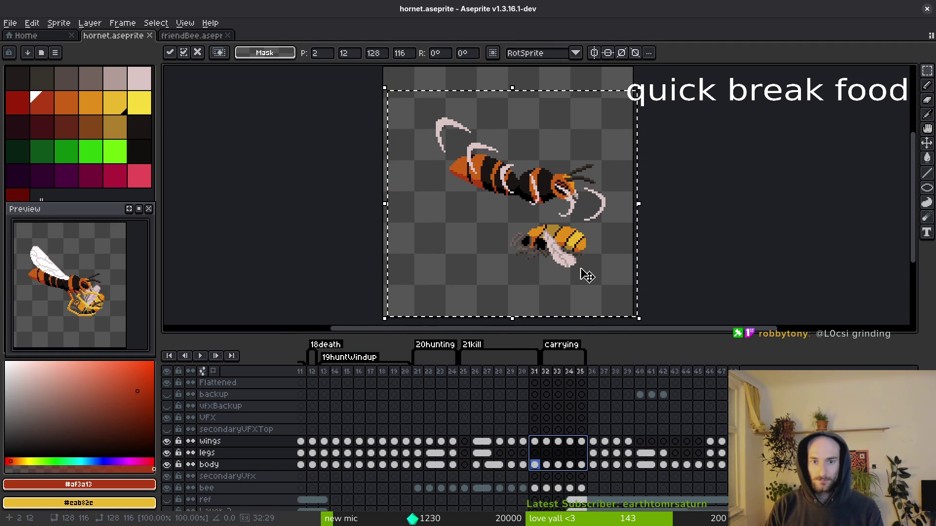
key(comma)
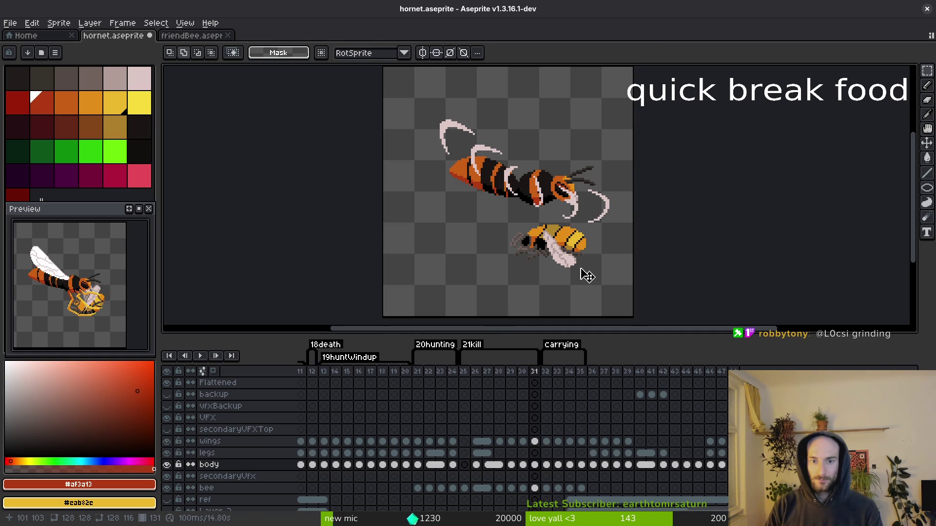
key(i)
Undo the recent nudges and instead shift the hornet two pixels right.
key(ctrl+z)
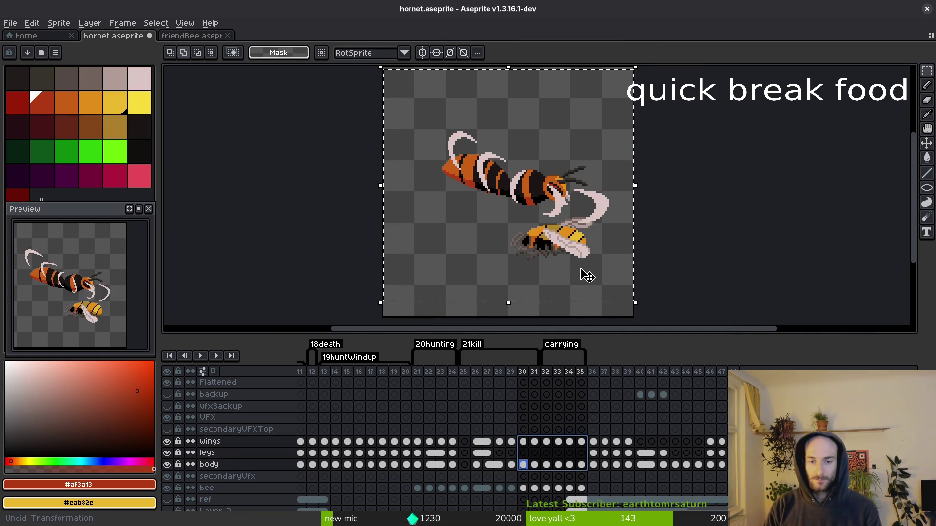
key(ctrl+z)
key(ctrl+z)
key(ctrl+z)
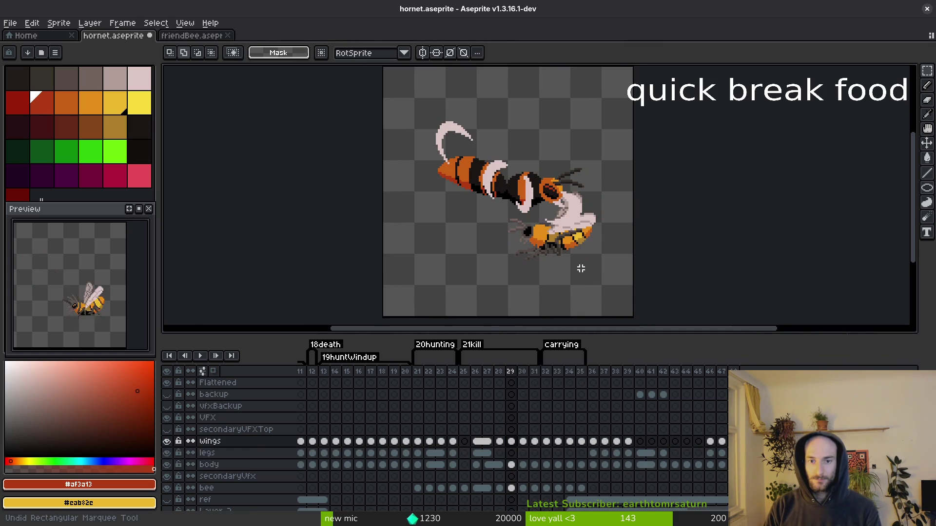
key(ctrl+z)
key(ctrl+z)
key(ctrl+z)
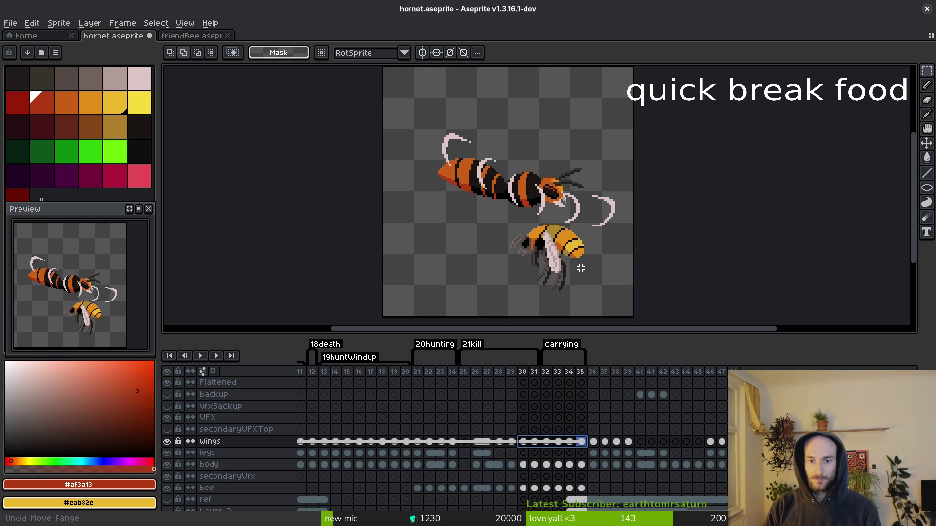
key(ctrl+y)
key(ctrl+y)
key(ctrl+y)
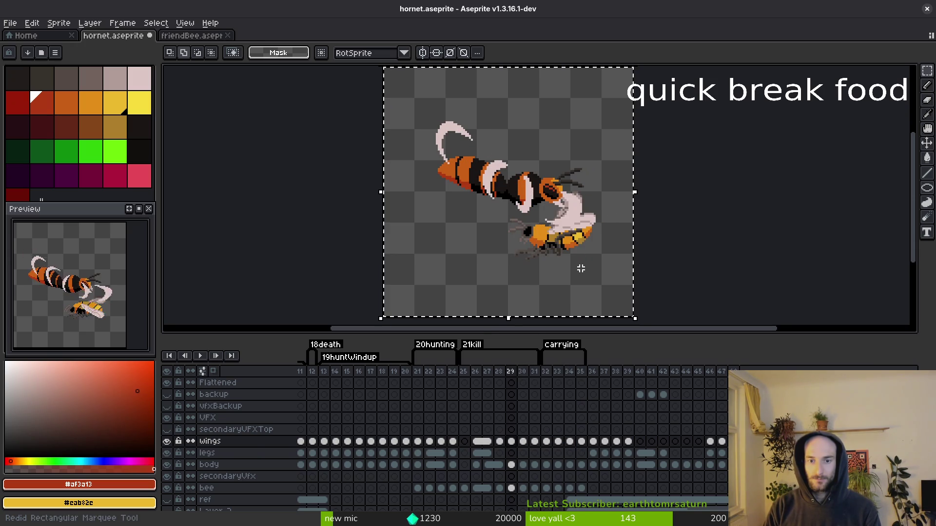
key(ctrl+z)
key(ctrl+z)
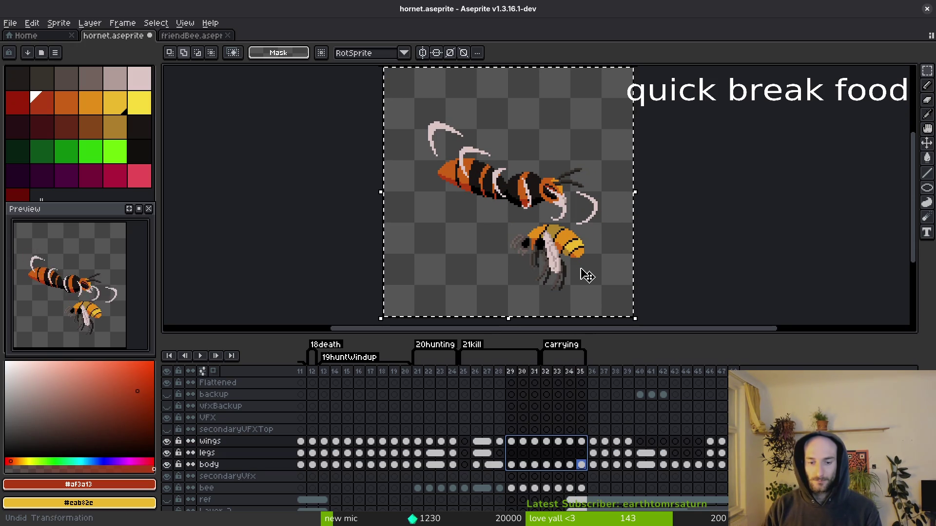
key(Right)
key(Right)
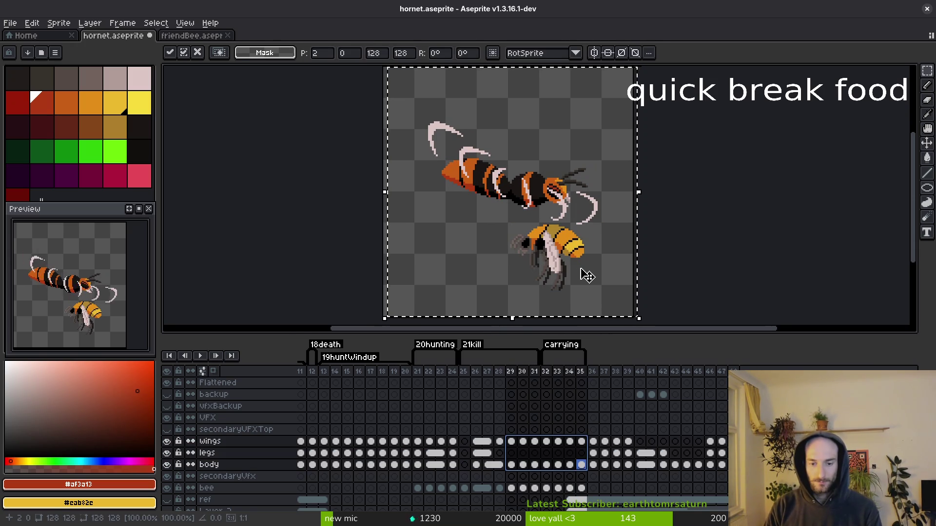
key(ctrl+d)
Move the hornet and bee lower on frames 30–35 and commit the move.
scroll(714, 130, down, 3)
key(ctrl+a)
mouse_move(581, 446)
mouse_down()
mouse_move(511, 478)
mouse_move(523, 477)
mouse_up()
click(523, 465)
scroll(553, 259, up, 3)
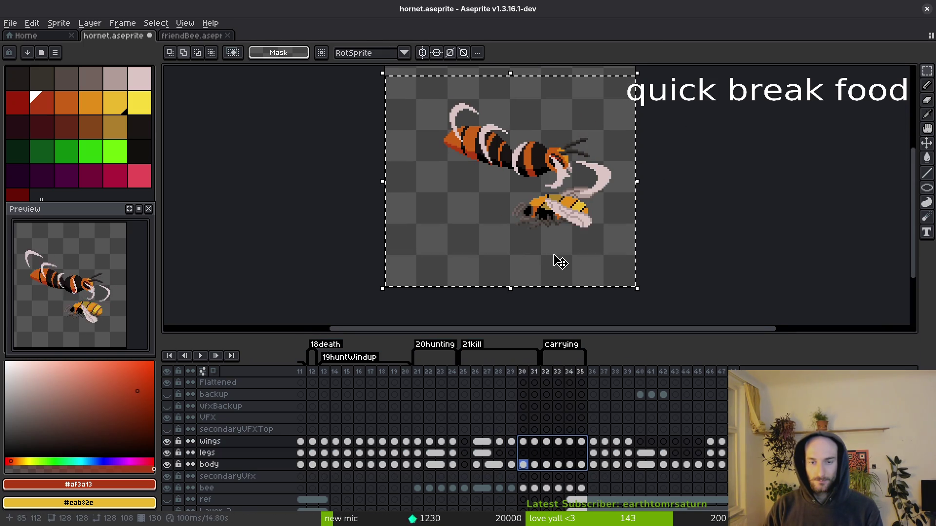
click(581, 441)
mouse_move(581, 441)
mouse_down()
mouse_move(515, 469)
mouse_move(530, 469)
mouse_up()
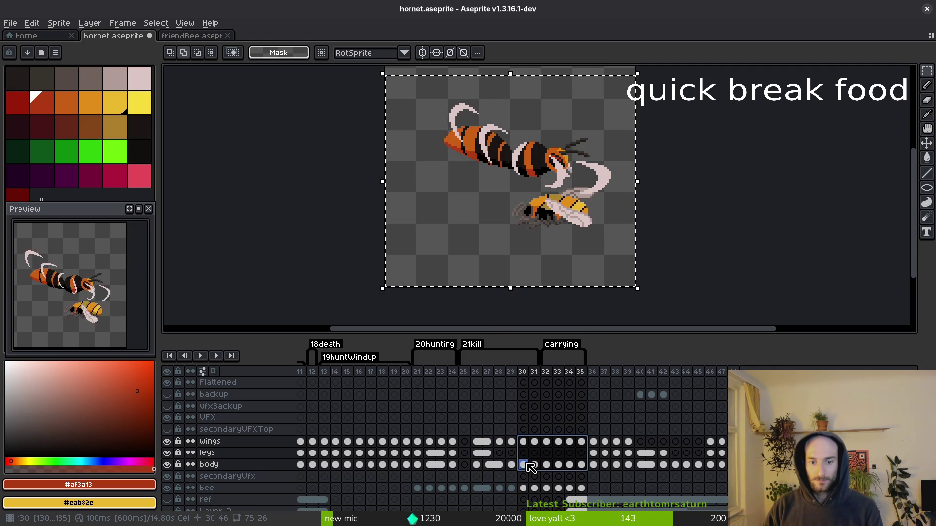
drag(530, 186, 548, 222)
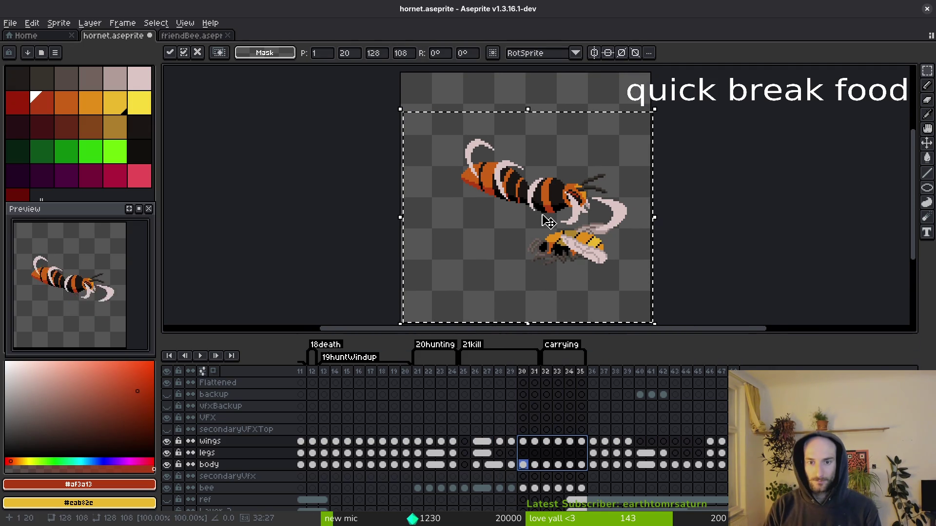
key(Return)
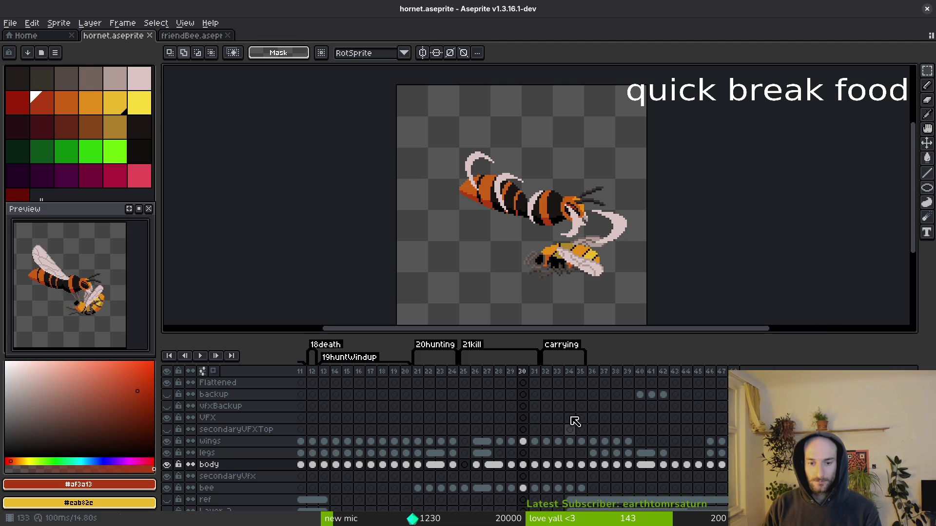
click(582, 441)
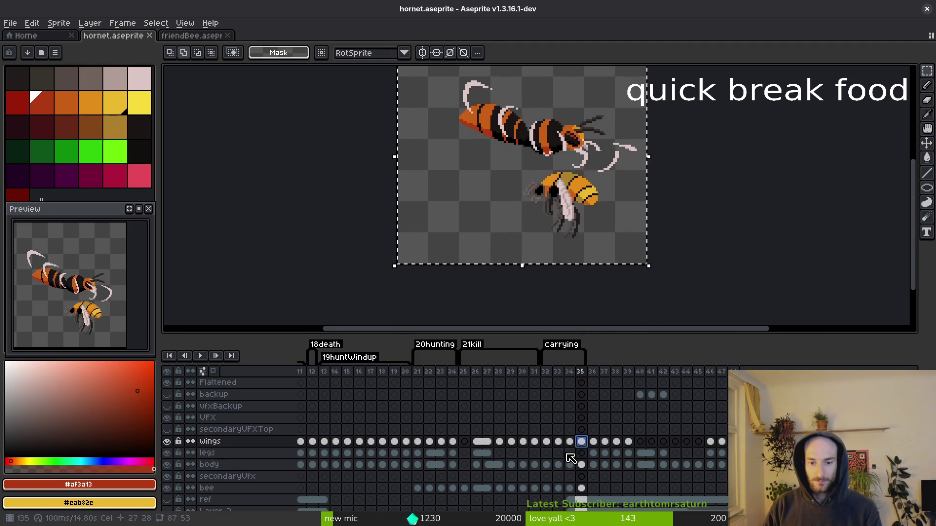
Shift the hornet one pixel right and down on frames 31–35 and save.
shift+click(535, 464)
drag(591, 216, 598, 262)
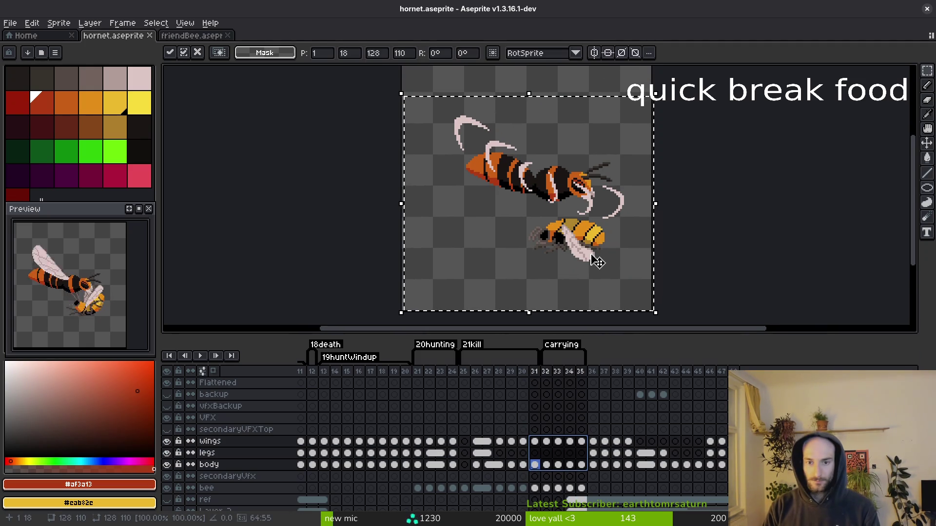
key(Down)
key(Right)
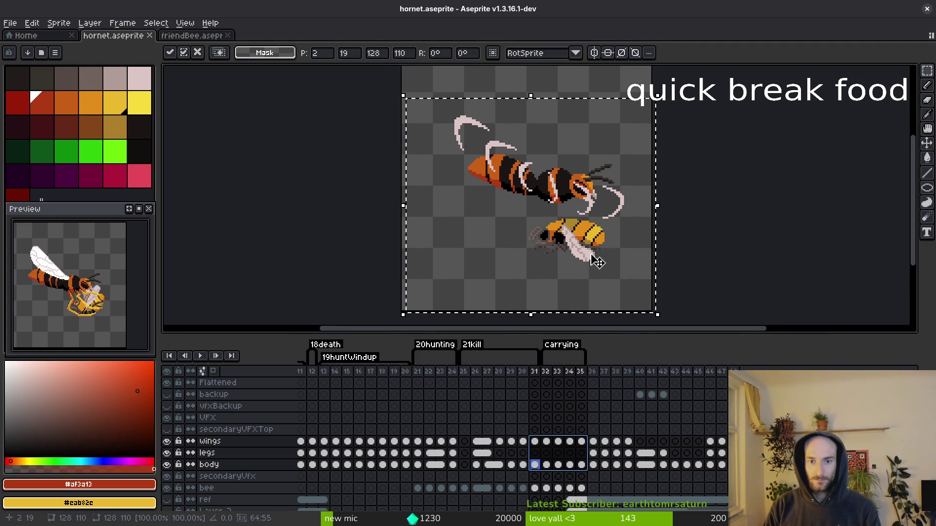
key(Return)
key(ctrl+s)
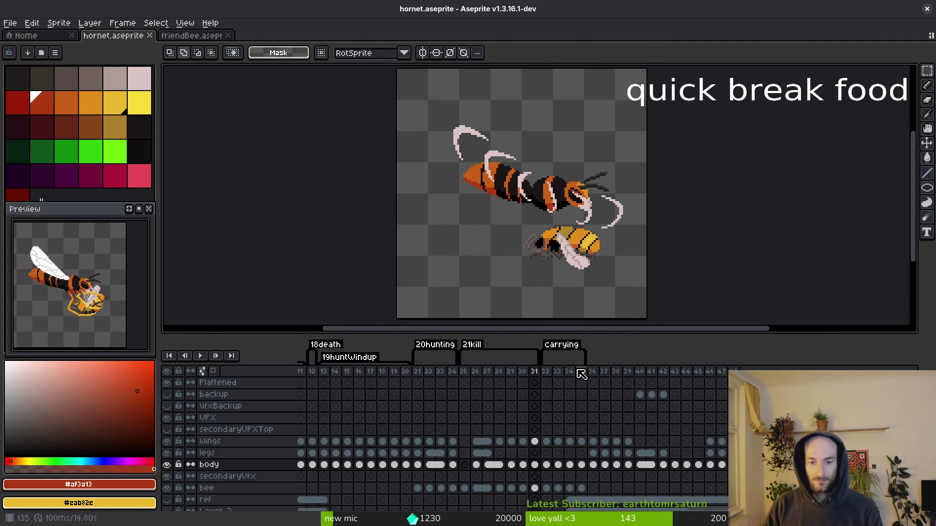
Step through the carrying frames and play the animation to review the motion.
key(Left)
key(Right)
key(Right)
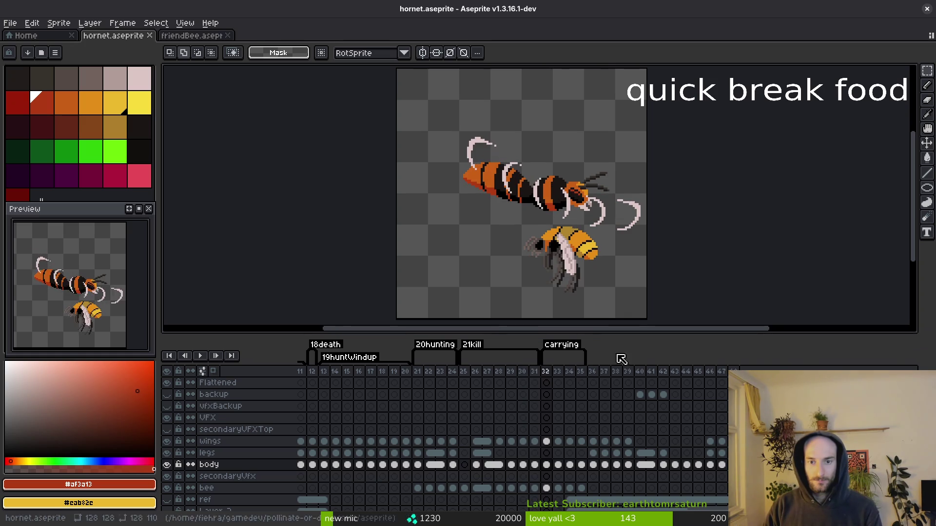
key(i)
key(Right)
key(Return)
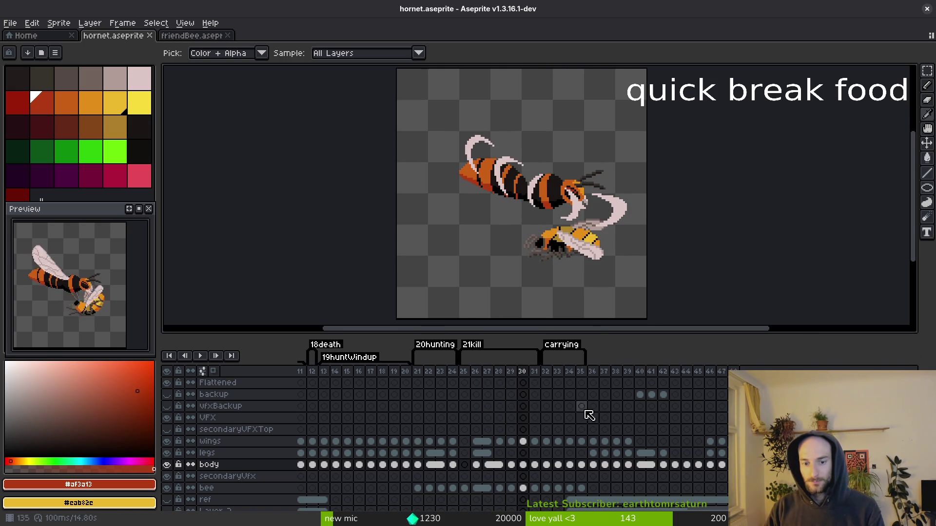
Select the whole canvas, settle the pixels into place, save, and step to frame 32.
key(m)
key(ctrl+a)
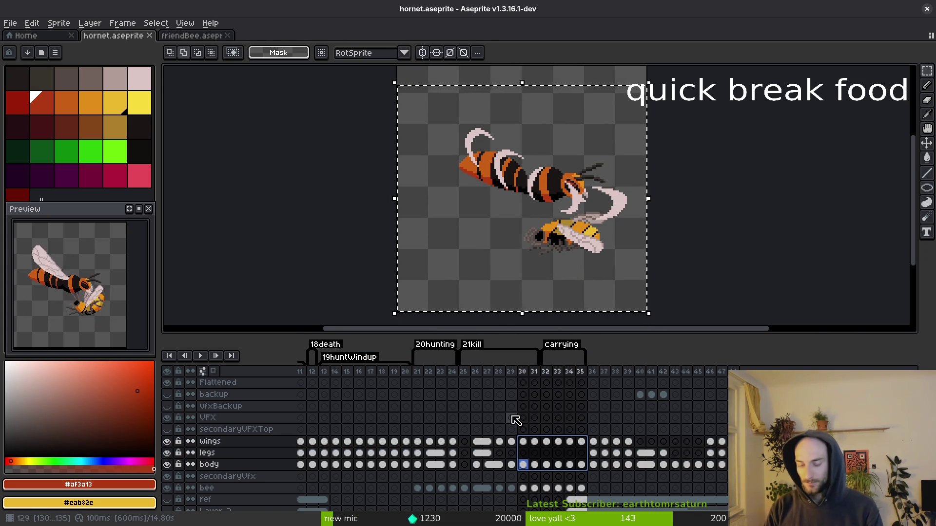
key(ctrl+d)
key(ctrl+s)
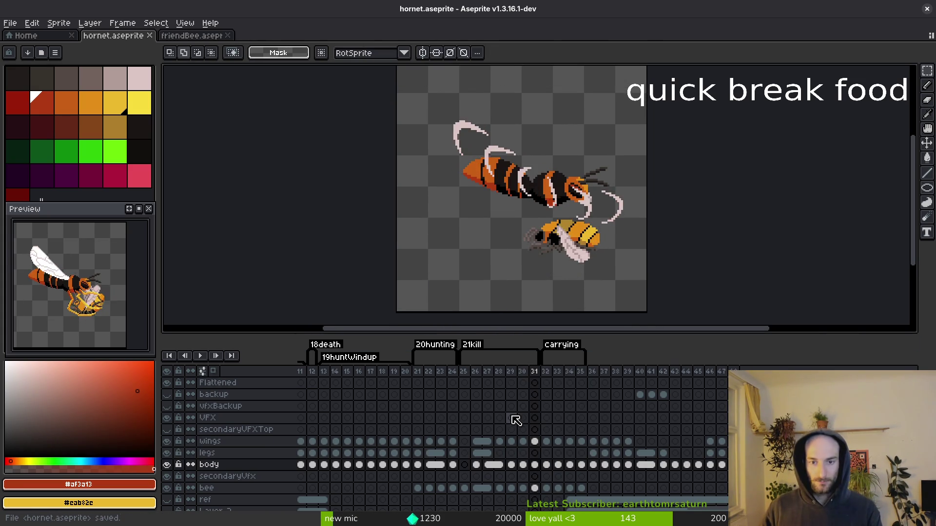
key(Left)
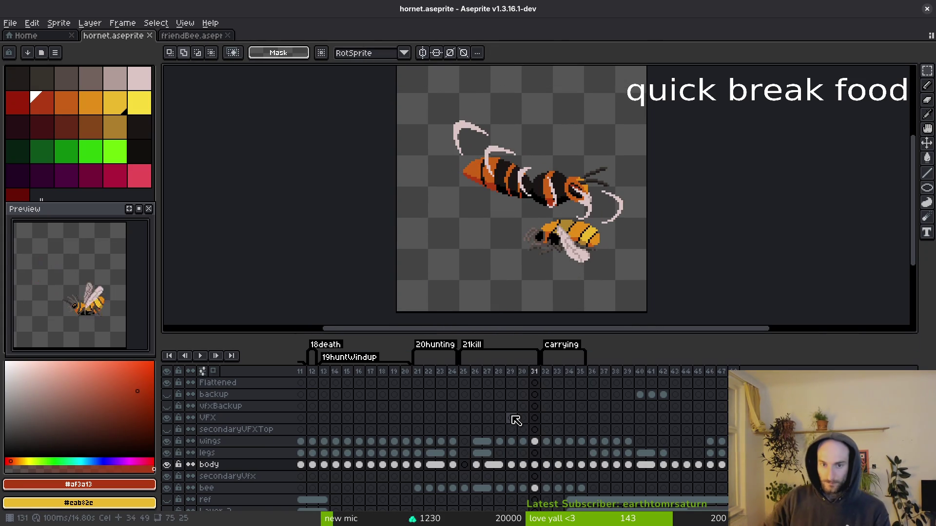
key(Right)
Select hornet cels in frames 32–35, clear the selection, save, and jump to frame 14.
mouse_move(646, 84)
mouse_down()
mouse_move(427, 227)
mouse_move(396, 279)
mouse_up()
drag(581, 441, 547, 464)
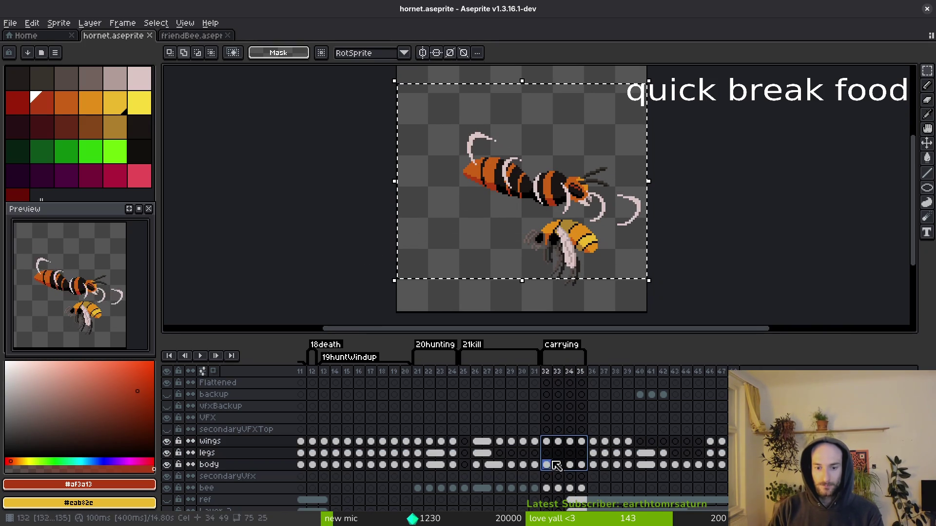
click(650, 297)
key(ctrl+s)
scroll(531, 229, down, 1)
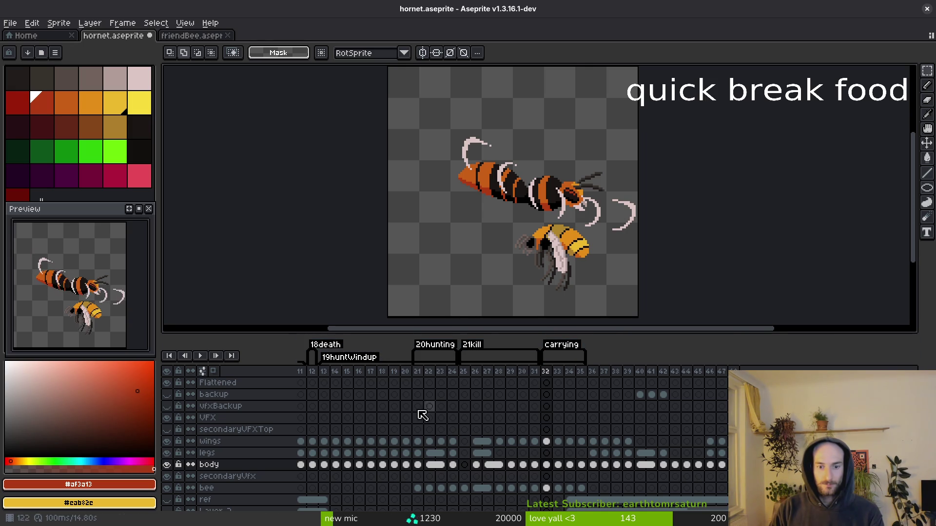
click(339, 373)
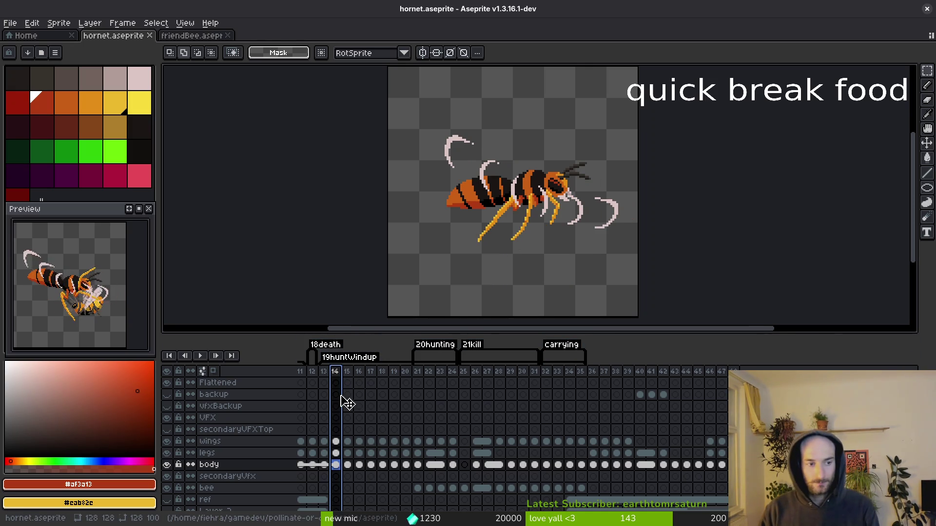
Select the frame 25 column and flip between frames 25 and 26 to compare them.
key(i)
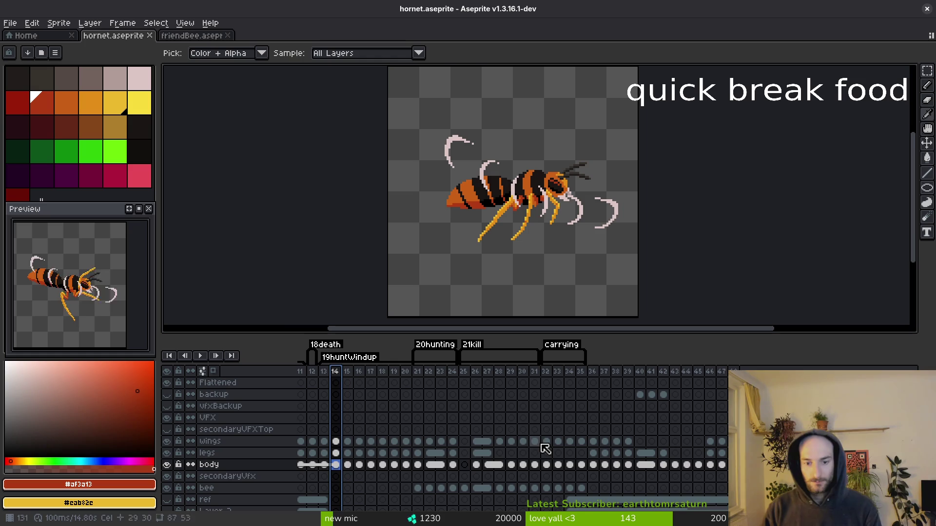
click(503, 442)
key(Right)
key(Right)
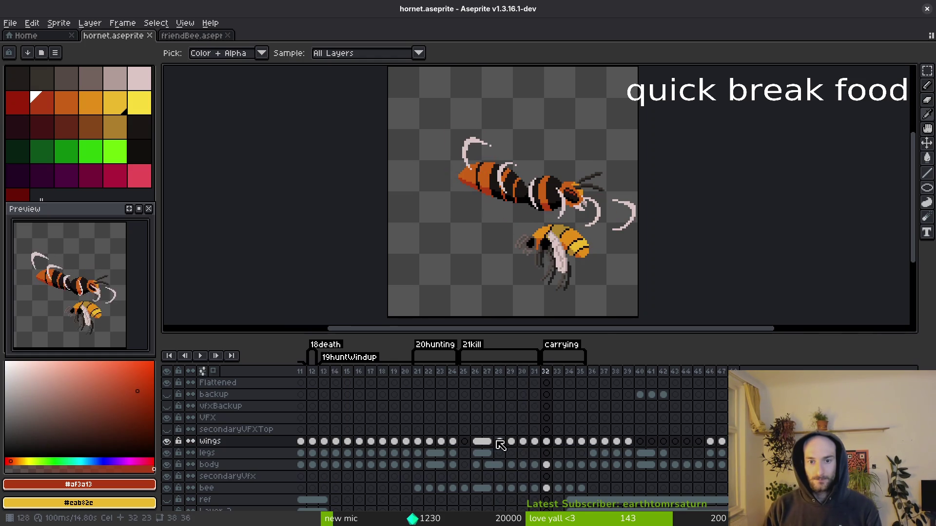
click(465, 442)
click(466, 373)
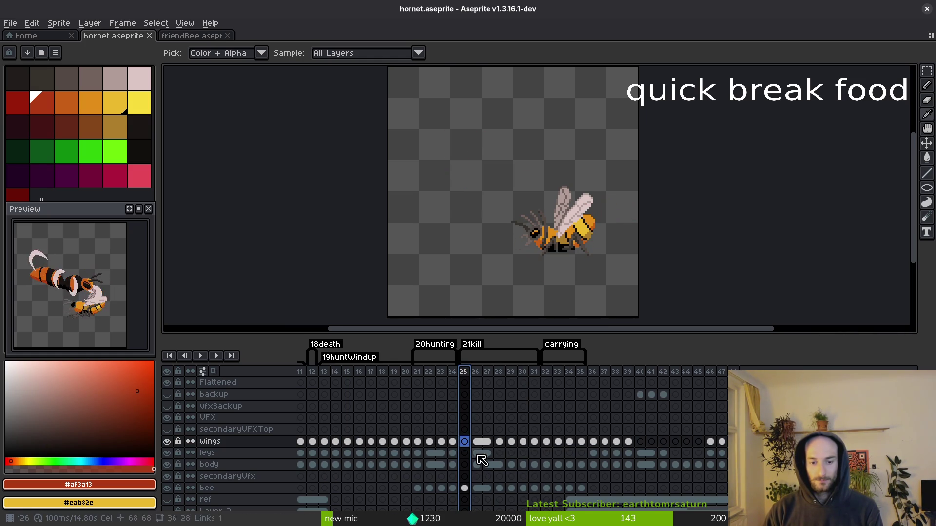
key(Right)
key(Left)
key(Right)
key(Left)
After checking frame 25's neighbours, delete the bee-only frame 25 and save hornet.aseprite.
key(Right)
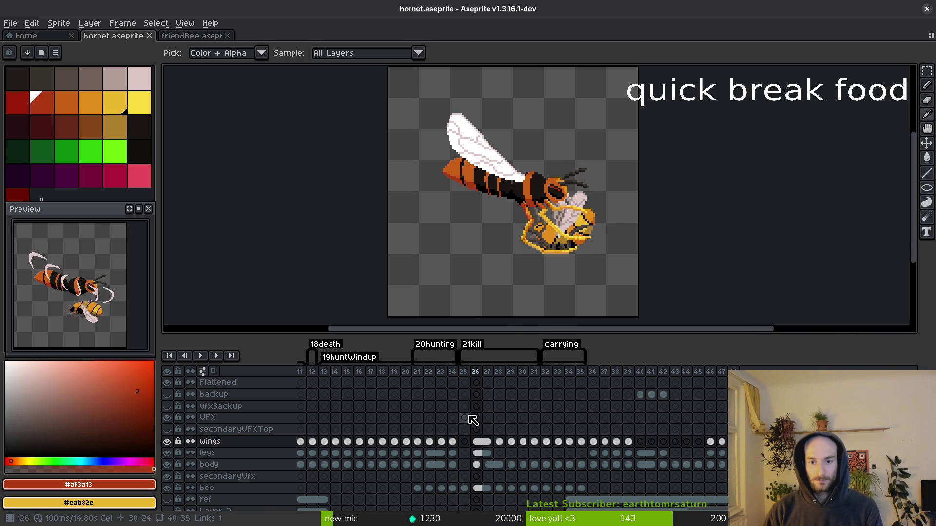
key(Left)
key(Left)
key(Right)
key(Right)
key(Left)
key(alt+c)
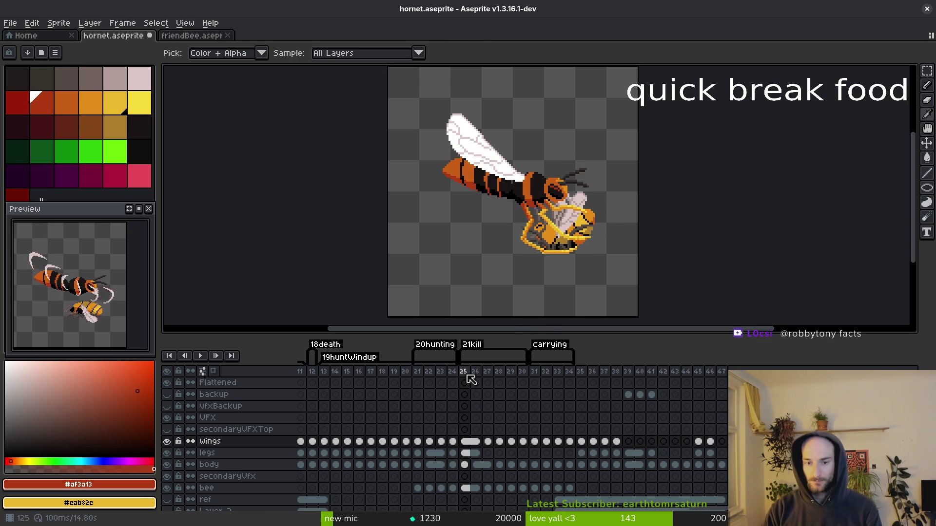
key(ctrl+s)
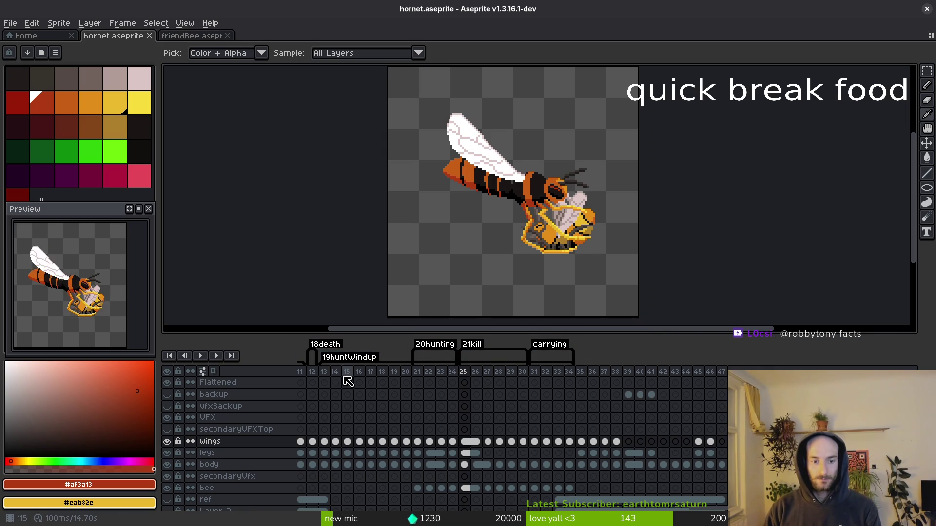
Play the animation from frame 15, stop on the kill frames and save again.
click(345, 378)
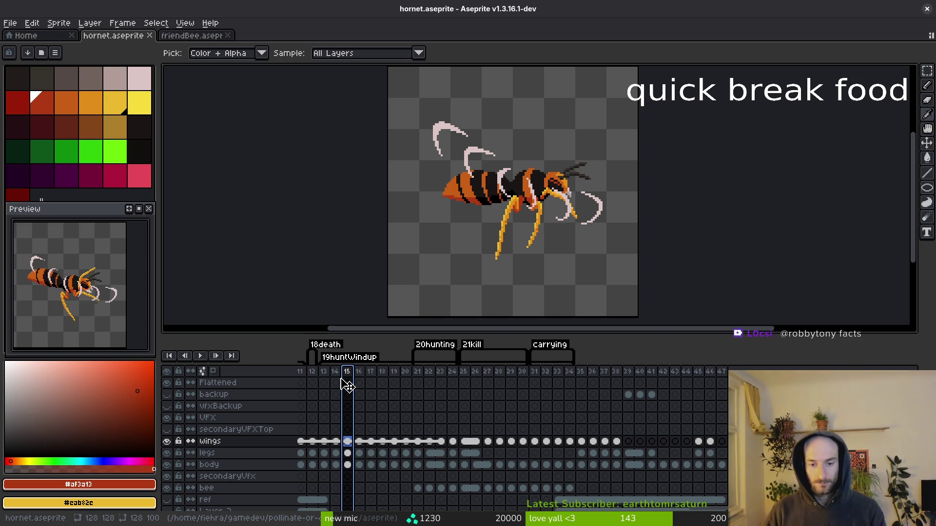
key(Return)
key(Right)
key(Right)
key(Right)
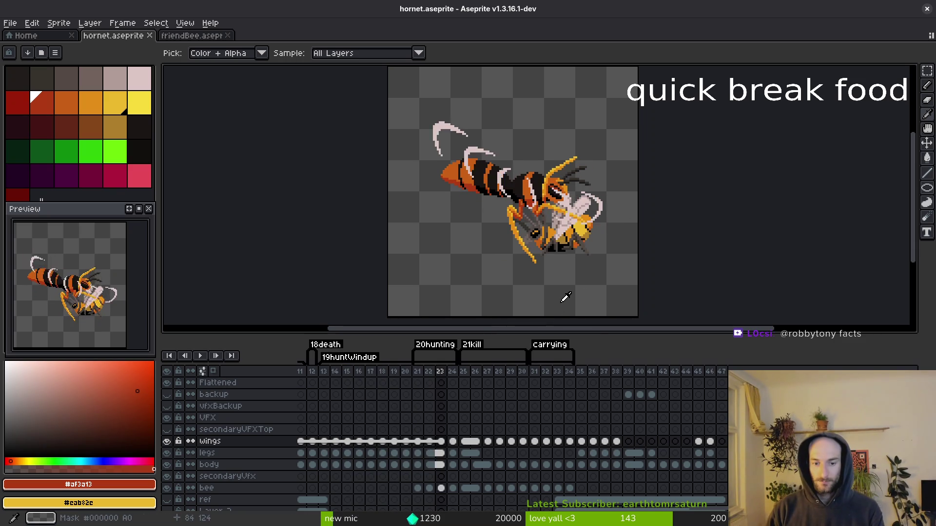
key(m)
key(ctrl+s)
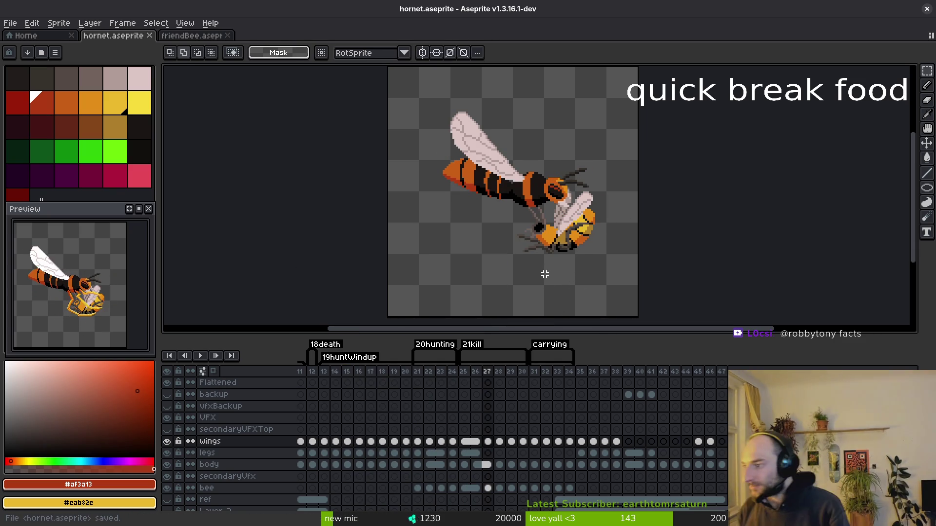
key(i)
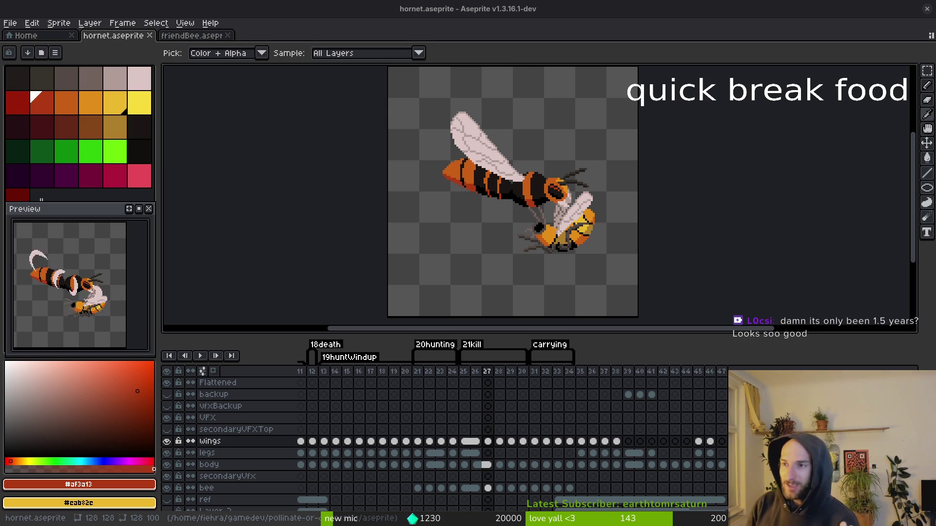
key(v)
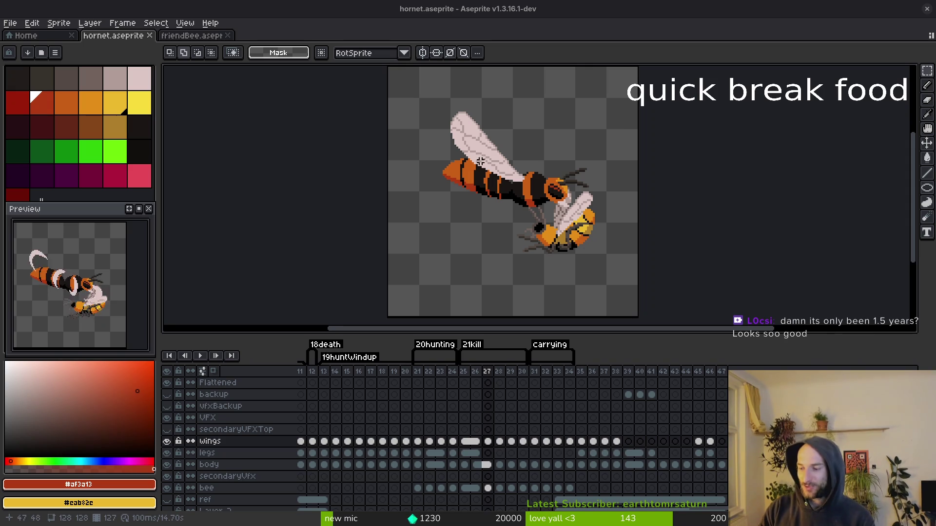
scroll(547, 219, down, 2)
key(i)
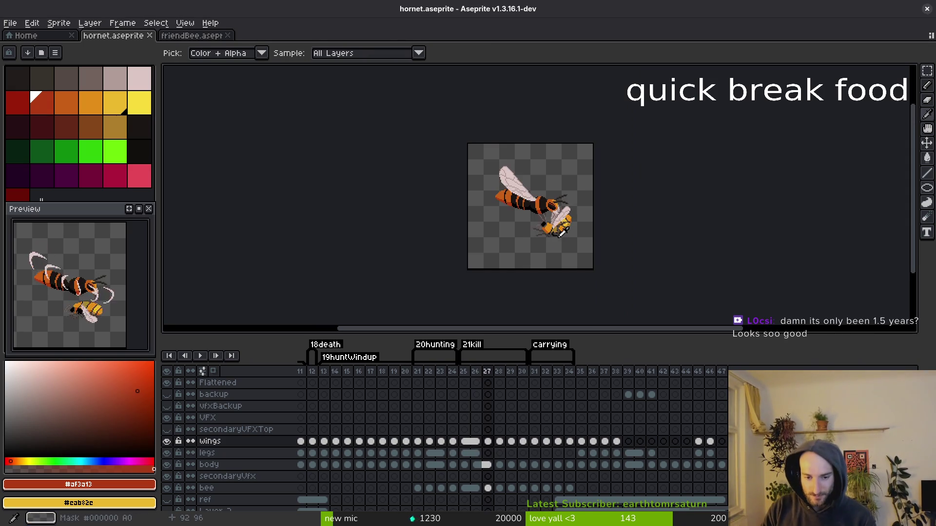
scroll(550, 233, up, 3)
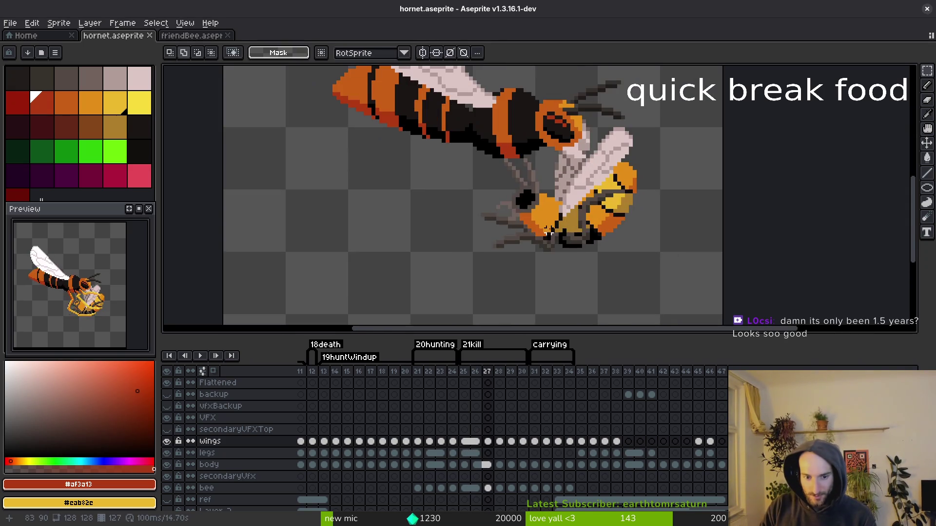
click(502, 452)
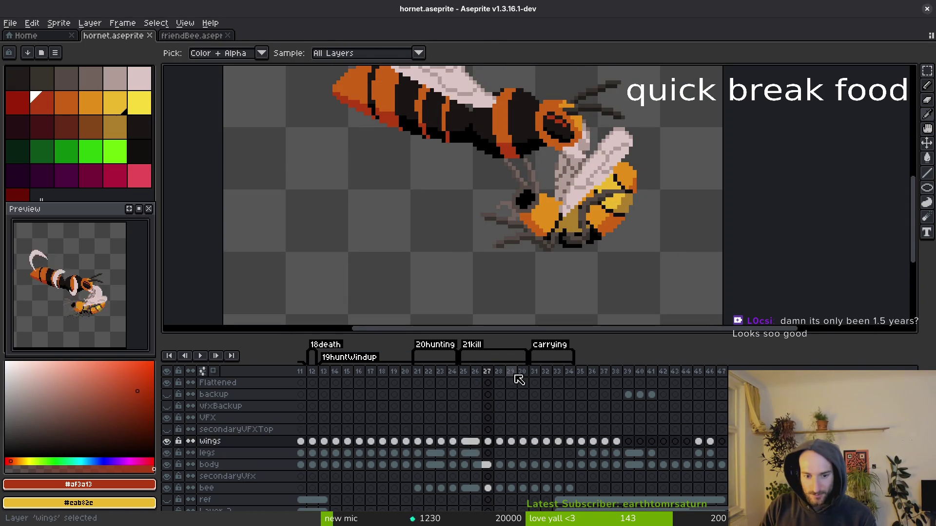
key(m)
key(Left)
key(i)
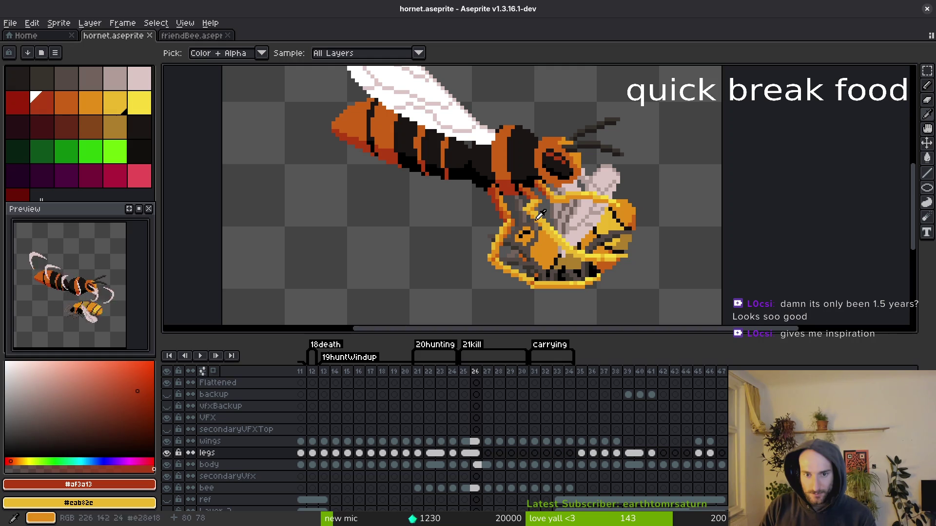
click(536, 217)
click(503, 452)
key(m)
drag(476, 452, 487, 453)
key(ctrl+s)
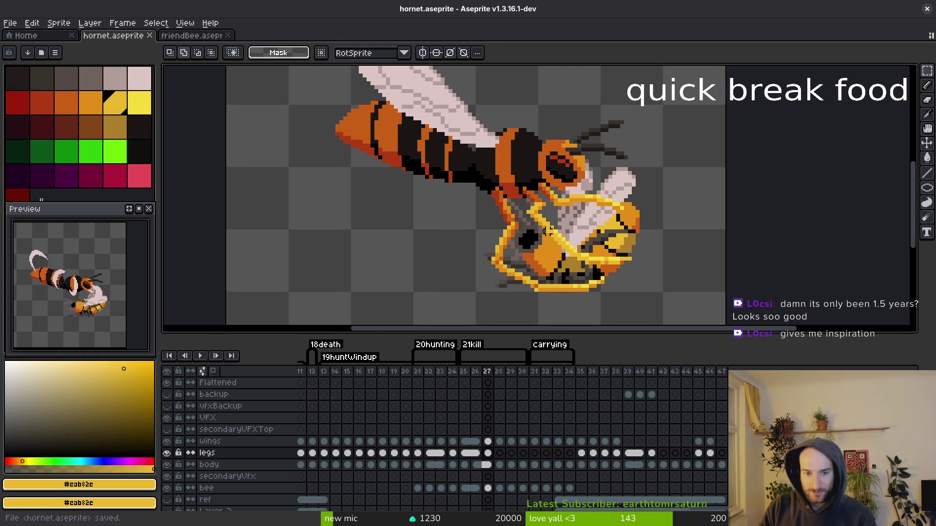
drag(576, 274, 577, 274)
scroll(576, 274, down, 1)
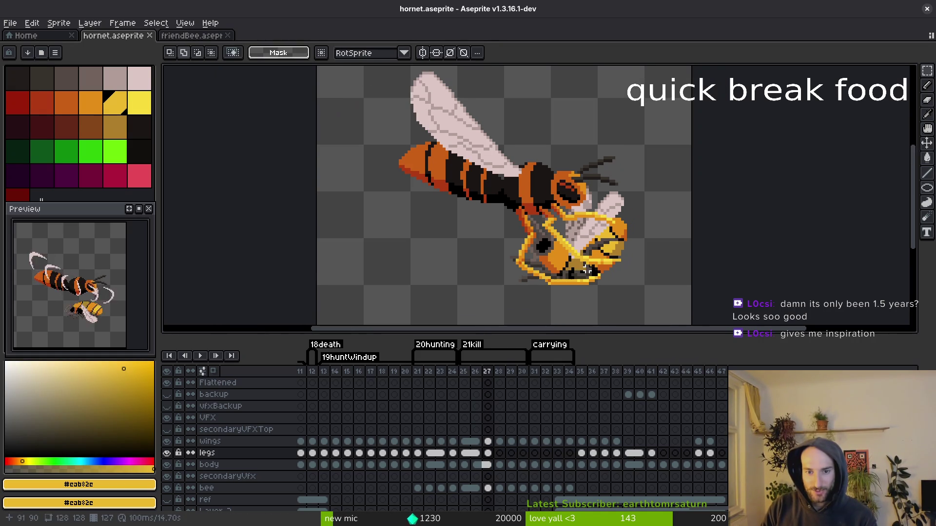
key(Right)
click(487, 453)
click(495, 454)
drag(475, 453, 490, 458)
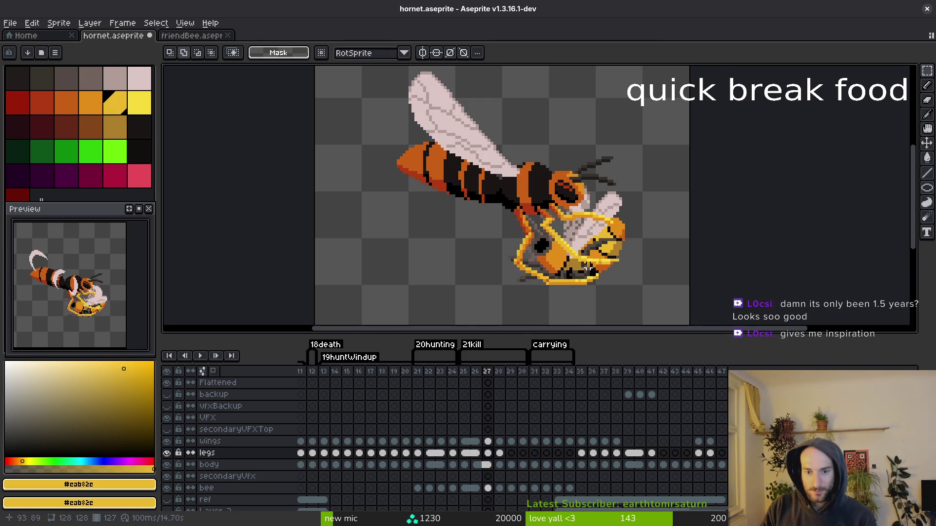
scroll(579, 273, up, 1)
key(b)
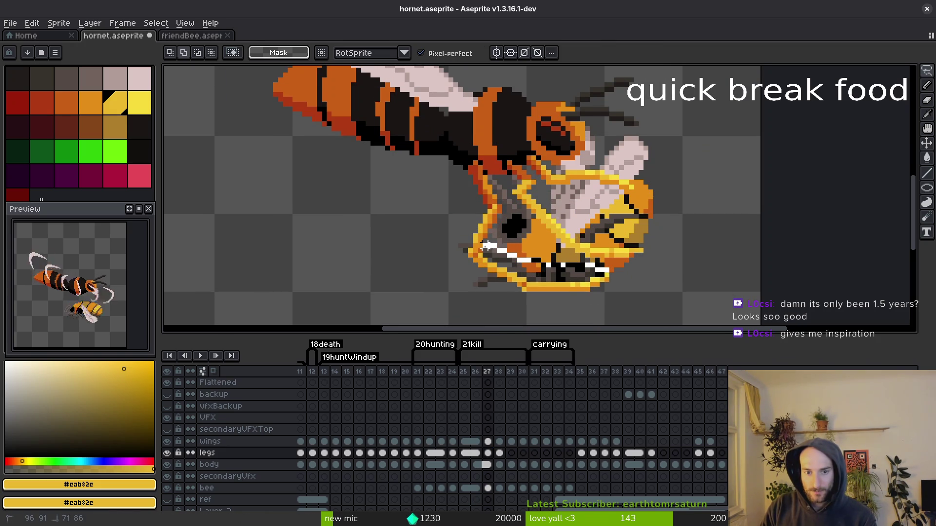
Move the selected legs around the bee into a new position and save.
drag(470, 279, 622, 271)
drag(565, 283, 567, 286)
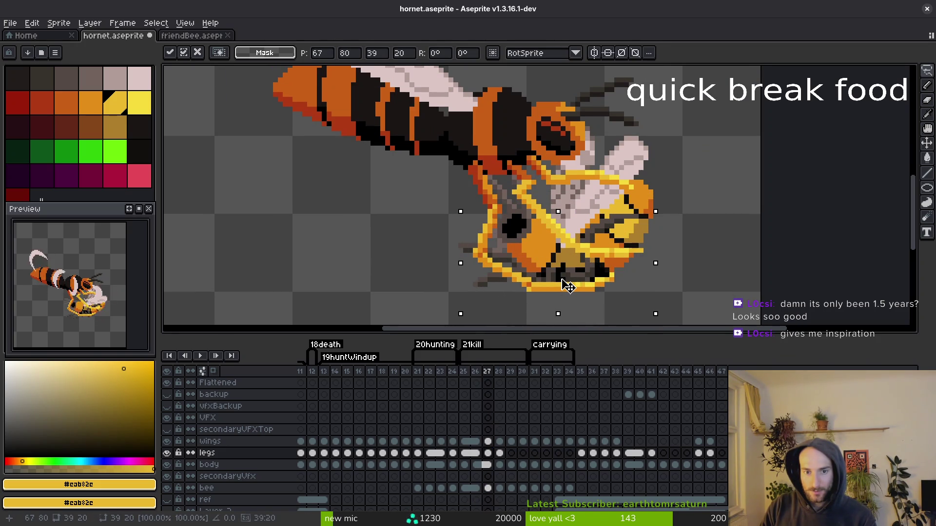
key(Return)
scroll(512, 229, up, 2)
alt+click(546, 214)
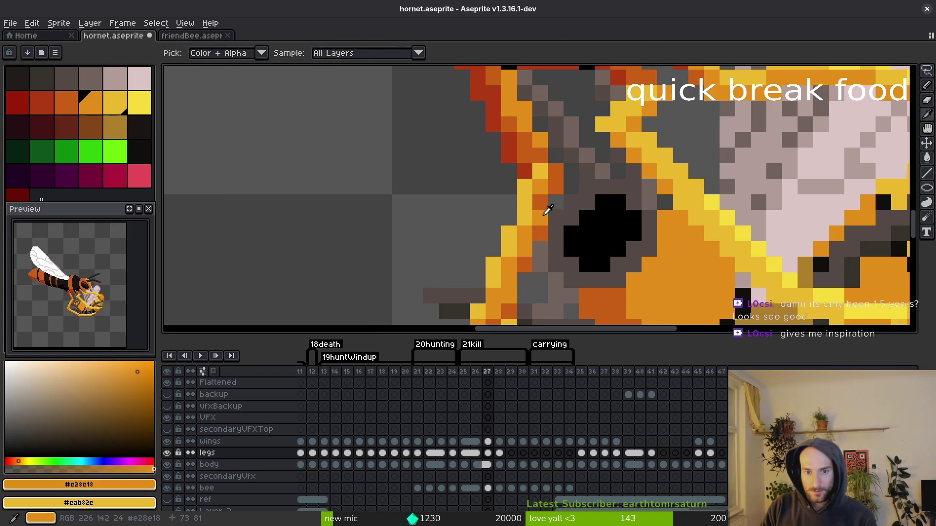
alt+click(559, 188)
scroll(565, 219, down, 3)
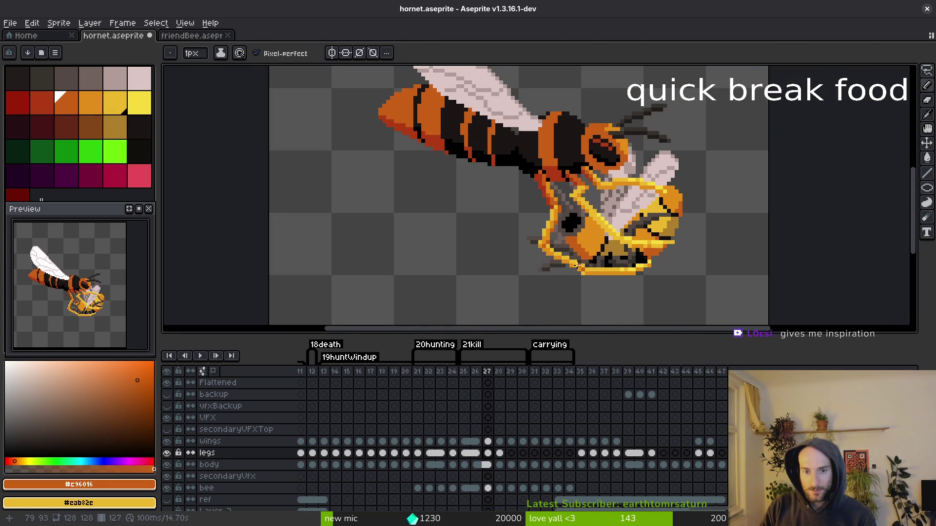
key(ctrl+s)
Lasso the hornet's leg and shift it slightly down-right.
scroll(575, 229, up, 3)
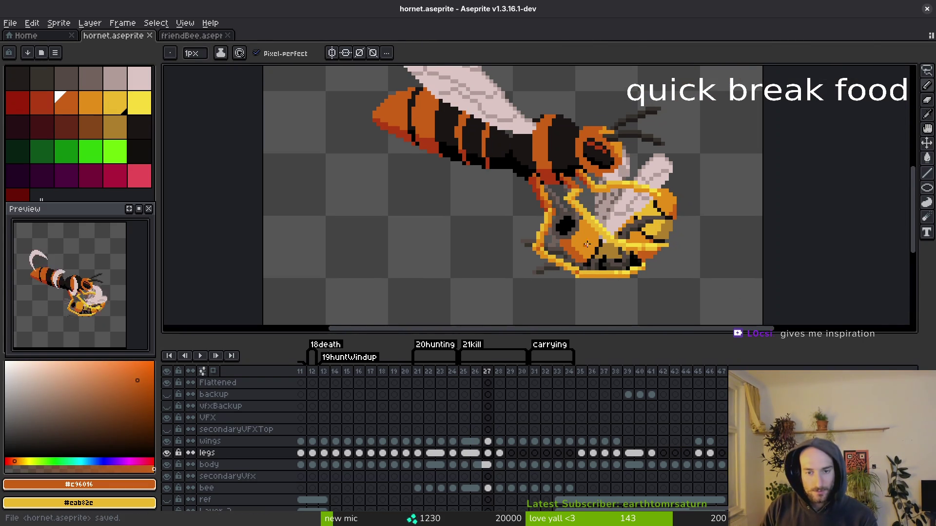
key(shift+w)
drag(589, 187, 518, 164)
mouse_move(511, 200)
mouse_down()
mouse_move(692, 273)
mouse_move(517, 166)
mouse_up()
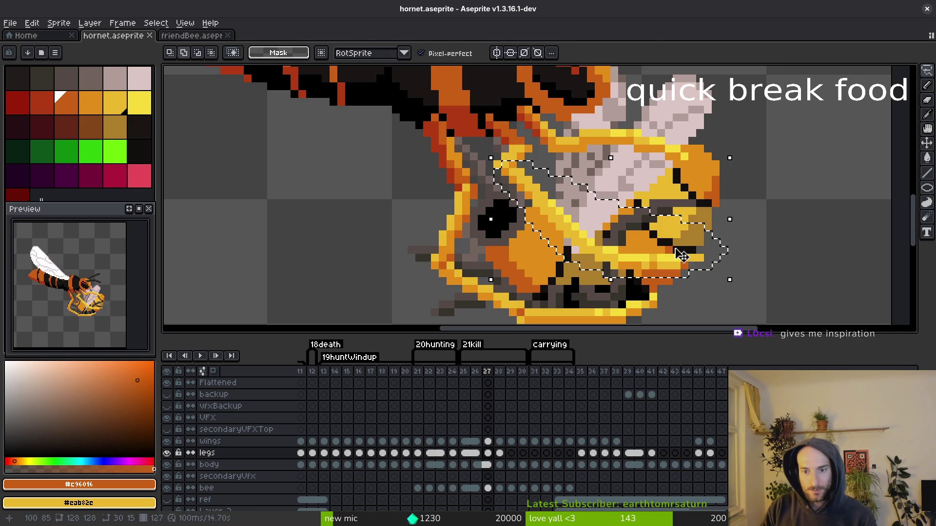
drag(659, 268, 666, 267)
key(Return)
Lasso the leg's lower-right tip, nudge it upward, and pick the leg's yellow for the pencil.
drag(751, 257, 679, 257)
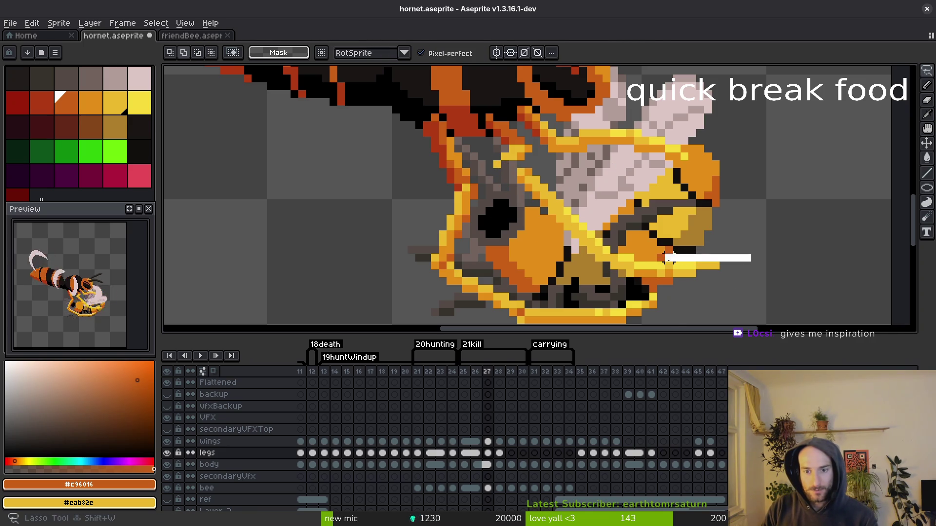
drag(630, 276, 627, 285)
key(Up)
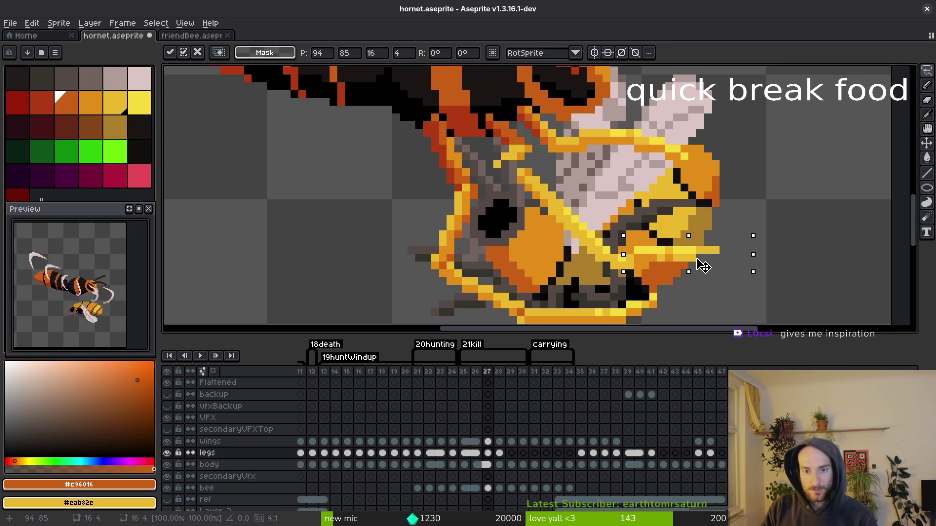
key(Return)
scroll(661, 267, up, 1)
key(b)
alt+click(616, 247)
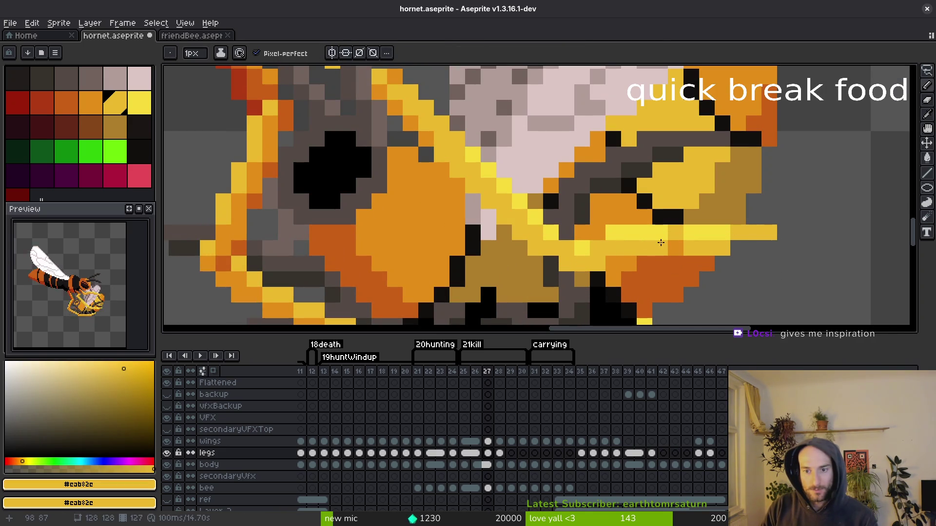
scroll(675, 257, down, 3)
scroll(707, 247, up, 4)
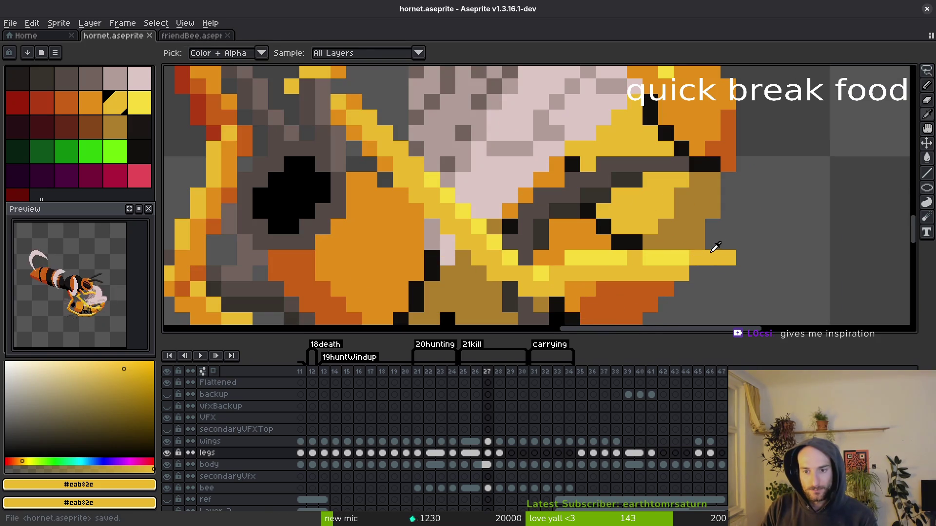
Add a bright yellow leg pixel, erase two stray yellow pixels past the tip, and save.
alt+click(713, 258)
click(698, 242)
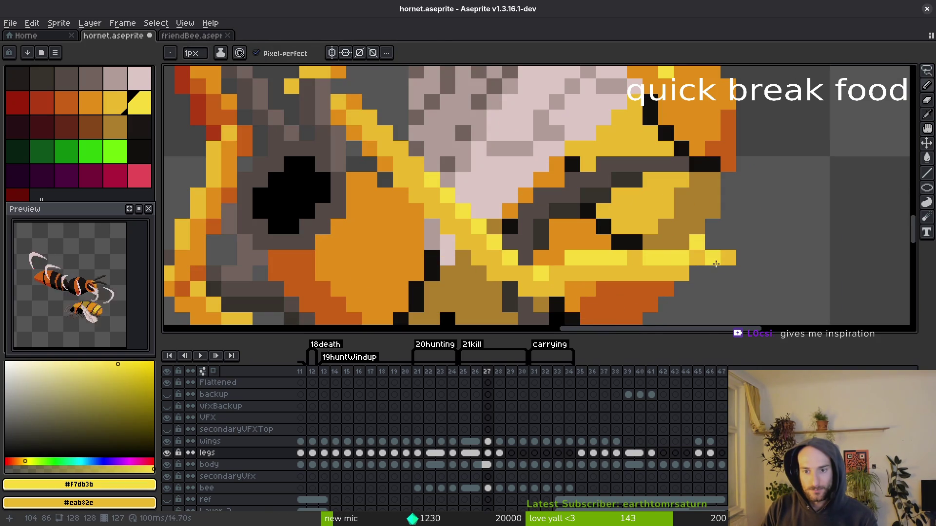
alt+click(711, 259)
key(e)
drag(728, 258, 712, 257)
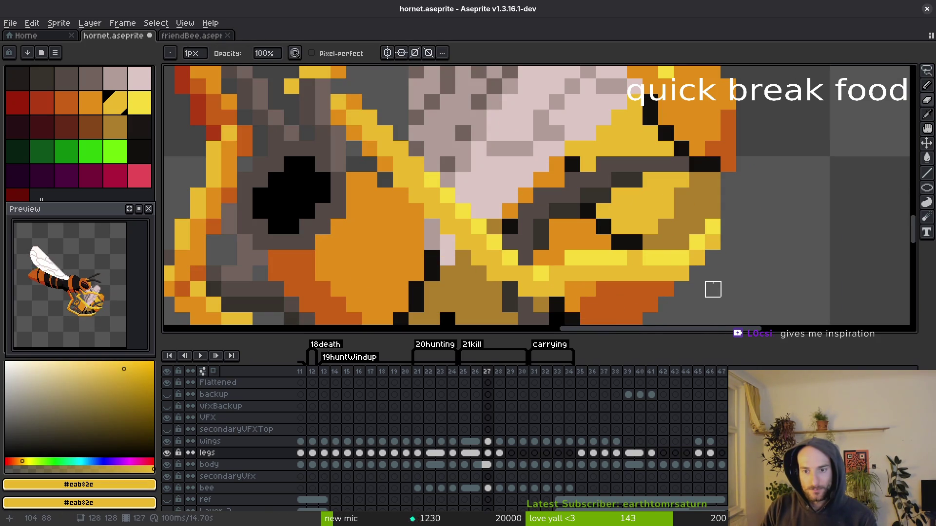
key(ctrl+s)
Erase the stray yellow pixels at the leg joint.
scroll(682, 273, down, 3)
scroll(634, 205, up, 3)
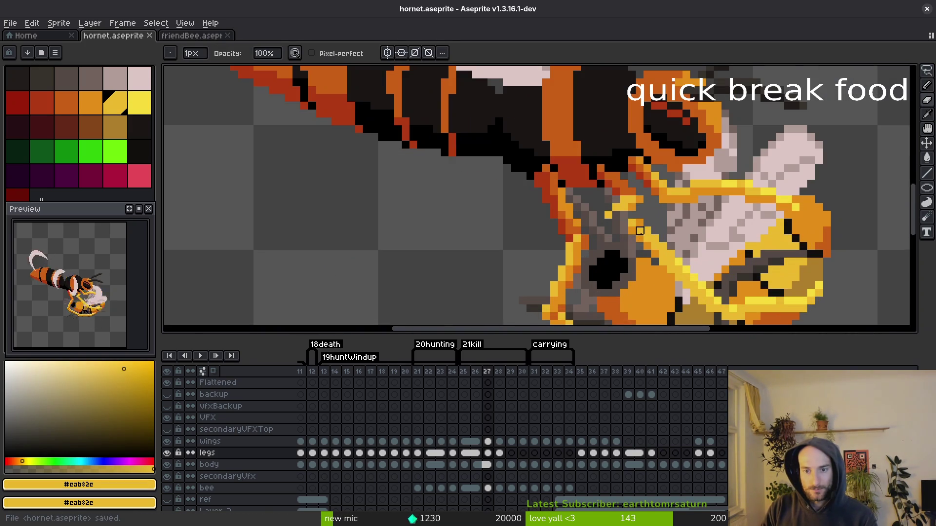
alt+click(628, 203)
key(shift+w)
scroll(673, 256, up, 1)
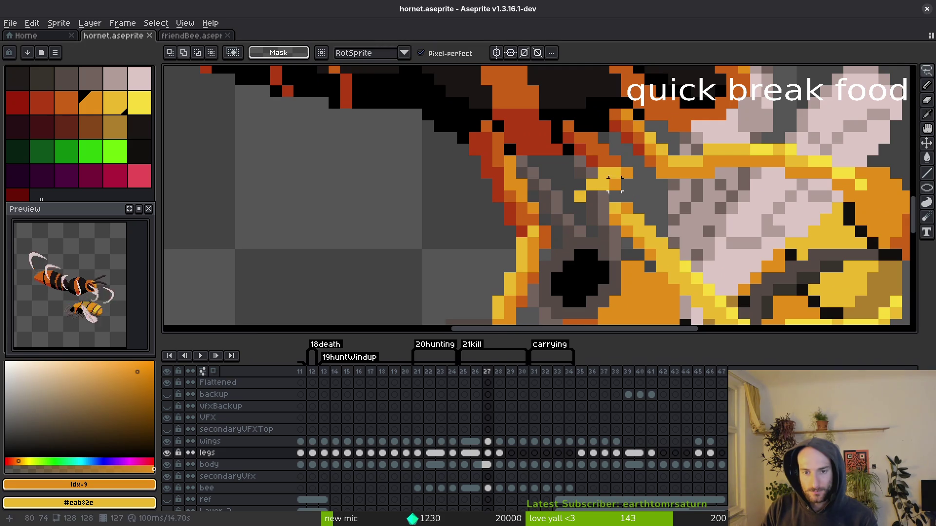
key(b)
alt+click(615, 196)
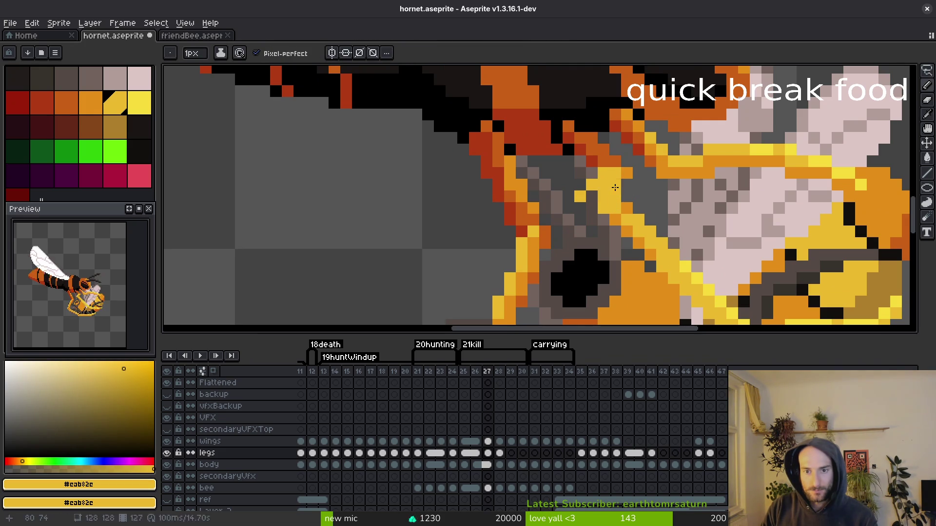
key(e)
drag(591, 186, 579, 196)
Paint two dark gold pixels on the leg, one above the other.
alt+click(616, 184)
key(b)
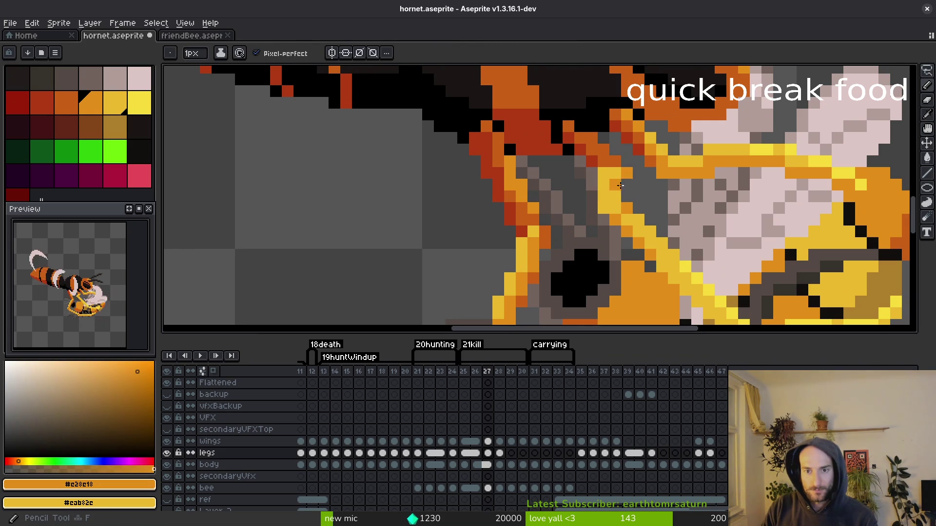
click(603, 208)
click(603, 197)
alt+click(625, 200)
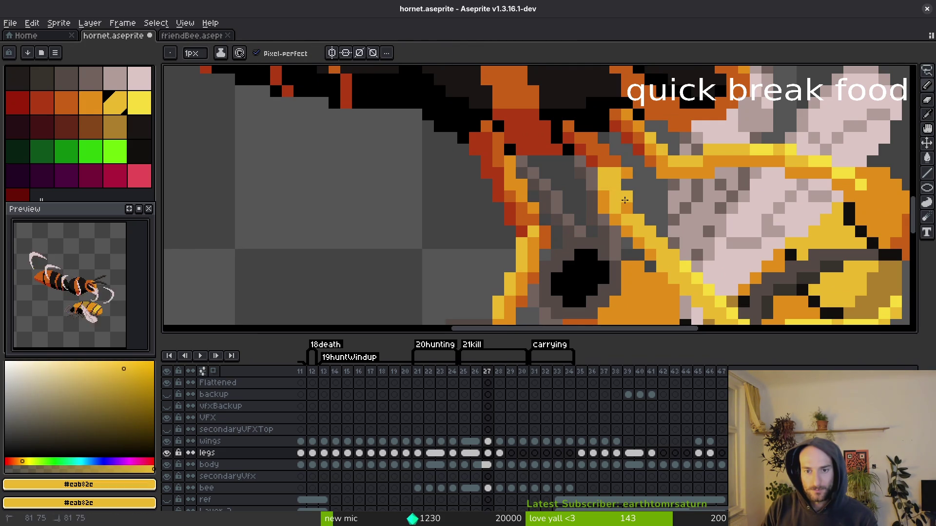
key(alt)
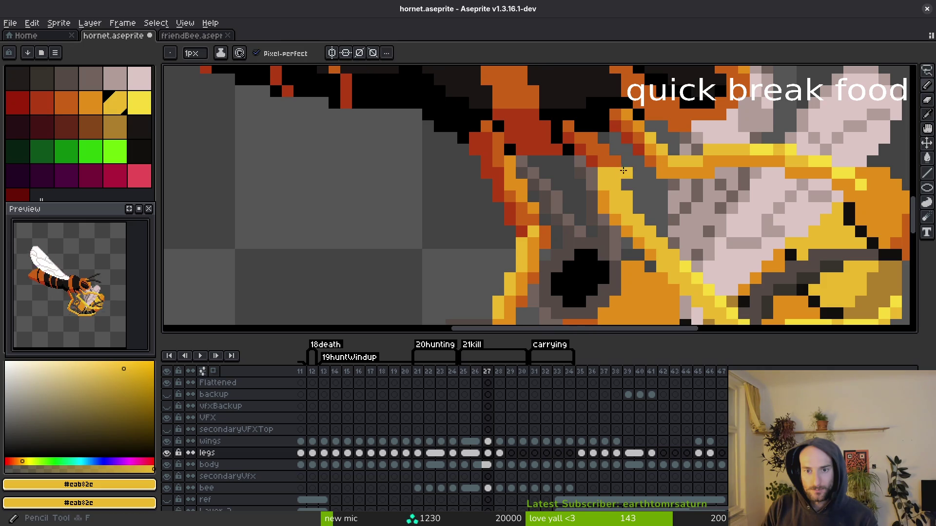
alt+click(604, 175)
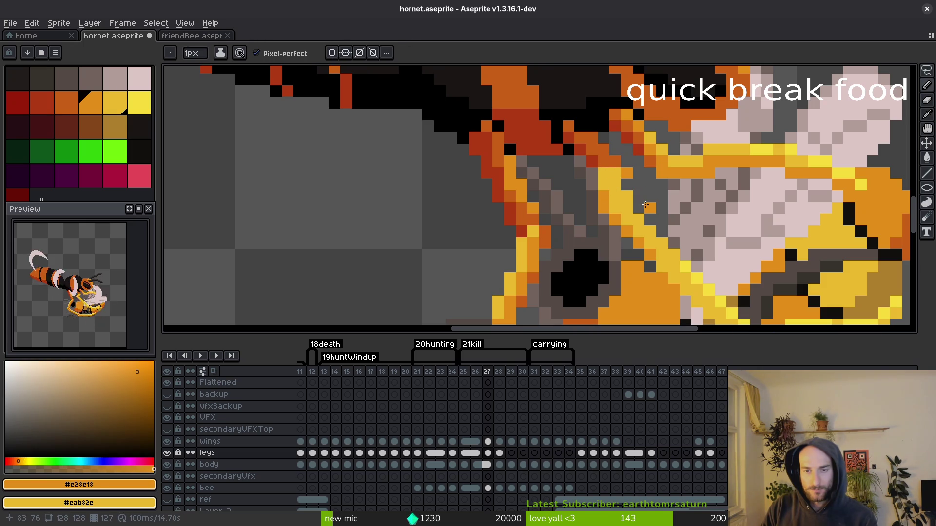
Touch up another dark gold pixel on the leg and save.
key(e)
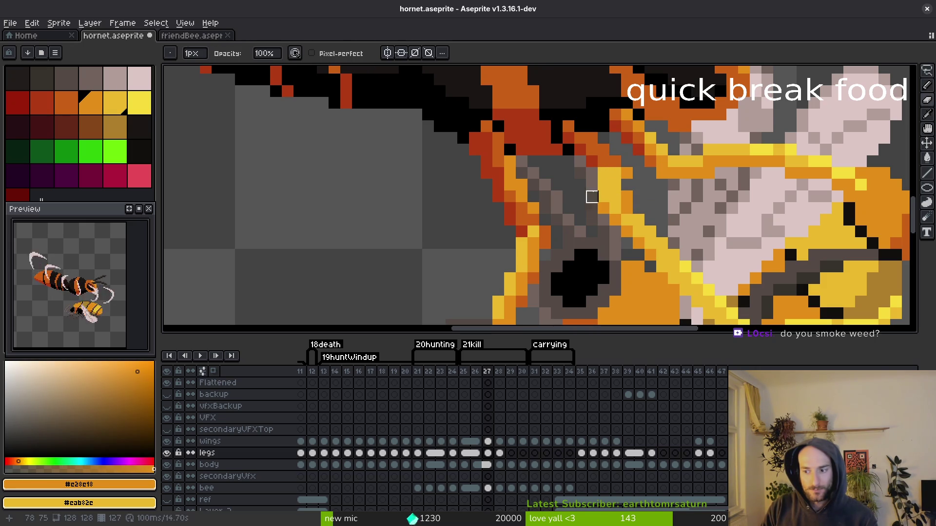
alt+click(622, 200)
key(b)
alt+click(634, 173)
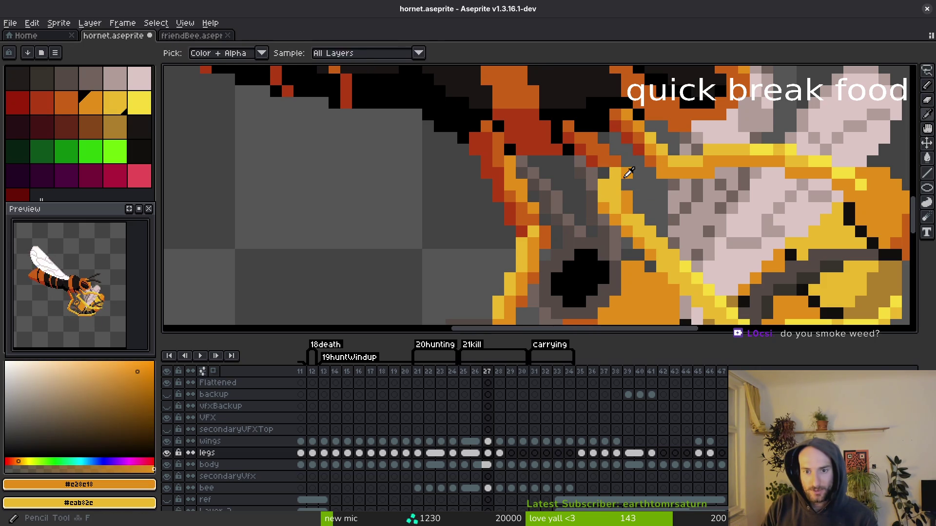
alt+click(633, 172)
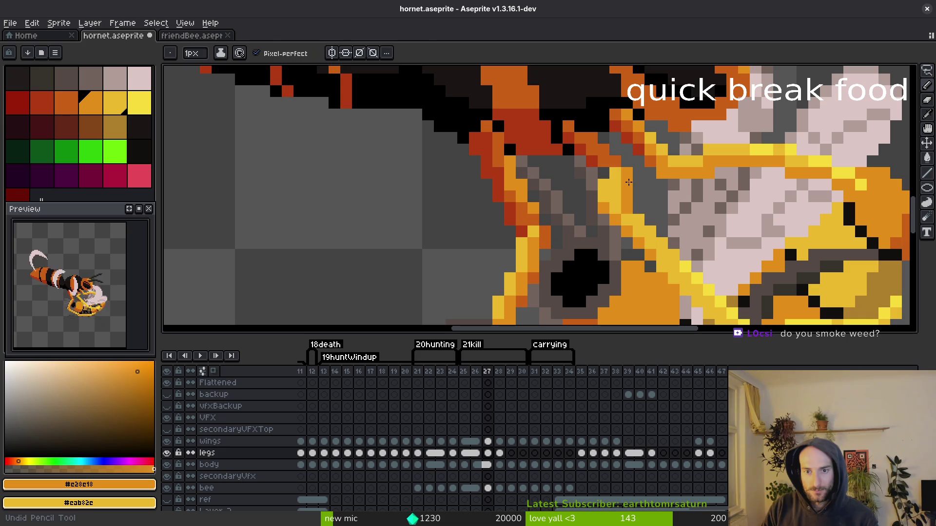
key(ctrl+s)
Recolour a dark gold leg pixel yellow, then compare frame 27 against frame 26.
alt+click(631, 207)
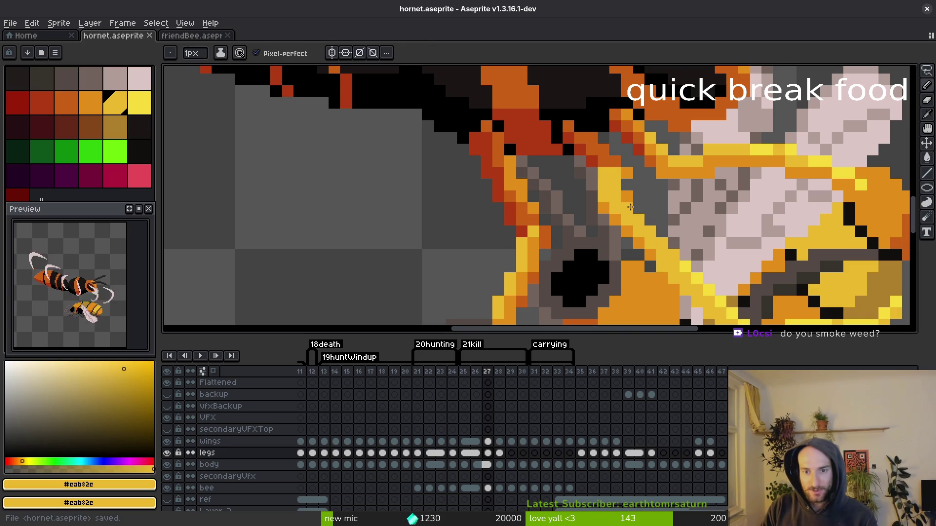
click(626, 173)
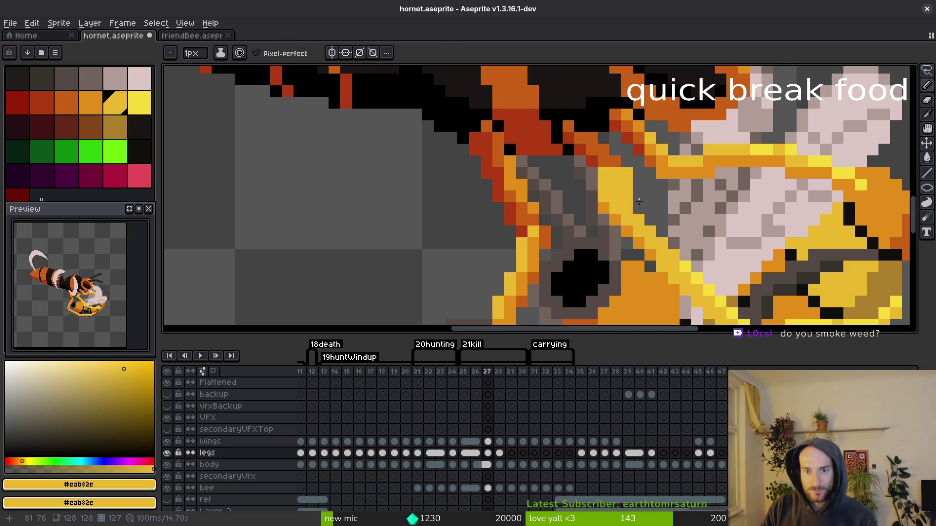
scroll(628, 205, down, 5)
scroll(652, 207, up, 5)
scroll(644, 163, down, 5)
key(comma)
scroll(670, 239, up, 4)
scroll(710, 267, down, 4)
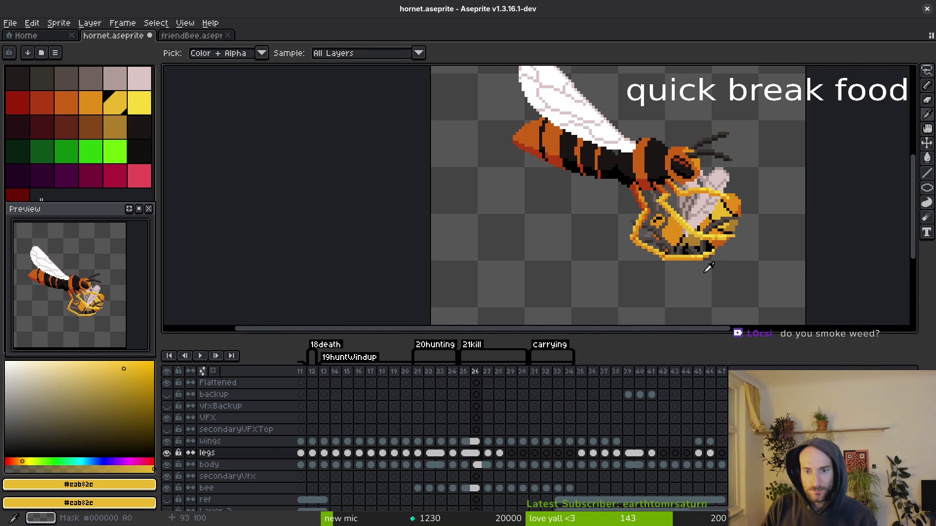
key(period)
Paint yellow pixels along the leg edge, sample the dark gold, and save.
key(f)
scroll(669, 220, up, 5)
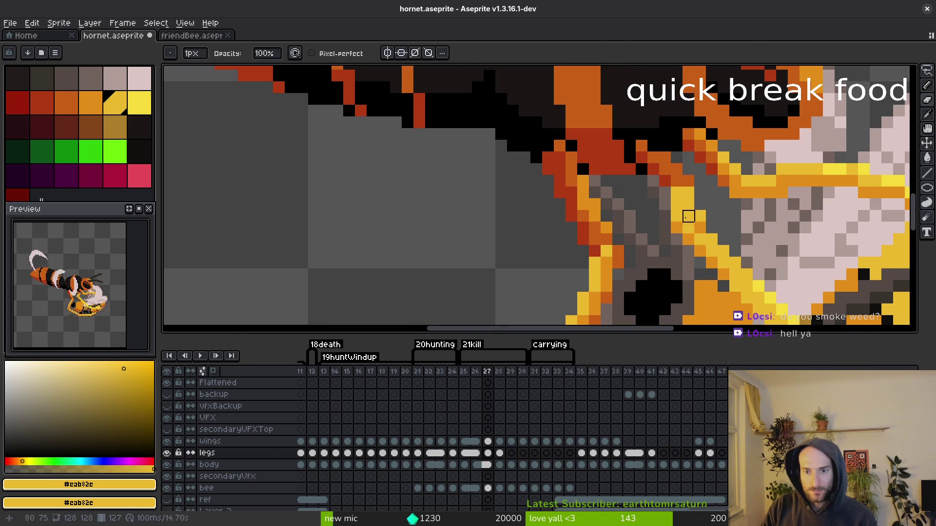
drag(669, 220, 665, 228)
key(i)
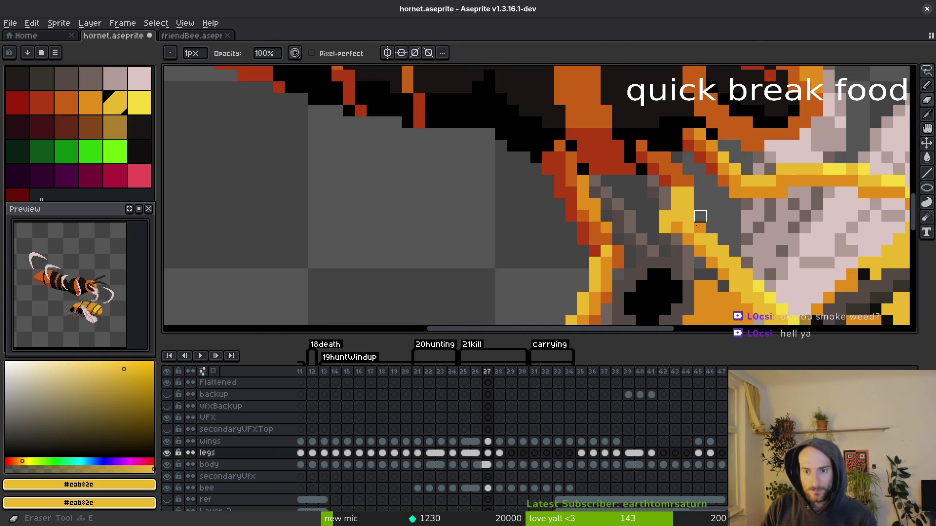
click(695, 237)
key(ctrl+s)
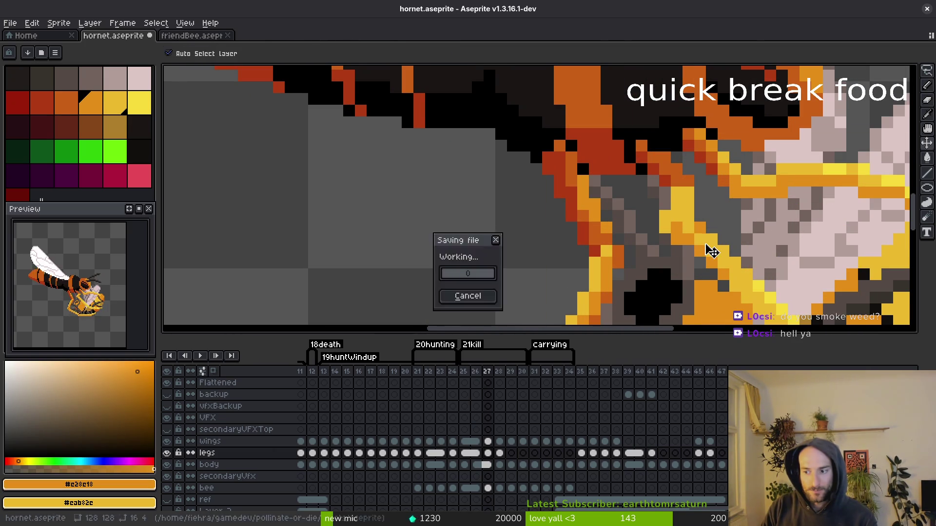
key(b)
Flip between frames 26 and 27 to compare the leg poses.
key(comma)
scroll(693, 254, down, 3)
scroll(697, 244, up, 1)
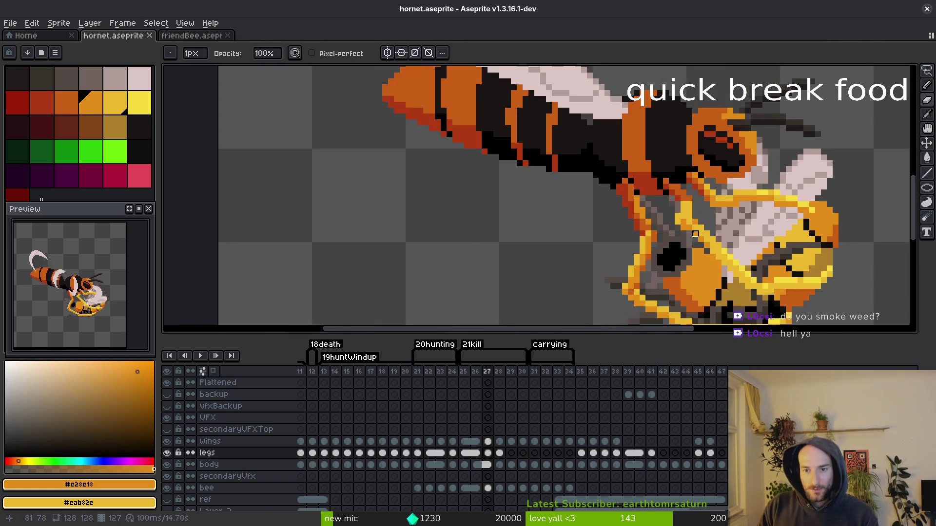
scroll(707, 234, down, 2)
key(i)
scroll(707, 233, up, 3)
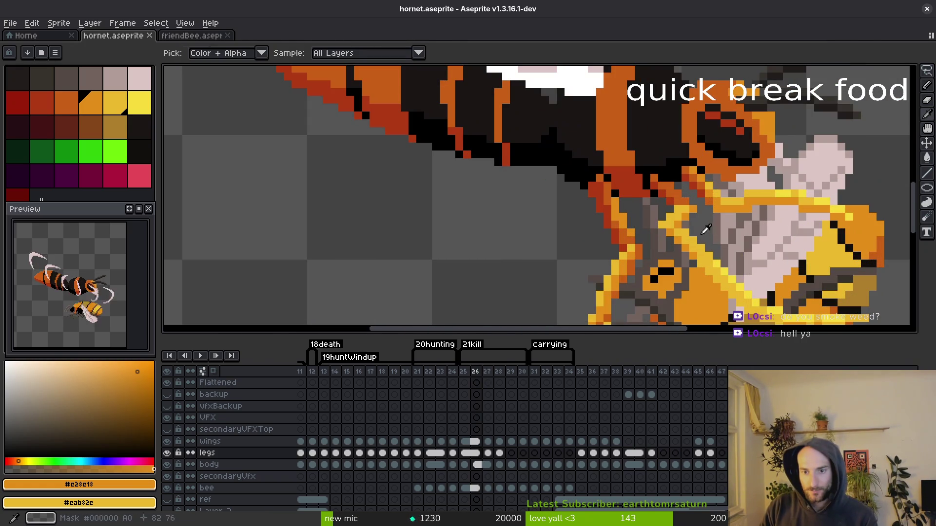
key(period)
key(b)
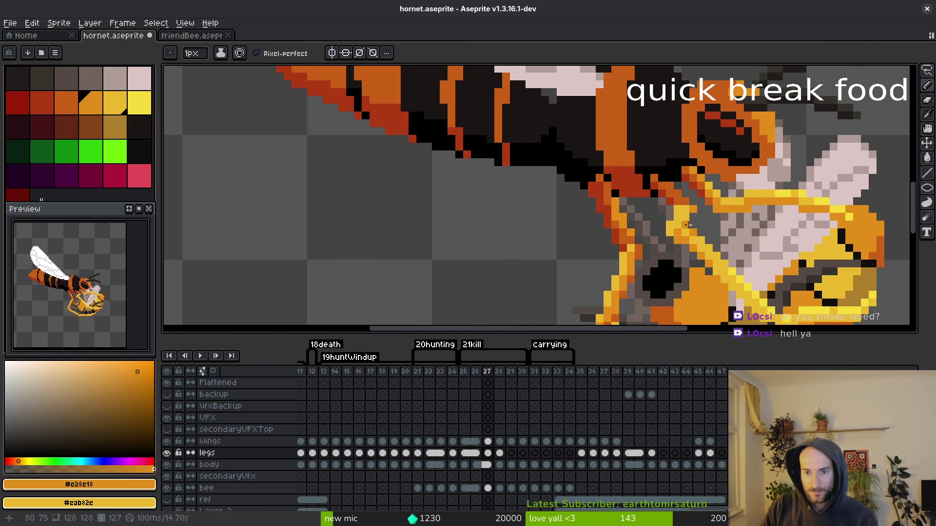
scroll(696, 218, down, 3)
key(i)
key(comma)
key(period)
key(b)
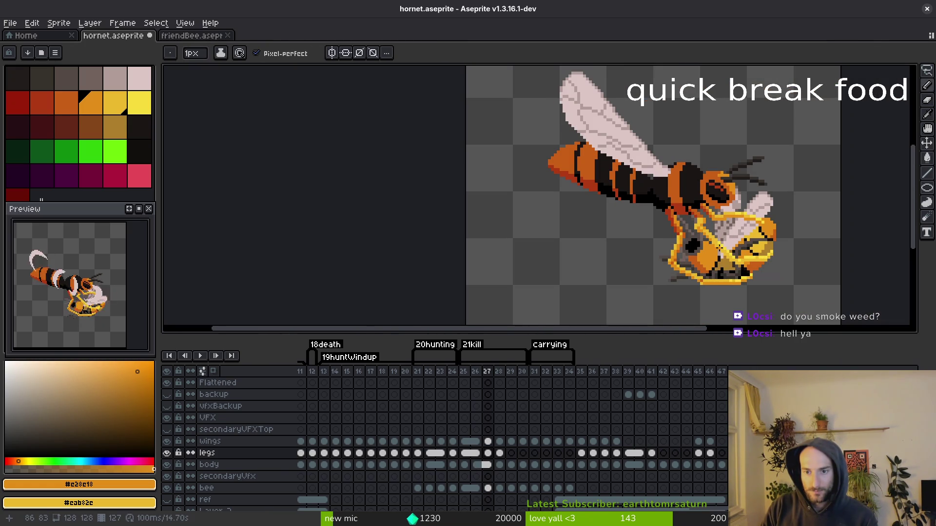
scroll(701, 220, up, 3)
scroll(701, 220, up, 2)
Pick the dark orange #af3a13 from the hornet as the drawing colour.
key(i)
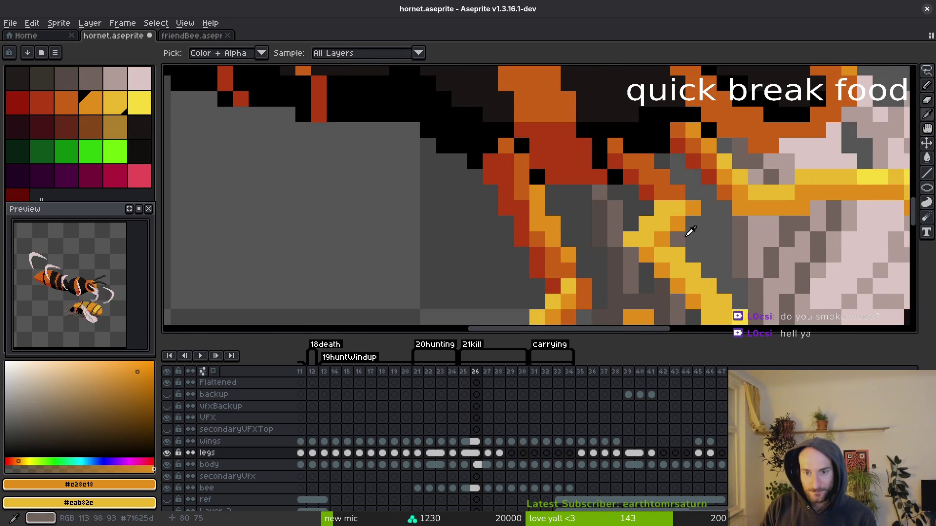
click(662, 195)
scroll(665, 204, down, 3)
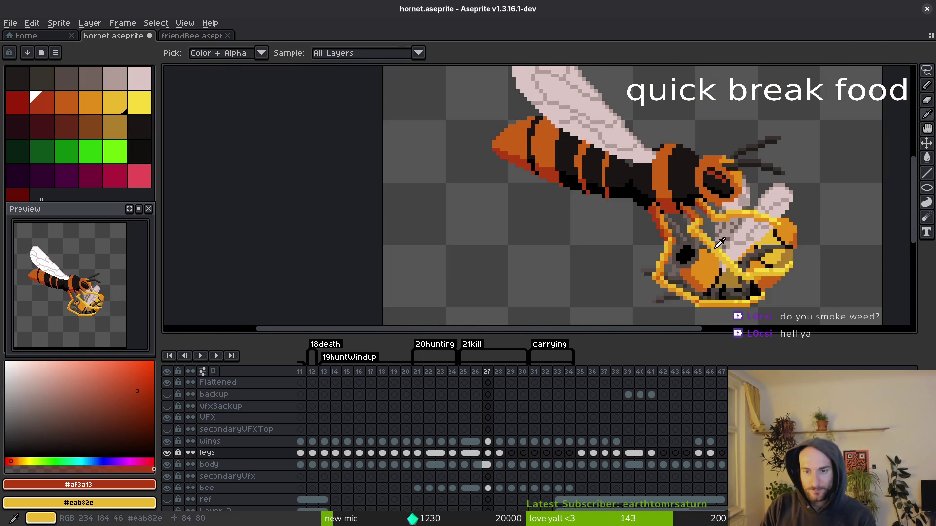
key(b)
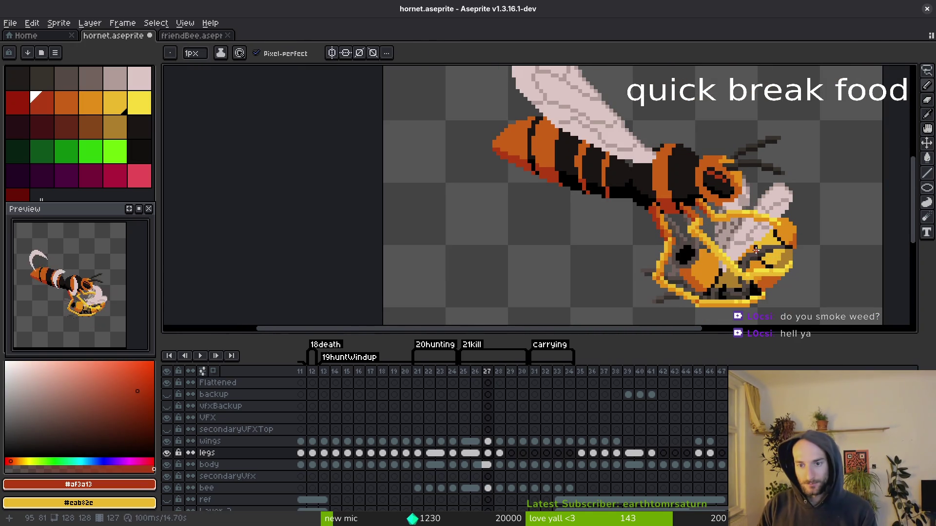
scroll(724, 254, up, 2)
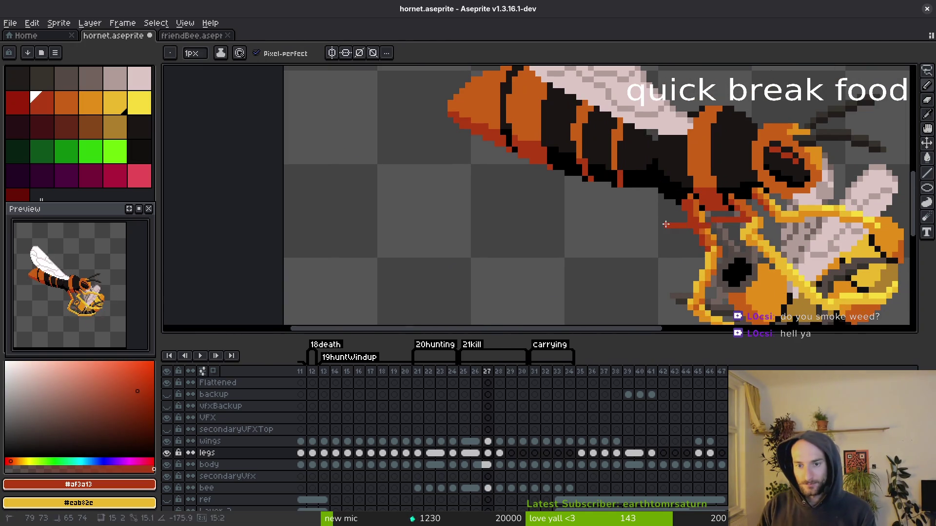
key(m)
scroll(557, 151, up, 2)
Move the leg piece crossing the bee's face into place on frame 27 and save.
drag(558, 152, 522, 165)
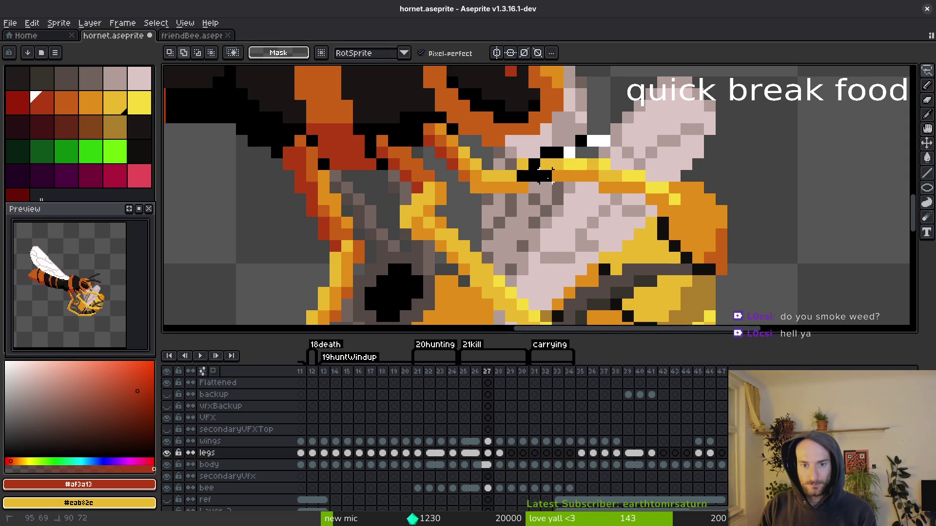
mouse_move(721, 251)
mouse_down()
mouse_move(565, 157)
mouse_move(592, 183)
mouse_move(571, 189)
mouse_up()
key(Return)
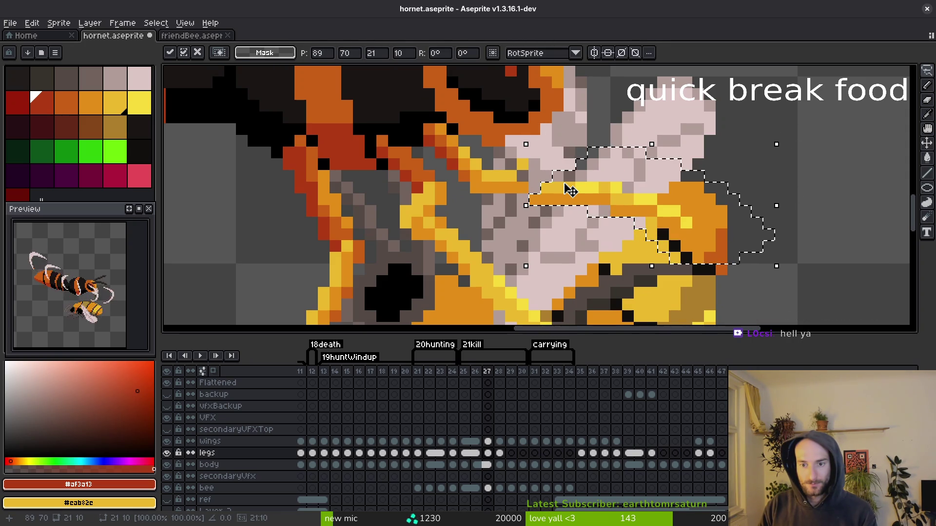
key(ctrl+d)
key(b)
alt+click(535, 186)
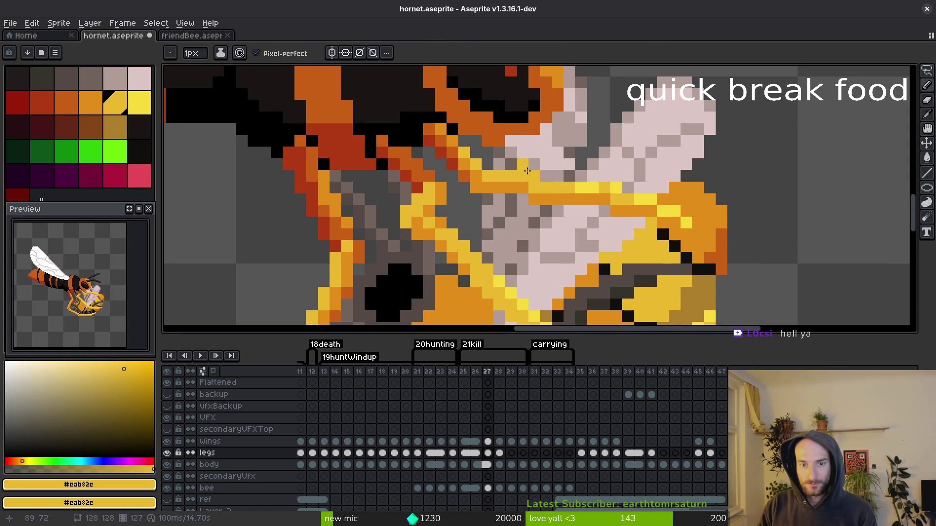
scroll(531, 174, down, 6)
key(ctrl+s)
On frame 26, recolour the orange leg pixels yellow.
key(Left)
scroll(580, 230, up, 3)
scroll(580, 230, up, 4)
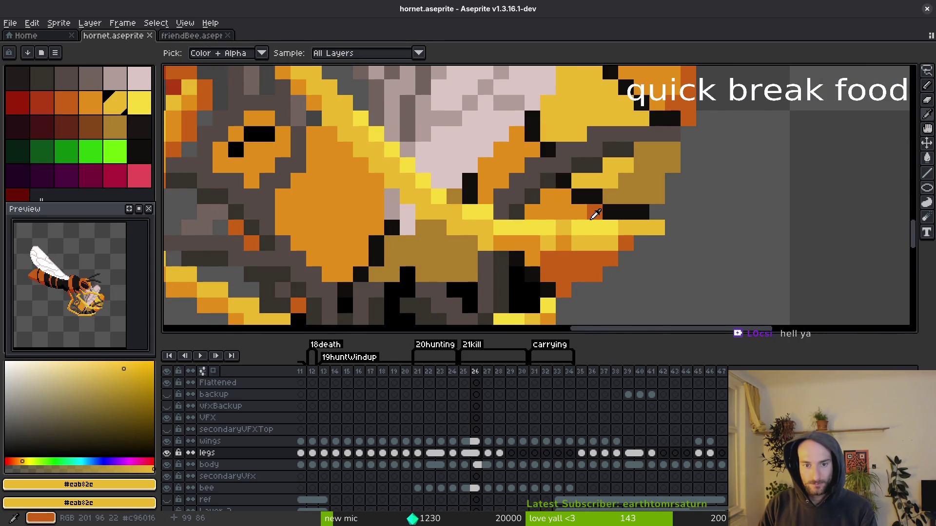
key(b)
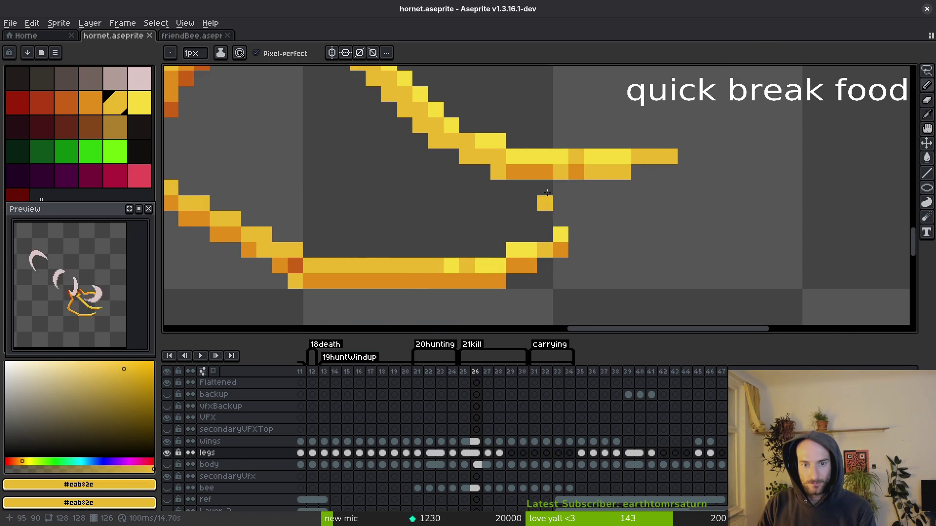
drag(523, 170, 578, 172)
Make the bee and other hidden layers visible again and save hornet.aseprite.
click(167, 488)
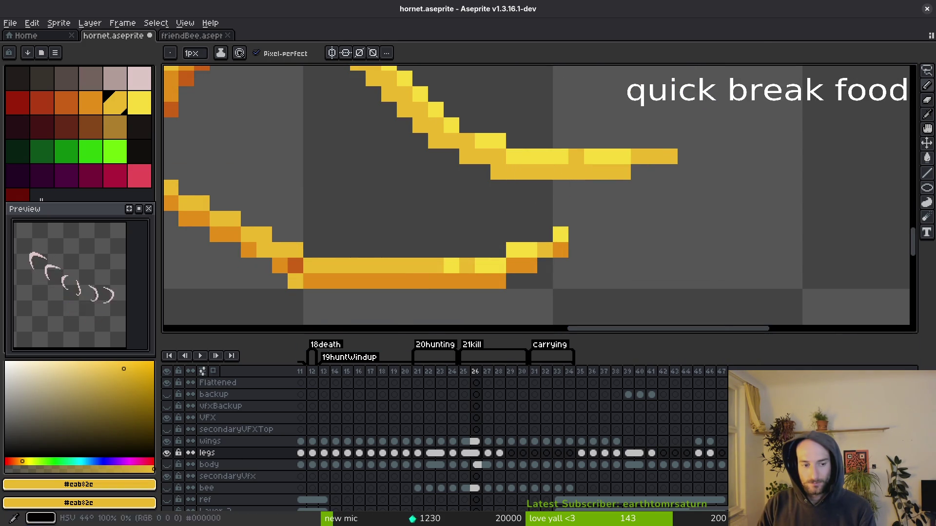
click(168, 488)
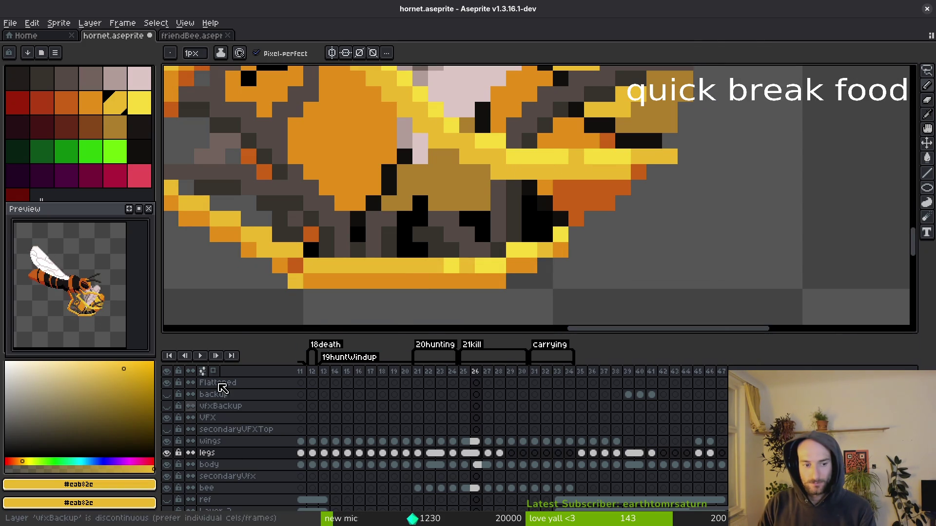
scroll(493, 207, down, 1)
key(ctrl+s)
scroll(552, 263, down, 1)
key(alt)
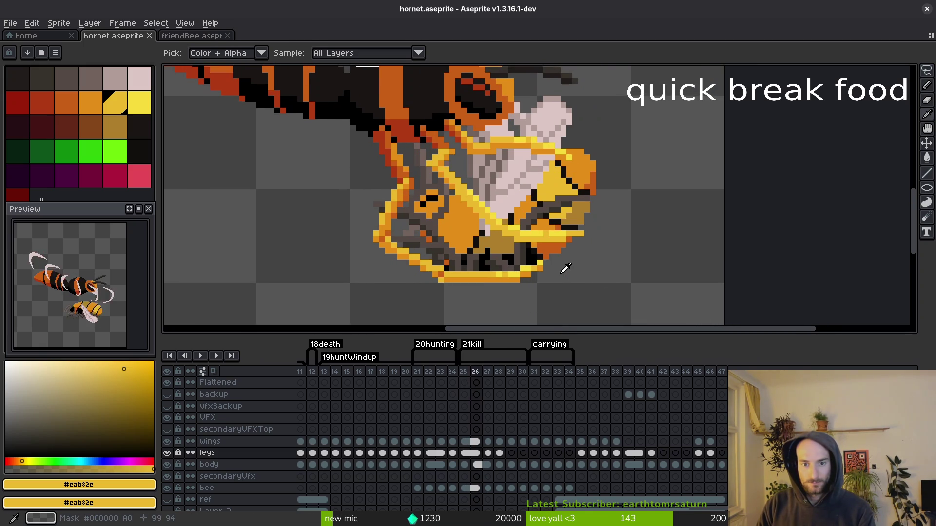
On frame 27, sample bright yellow #f7db3b and the darker leg yellow, then save.
key(Right)
scroll(539, 241, up, 1)
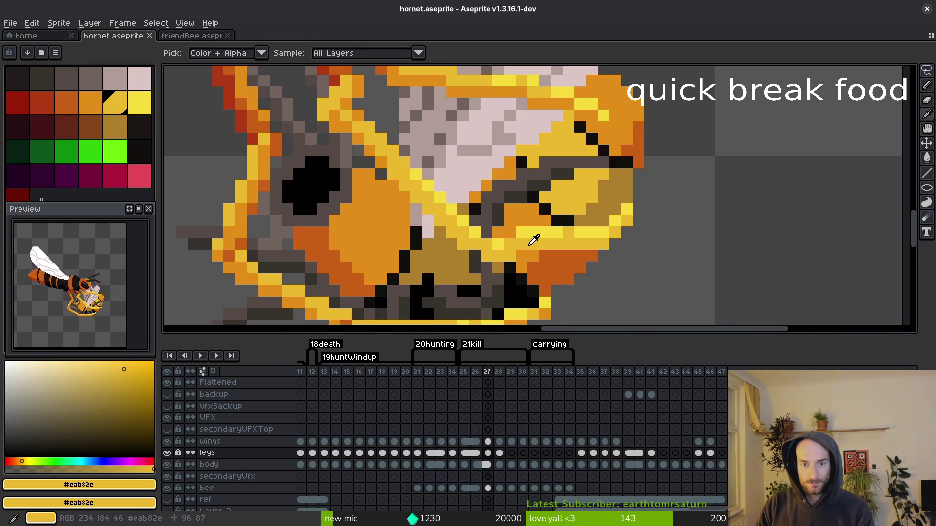
alt+click(497, 244)
key(e)
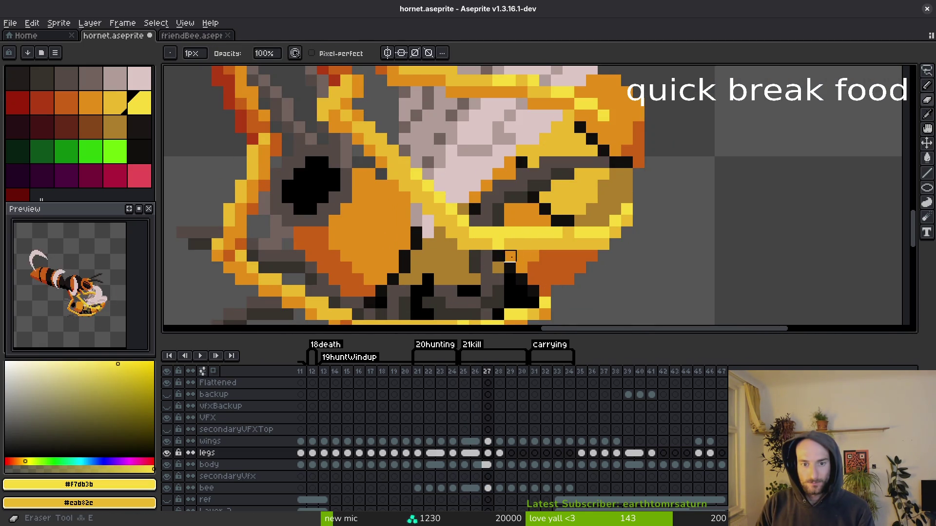
alt+click(487, 246)
key(b)
key(ctrl+s)
scroll(533, 255, down, 1)
scroll(533, 256, down, 1)
key(alt)
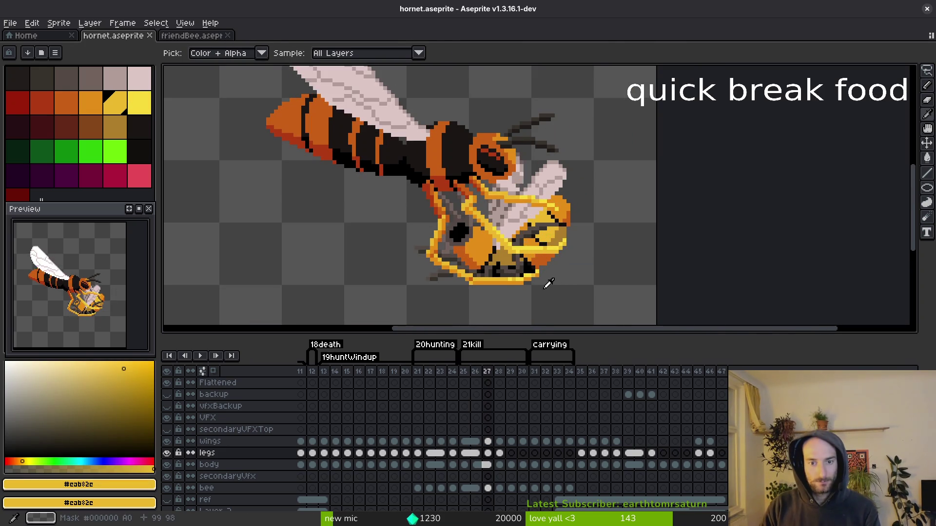
Flip between frames 26 and 27 to compare the leg poses, ending on frame 27.
key(comma)
key(period)
key(comma)
key(period)
key(comma)
key(period)
key(comma)
key(period)
scroll(542, 267, up, 1)
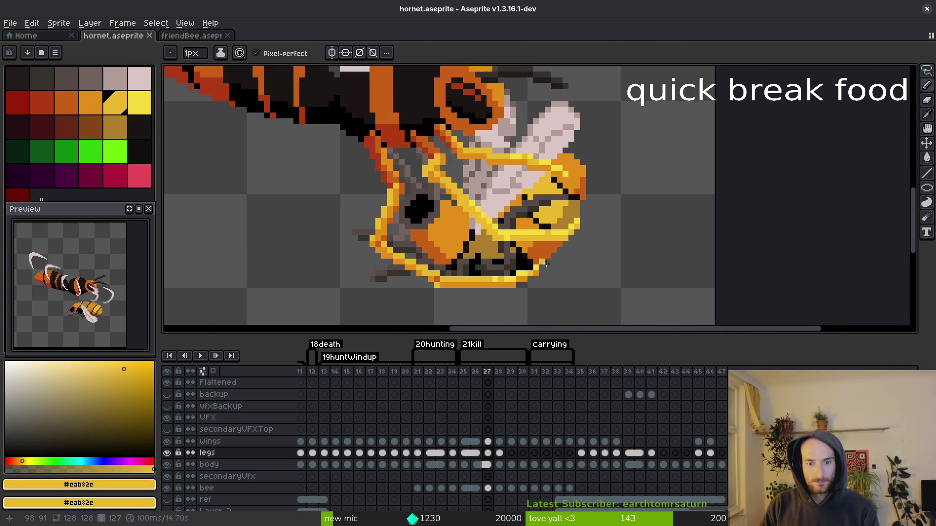
scroll(542, 266, up, 1)
Adjust a 12x7 block of leg pixels on frame 27 and check it against frame 26.
key(m)
drag(403, 242, 548, 326)
click(500, 299)
key(ctrl+d)
scroll(493, 298, down, 2)
key(period)
key(comma)
scroll(527, 282, up, 2)
Nudge the lower legs beneath the bee up one pixel, then pick bright yellow and orange #e28e18.
mouse_move(525, 255)
mouse_down()
mouse_move(434, 290)
mouse_move(412, 322)
mouse_move(493, 305)
mouse_move(491, 289)
mouse_up()
key(ctrl+d)
key(b)
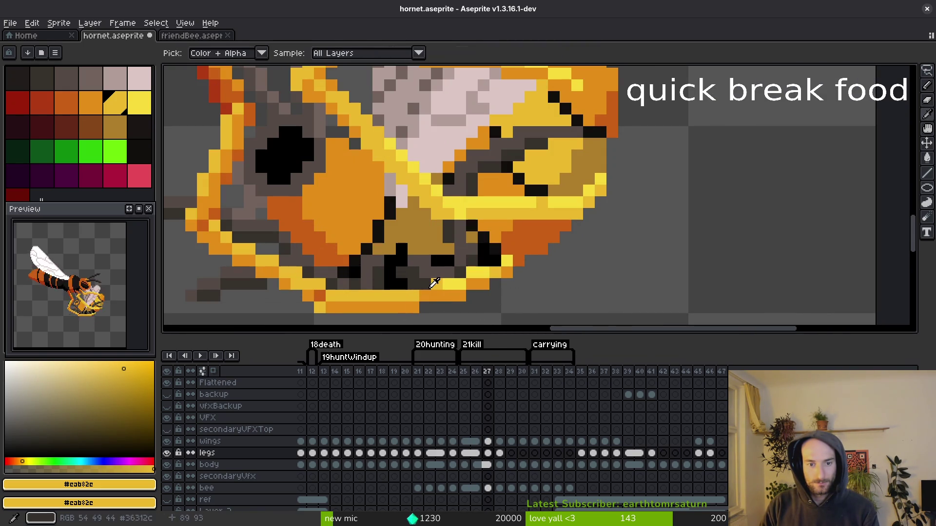
alt+click(438, 287)
alt+click(441, 297)
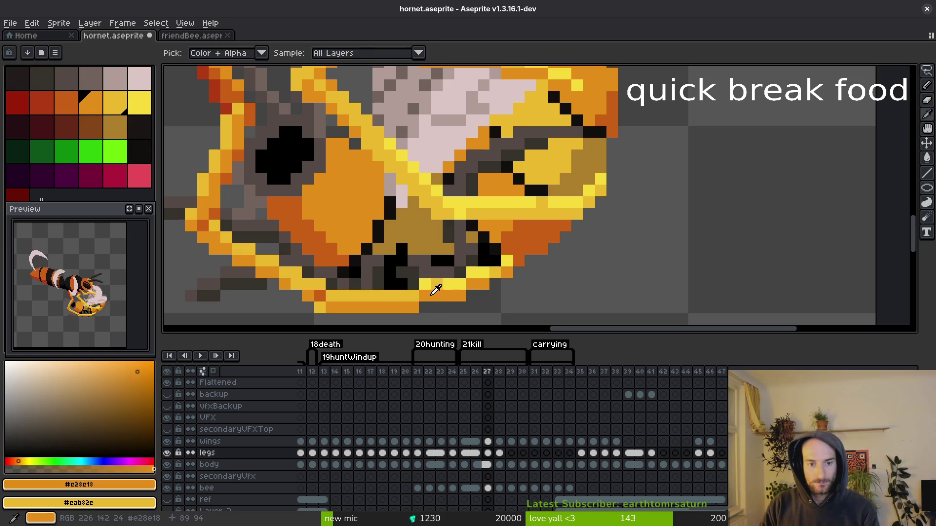
scroll(477, 305, down, 4)
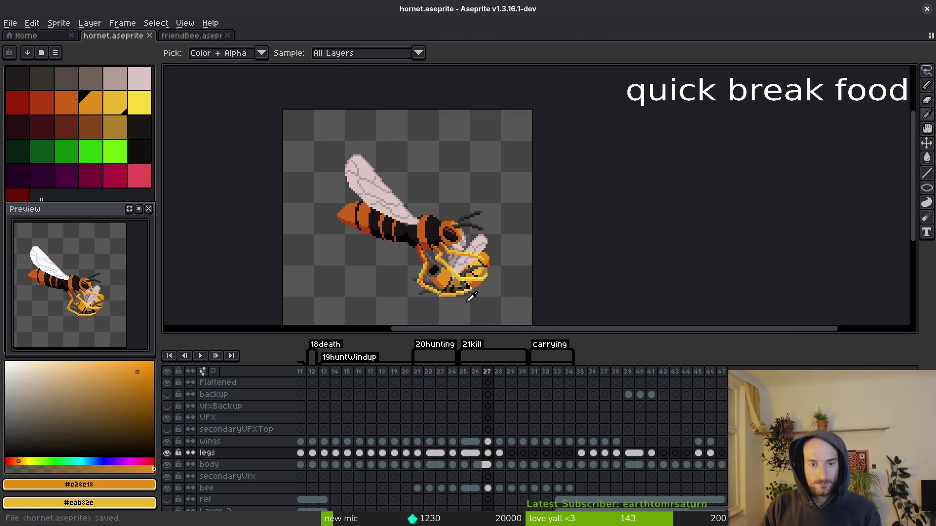
Flip repeatedly between frames 27 and 28 to check the hornet's grip on the bee.
scroll(467, 300, down, 1)
scroll(467, 300, right, 1)
key(Right)
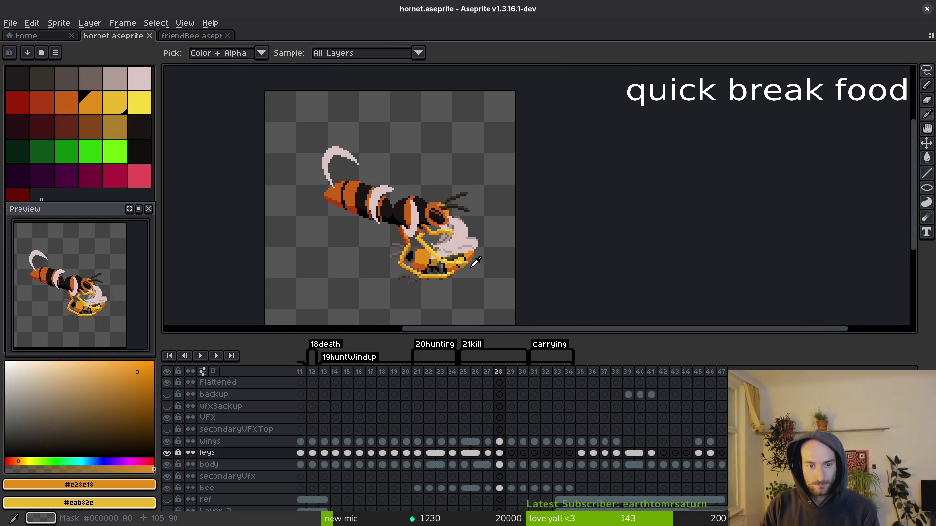
key(Left)
key(Right)
key(Left)
key(Right)
key(Left)
key(Right)
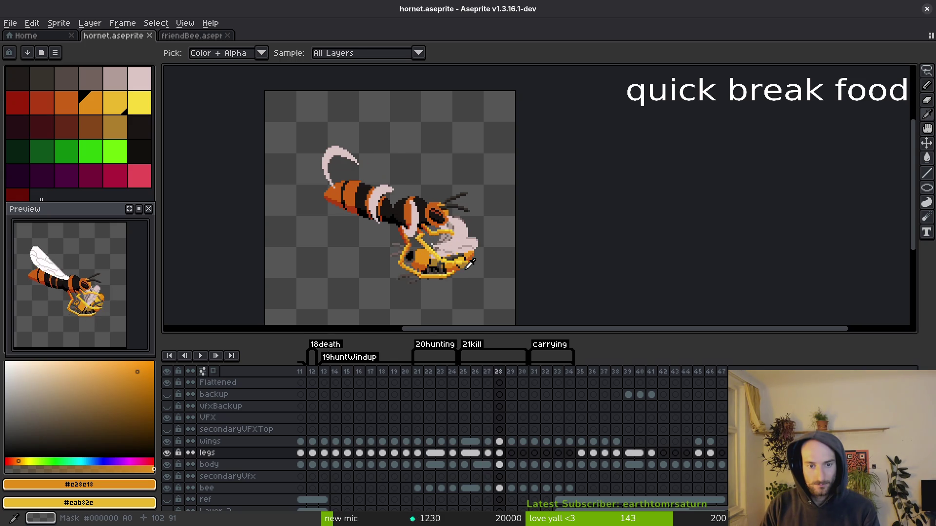
key(Left)
key(Left)
key(Right)
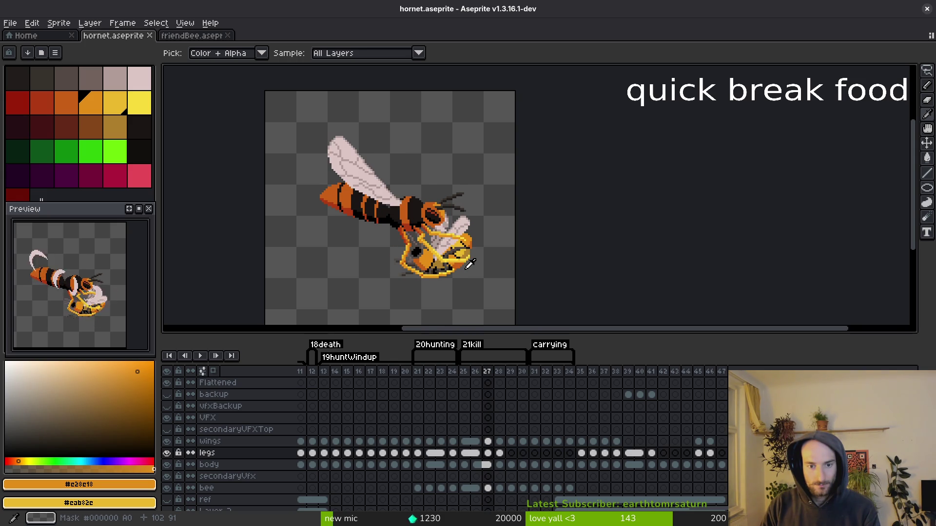
key(Right)
key(Left)
key(Right)
Step through the neighbouring frames to review the kill pose, ending on frame 27.
key(Left)
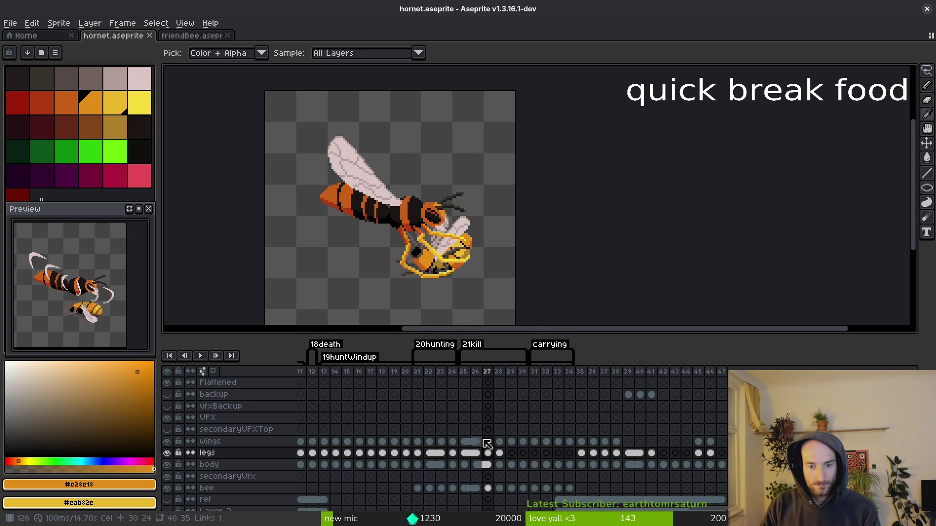
key(b)
scroll(439, 195, up, 2)
key(i)
key(Right)
key(Left)
key(Right)
key(Left)
key(Left)
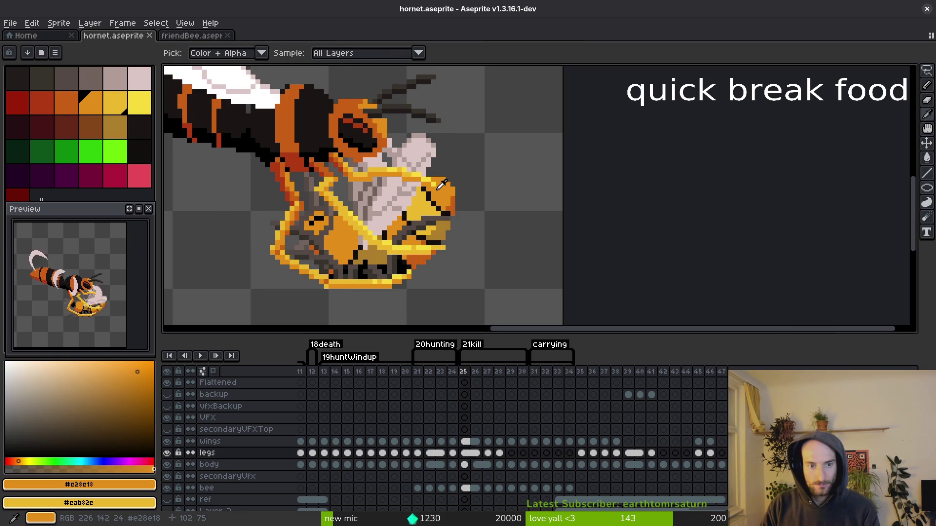
key(Right)
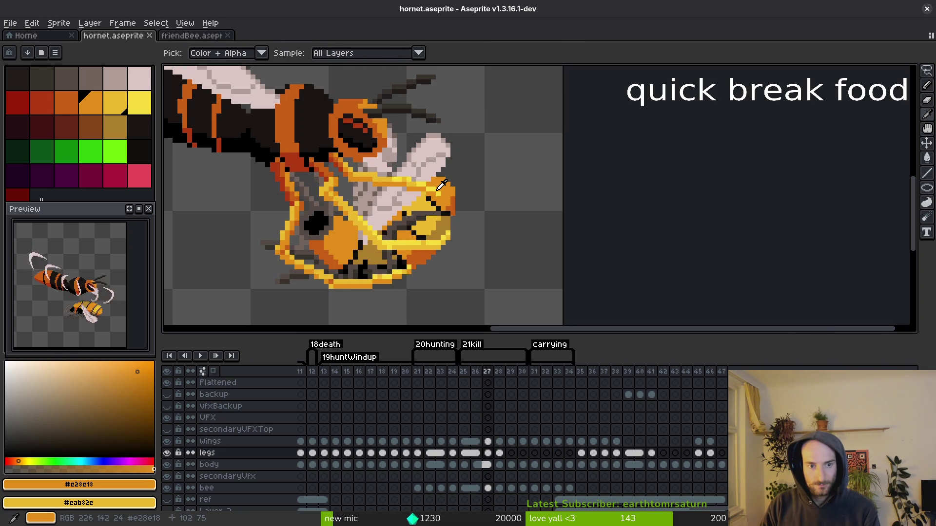
key(Right)
key(Right)
key(Left)
key(Left)
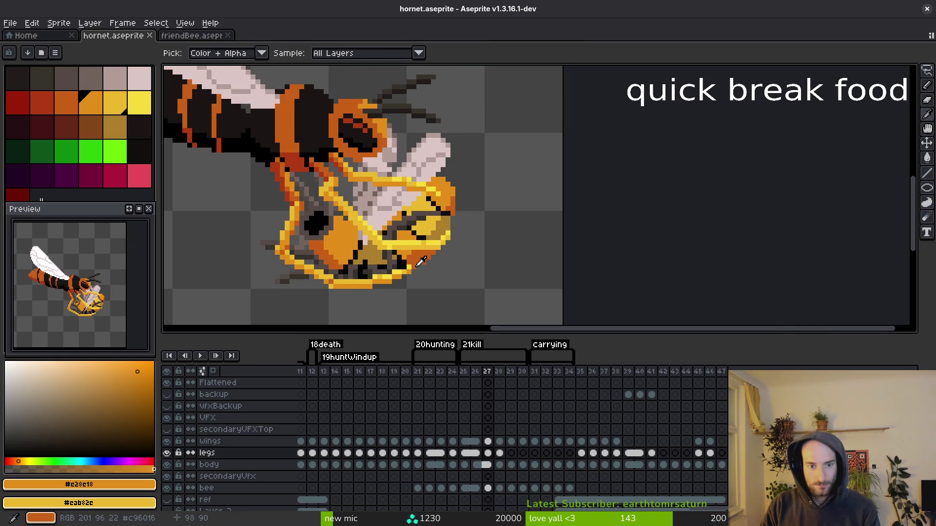
Select the legs cel on frame 27, save hornet.aseprite, and compare with the previous frame.
click(488, 452)
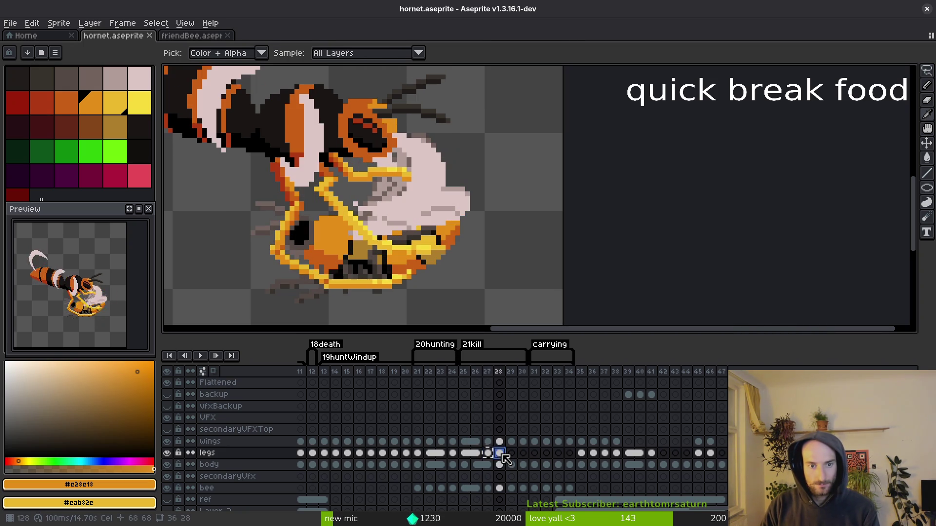
key(ctrl+s)
key(Left)
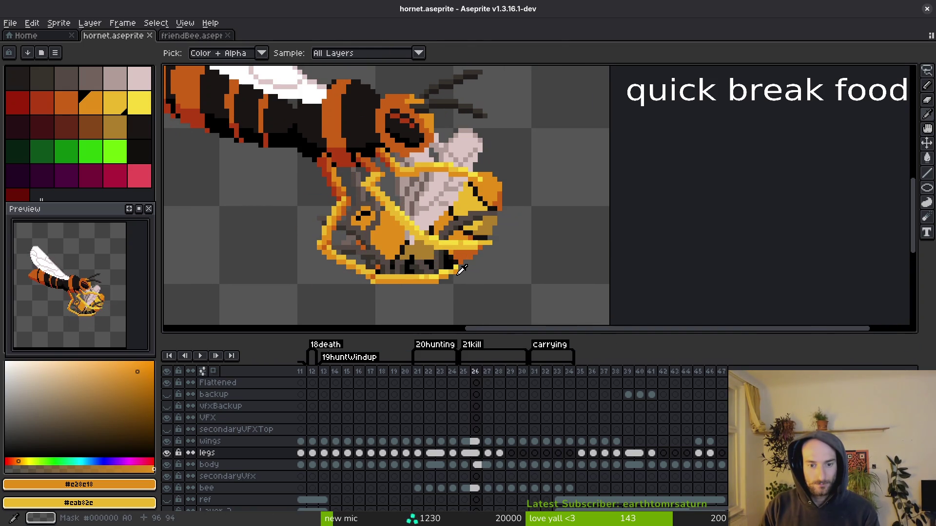
key(Right)
key(Right)
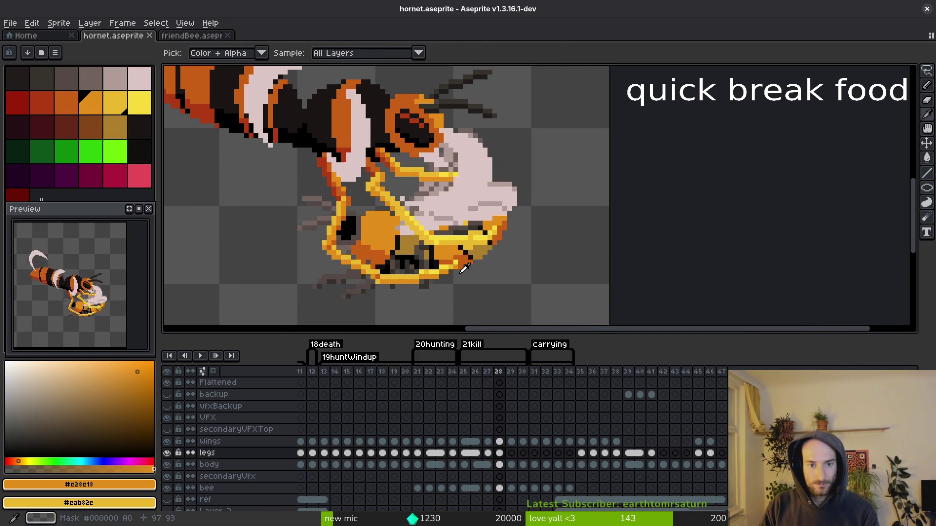
key(m)
scroll(464, 269, up, 2)
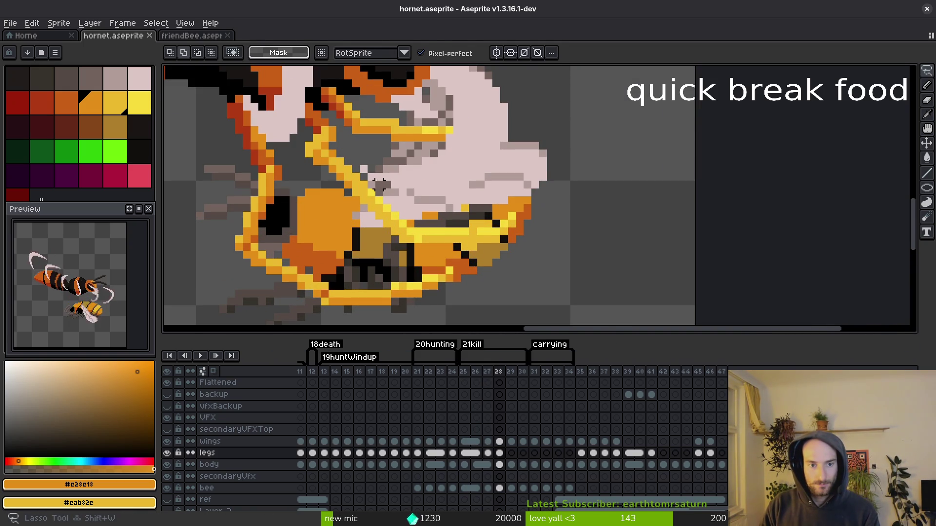
Outline the yellow leg under the bee on frame 28, commit it, and save.
mouse_move(349, 154)
mouse_down()
mouse_move(323, 166)
mouse_move(371, 237)
mouse_move(556, 205)
mouse_move(556, 148)
mouse_up()
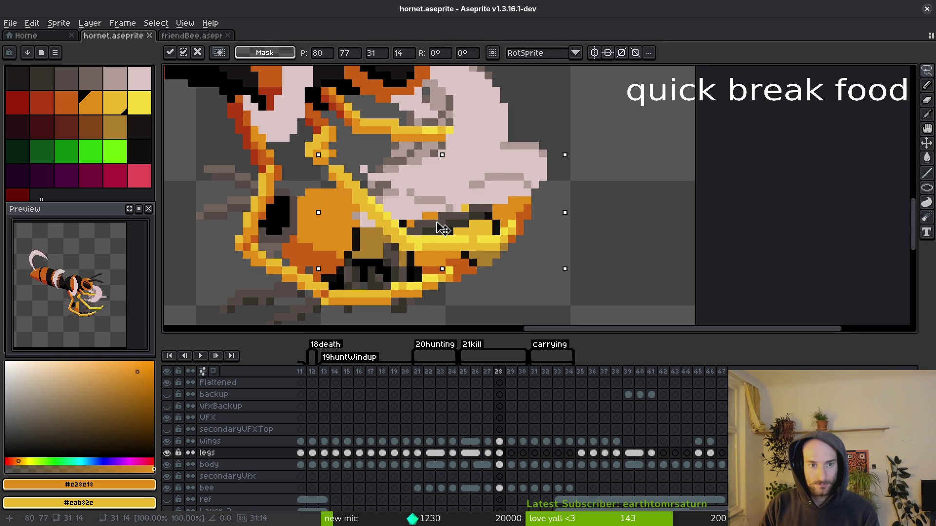
key(b)
key(ctrl+s)
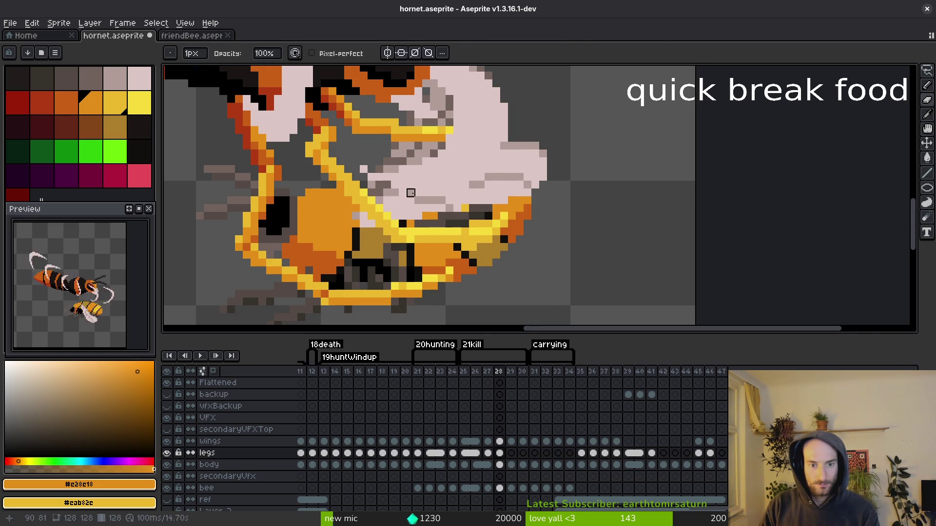
scroll(455, 213, down, 2)
scroll(455, 213, up, 3)
Move a small part of the leg down one pixel, sample the leg yellow, and save again.
key(q)
mouse_move(458, 188)
mouse_down()
mouse_move(385, 259)
mouse_move(491, 236)
mouse_move(487, 244)
mouse_up()
key(i)
click(414, 237)
click(398, 245)
key(b)
scroll(514, 262, down, 3)
key(ctrl+s)
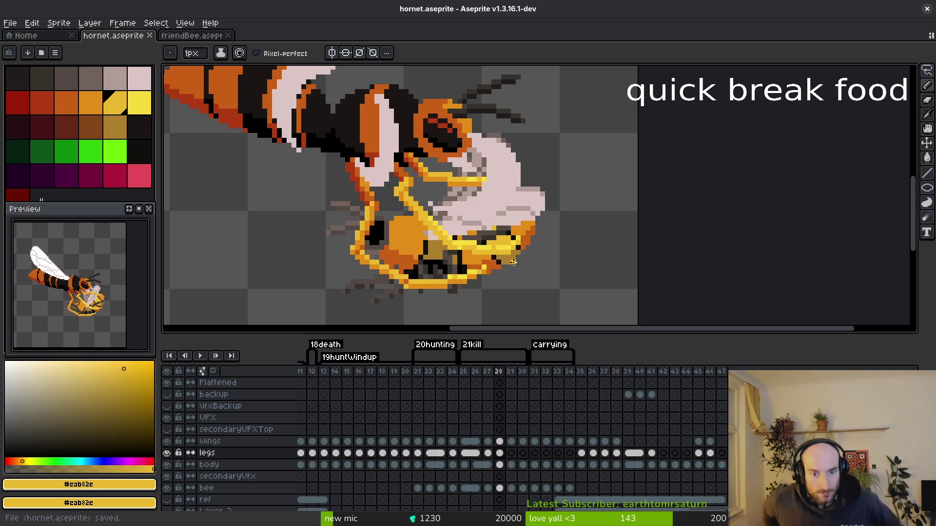
Compare frames 28 and 29, hiding and re-showing the legs layer to see underneath.
key(Right)
key(Left)
key(Right)
key(Left)
key(Right)
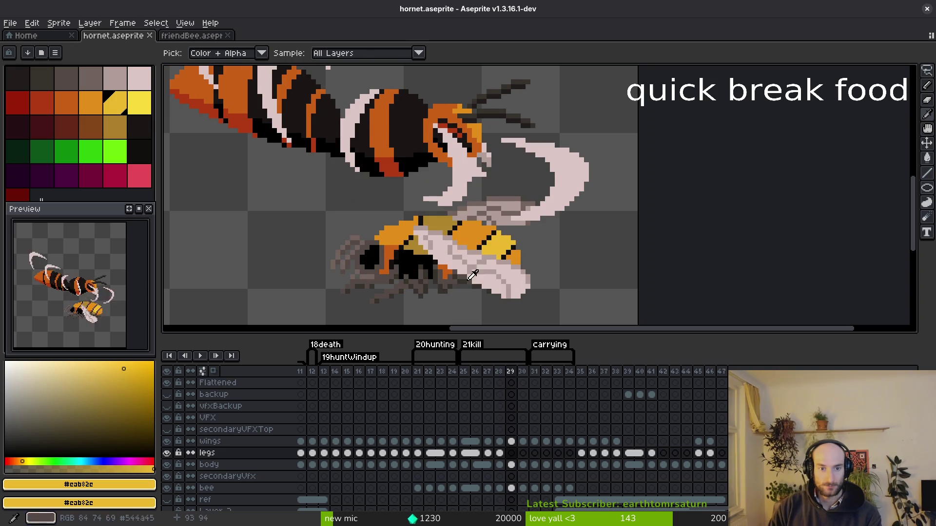
key(Left)
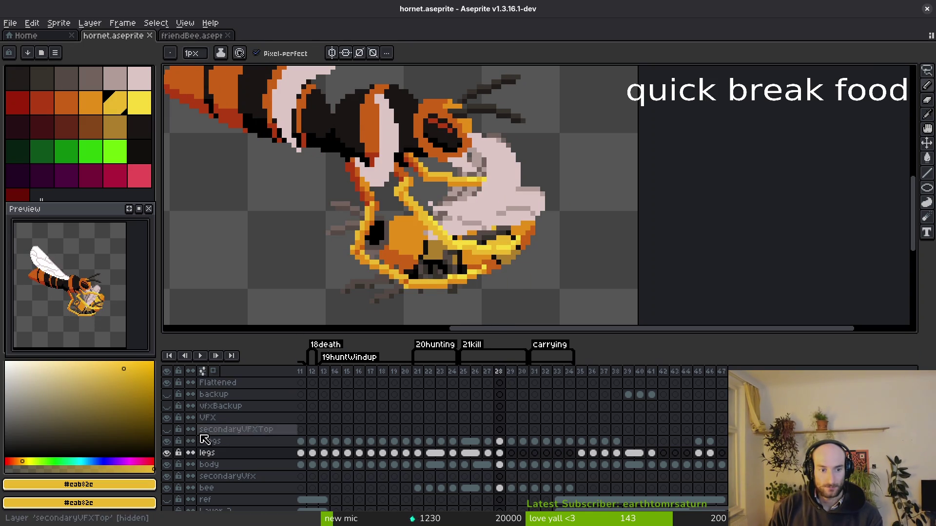
click(168, 453)
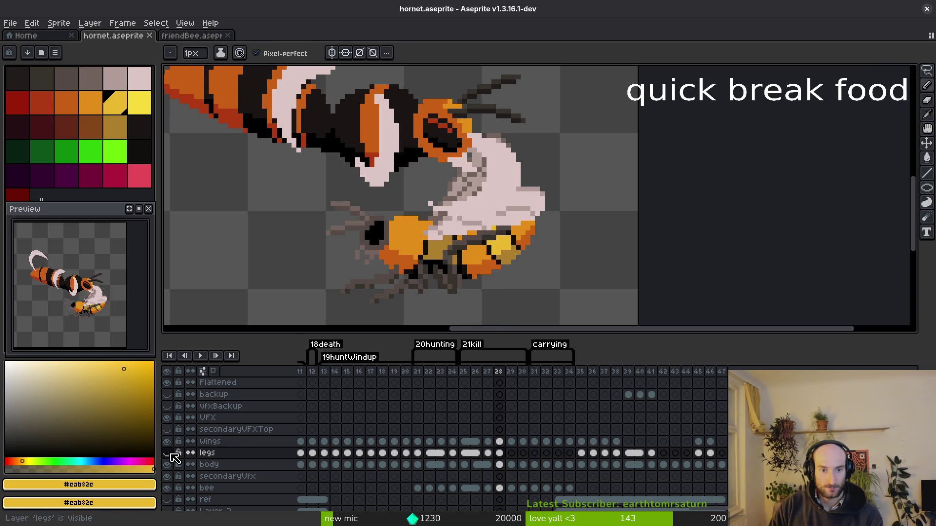
key(Right)
key(Left)
key(Right)
click(166, 452)
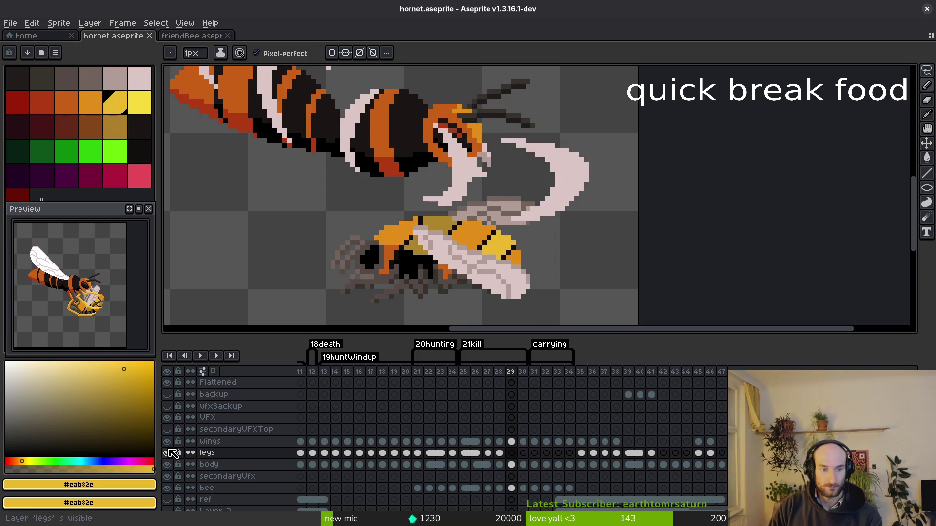
Copy the legs cel from frame 28 into frame 29 and save the file.
drag(500, 453, 517, 461)
key(ctrl+s)
scroll(420, 196, up, 1)
scroll(419, 197, down, 1)
Select and move a group of leg pixels on frame 29, then commit the move.
key(m)
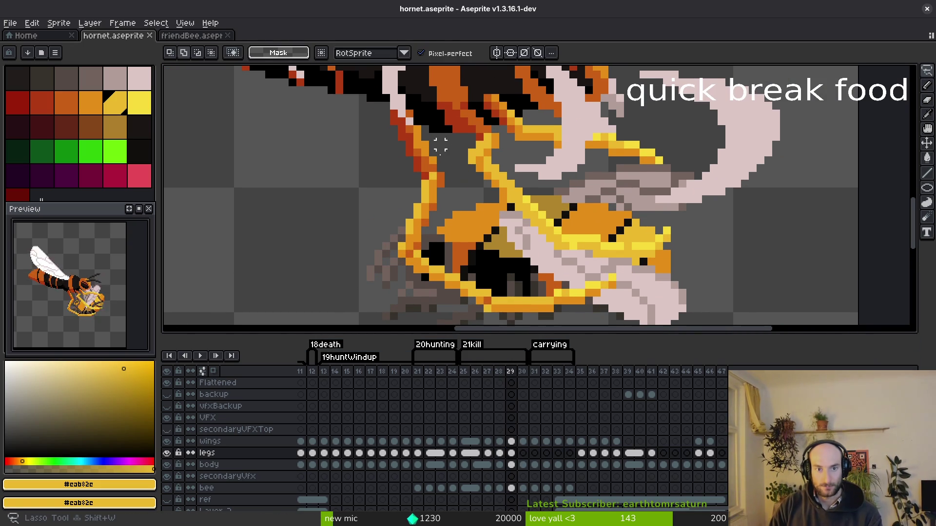
scroll(452, 183, up, 3)
scroll(452, 183, down, 1)
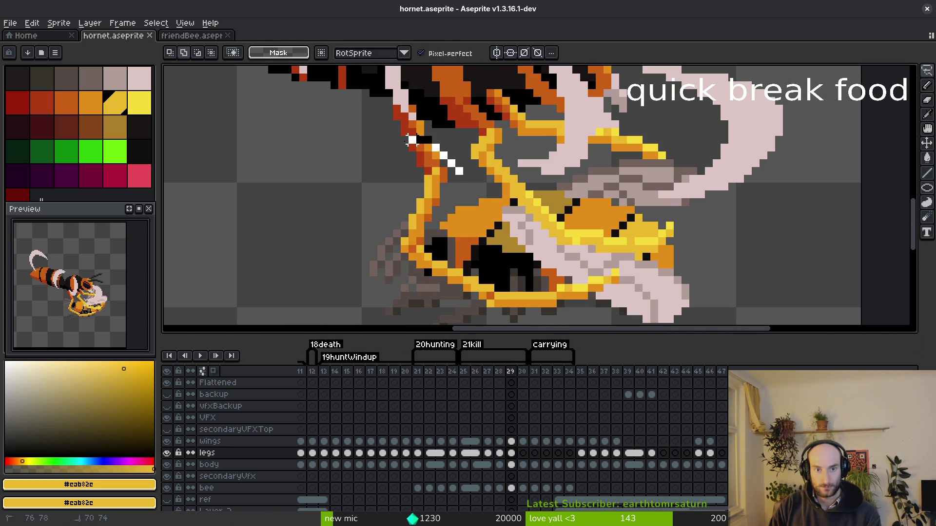
scroll(677, 268, down, 5)
scroll(678, 269, up, 5)
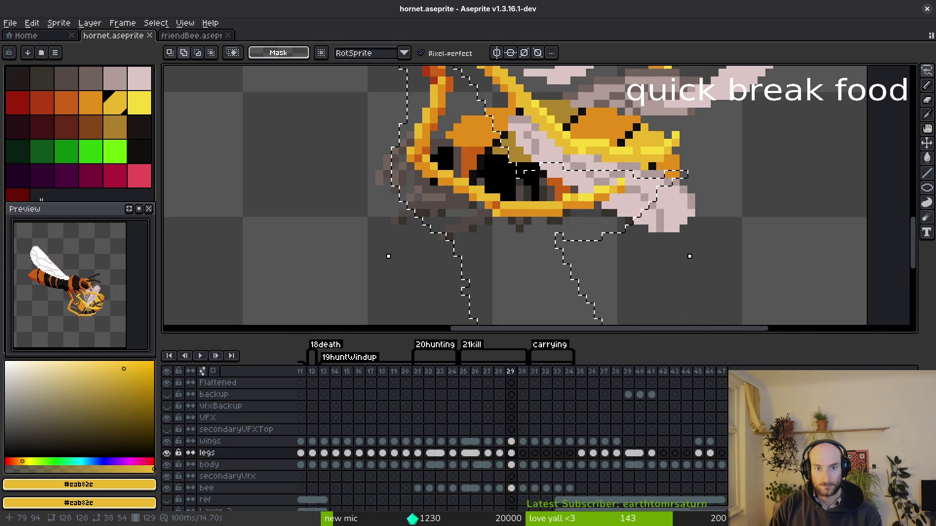
scroll(487, 207, up, 2)
drag(512, 271, 505, 280)
key(Return)
scroll(439, 302, up, 2)
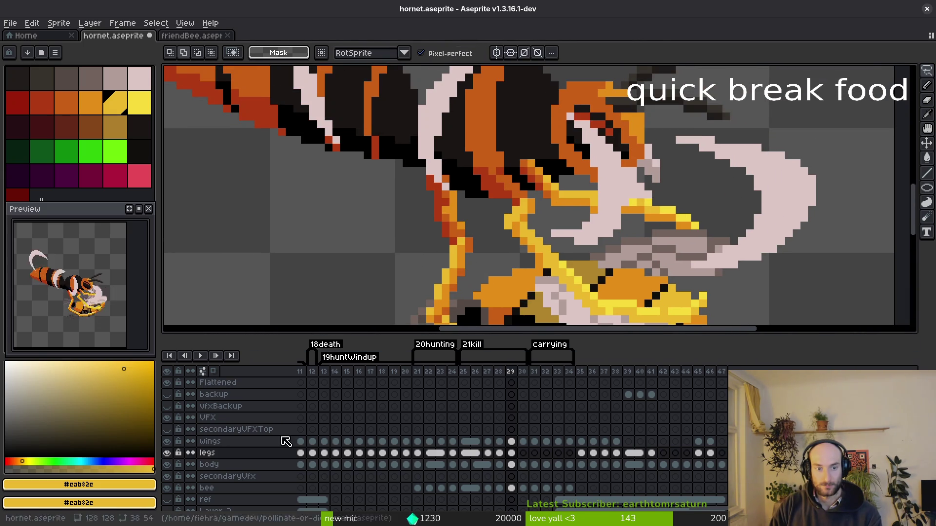
click(167, 442)
scroll(497, 209, up, 1)
Repaint the upper leg edge in darker orange, sampling the leg's ochre and orange colours.
key(b)
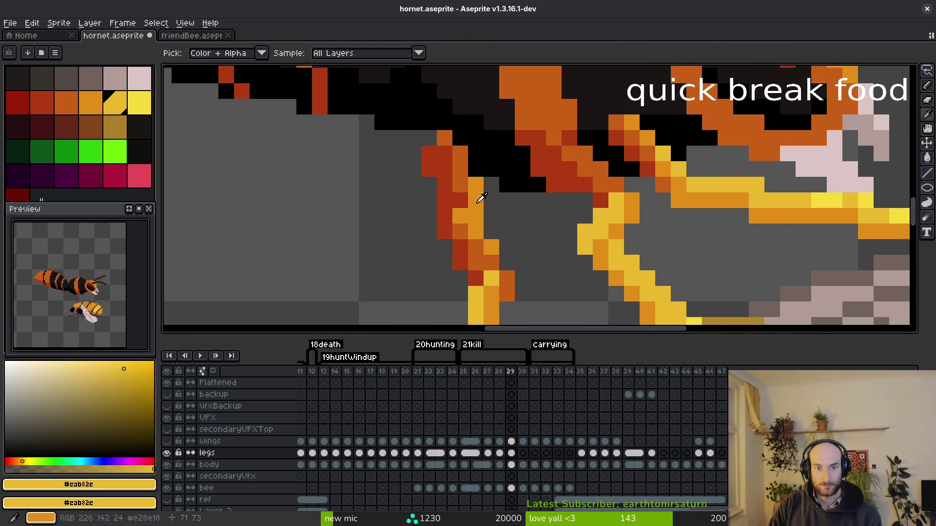
alt+click(476, 193)
alt+click(501, 188)
alt+click(459, 156)
drag(476, 183, 483, 225)
alt+click(491, 246)
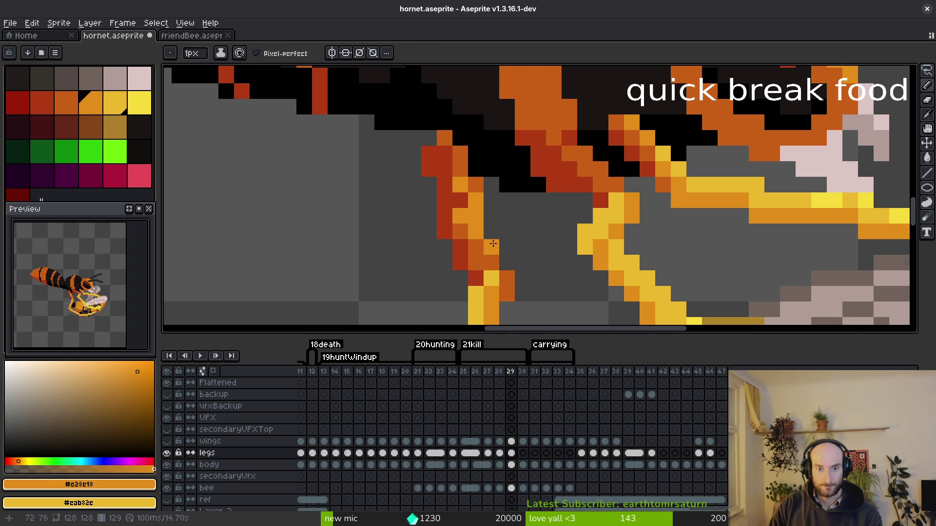
scroll(516, 267, down, 3)
scroll(516, 267, up, 3)
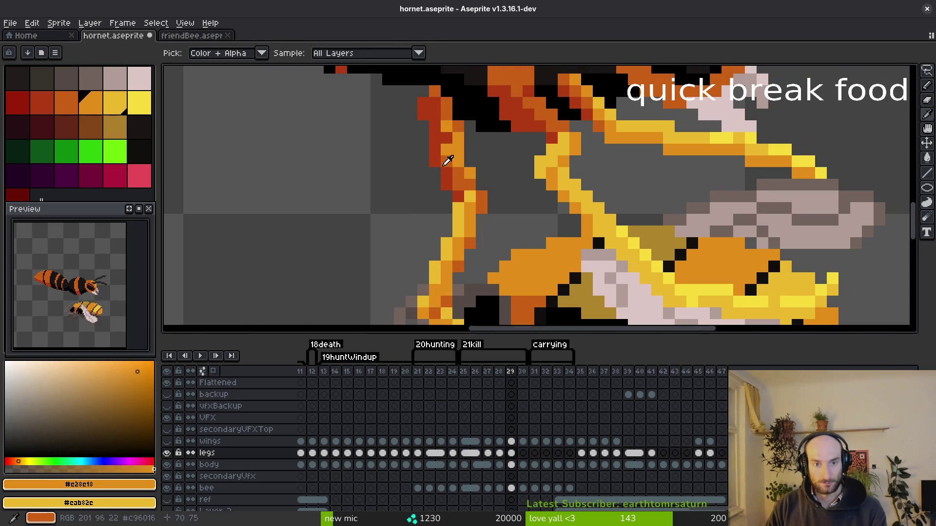
alt+click(447, 157)
scroll(509, 192, down, 4)
scroll(527, 215, up, 1)
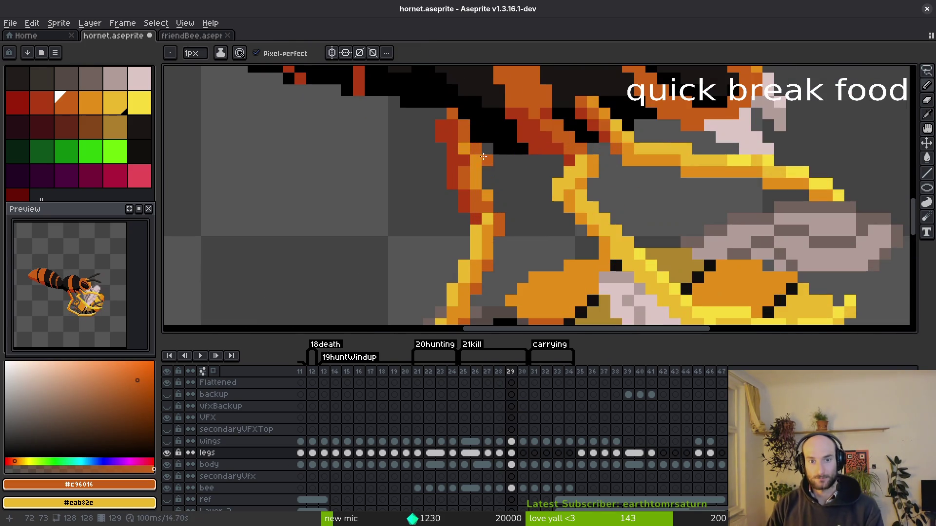
scroll(527, 216, down, 1)
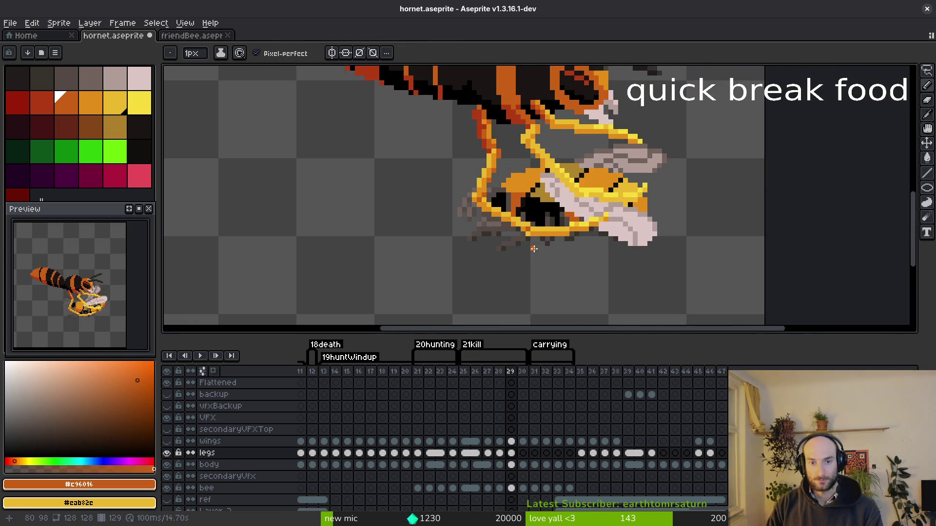
scroll(488, 227, up, 1)
scroll(536, 213, up, 2)
On frame 29, select the lower leg segment with the rectangle marquee and move it.
key(m)
drag(480, 168, 618, 221)
drag(565, 203, 573, 233)
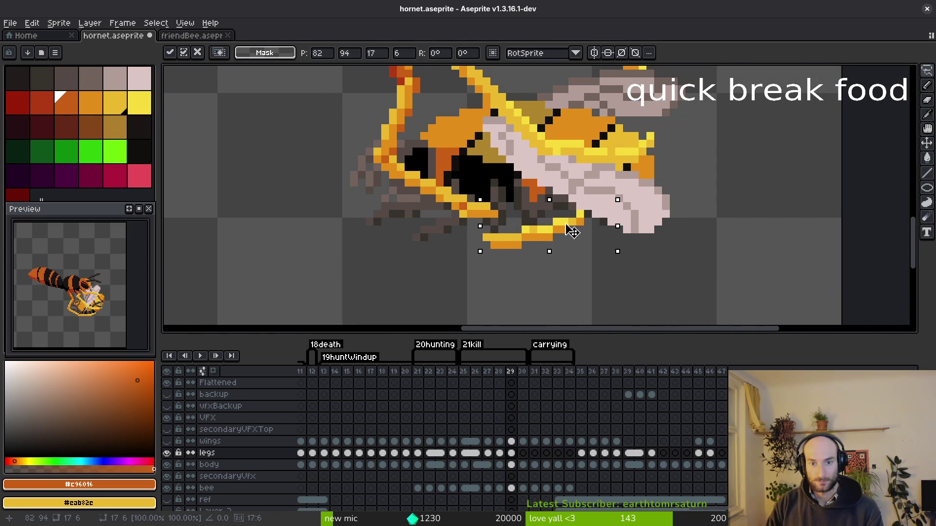
key(Return)
Lasso the leg bars below the bee and shift them up to join the leg.
key(e)
scroll(541, 230, up, 2)
key(q)
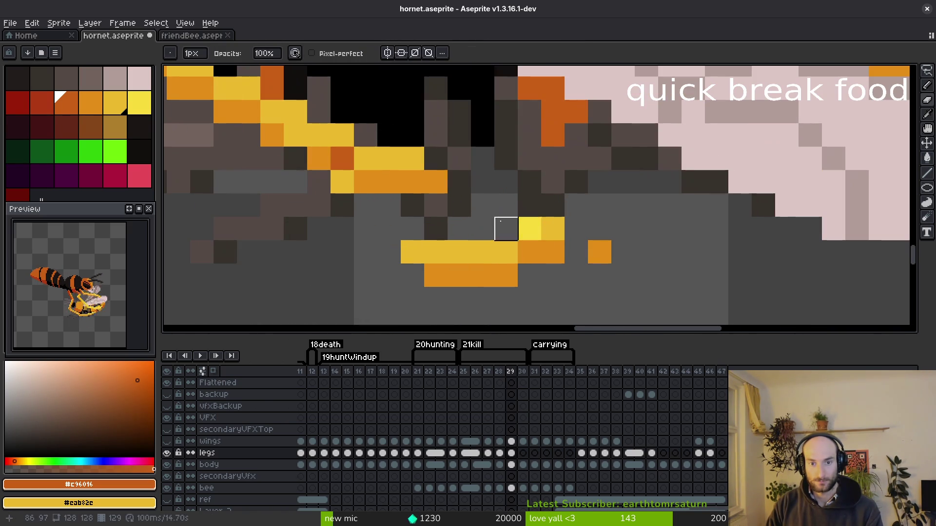
mouse_move(580, 205)
mouse_down()
mouse_move(435, 228)
mouse_move(605, 230)
mouse_move(574, 202)
mouse_move(529, 267)
mouse_move(600, 200)
mouse_up()
drag(546, 279, 523, 279)
mouse_move(363, 230)
mouse_down()
mouse_move(590, 312)
mouse_move(361, 234)
mouse_up()
scroll(472, 305, up, 1)
drag(472, 305, 518, 239)
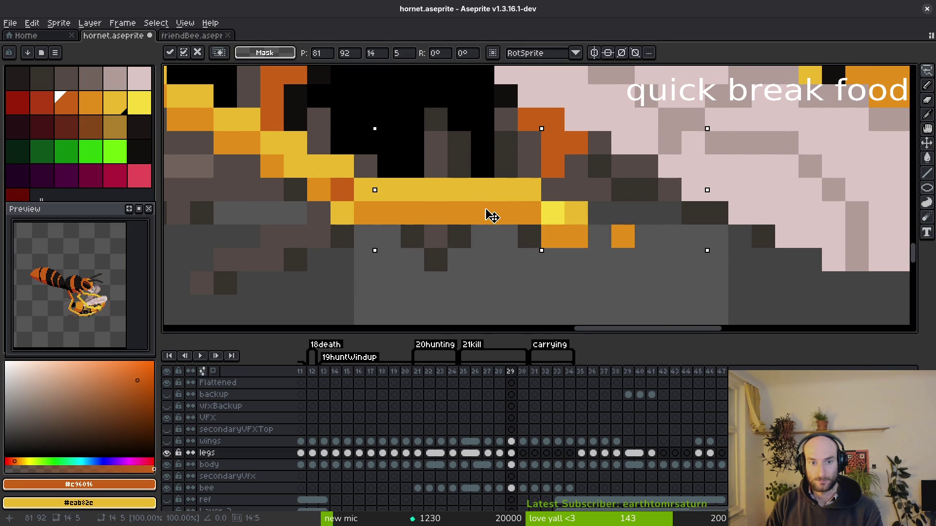
scroll(518, 240, down, 3)
key(i)
Compare against frame 28, undo the latest leg moves, and save hornet.aseprite.
scroll(527, 259, down, 1)
key(comma)
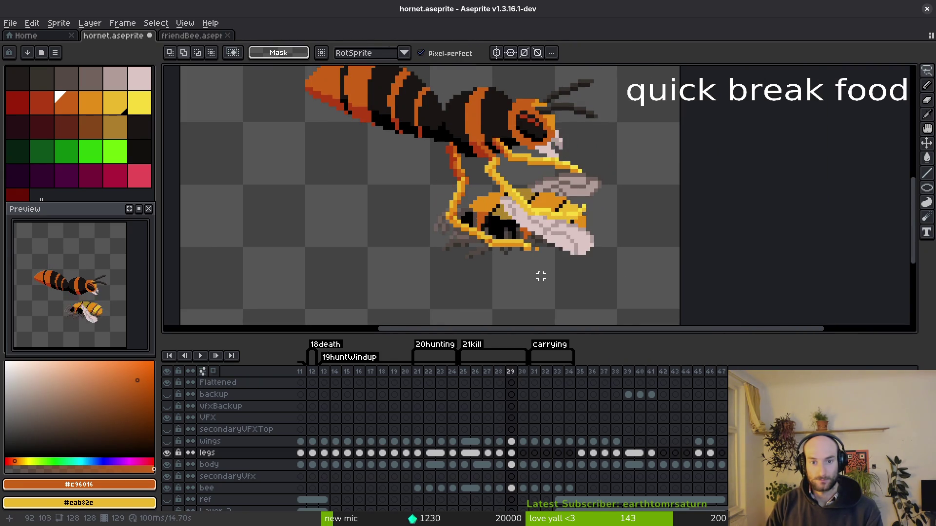
scroll(544, 273, up, 3)
key(q)
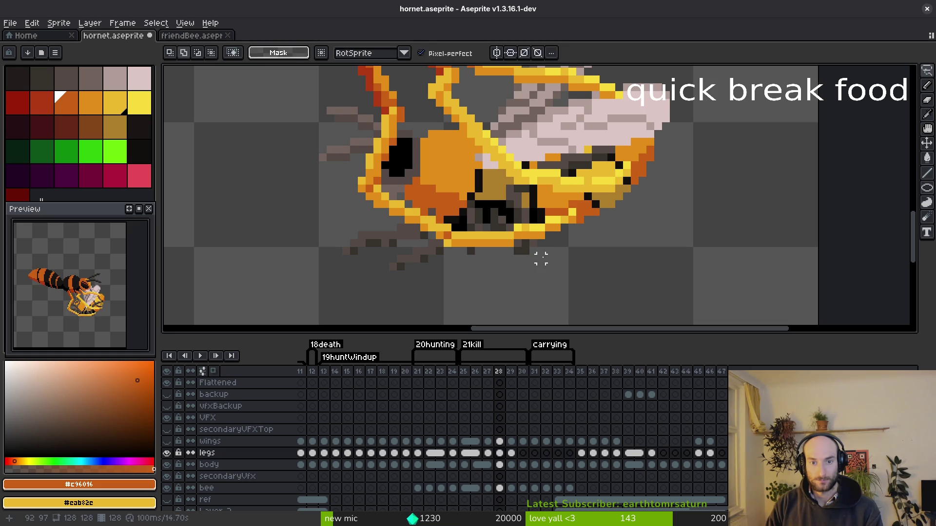
key(period)
scroll(541, 256, up, 3)
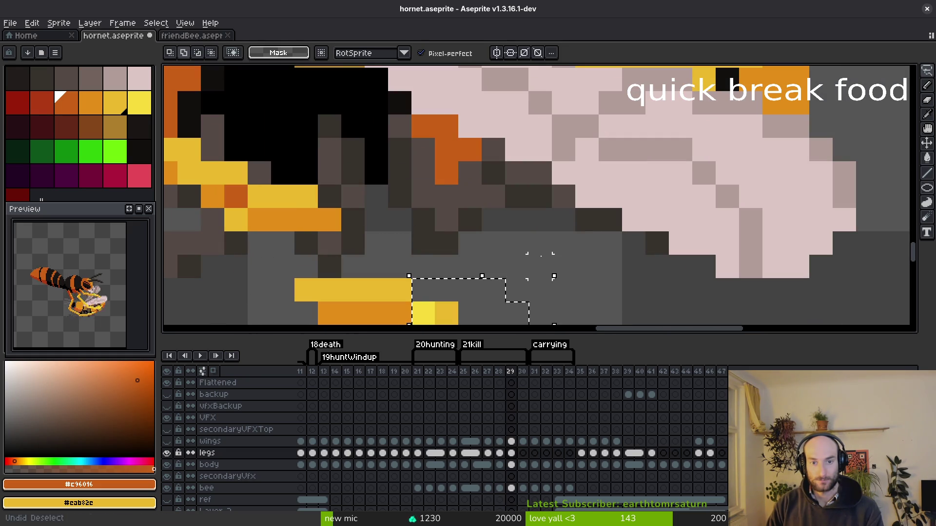
key(ctrl+z)
key(ctrl+z)
key(ctrl+z)
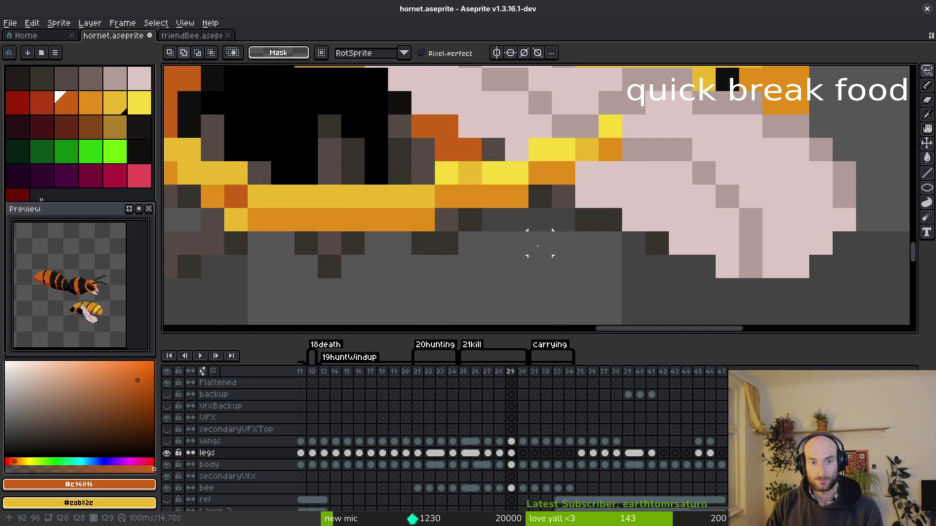
scroll(540, 243, down, 4)
key(ctrl+s)
Go back to frame 28 and center the view on the grabbed bee.
key(comma)
key(i)
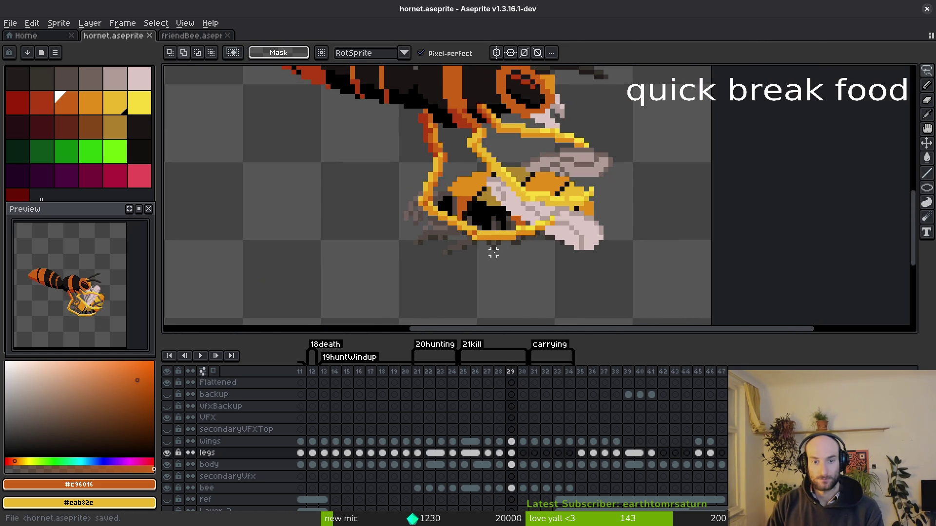
drag(498, 262, 492, 269)
Flip between frames 27, 28 and 29 to compare the grab's leg poses.
key(period)
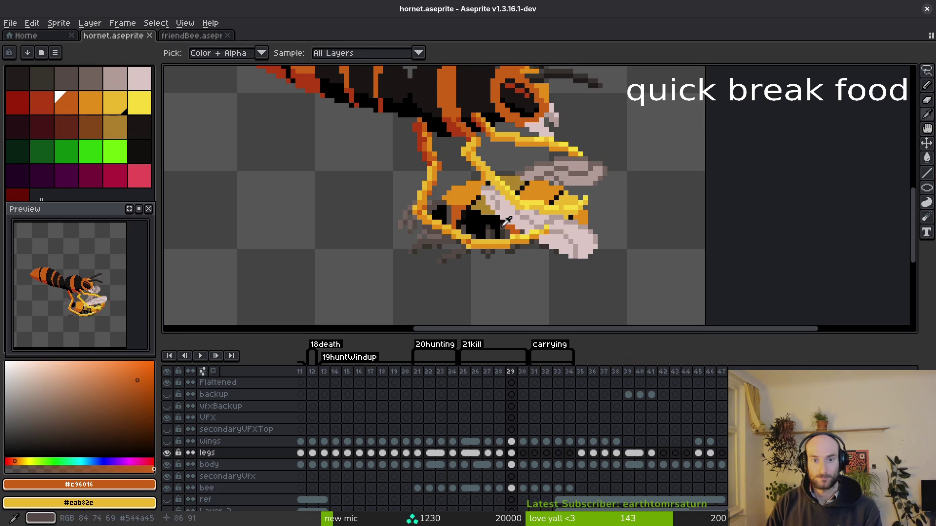
key(comma)
key(period)
key(comma)
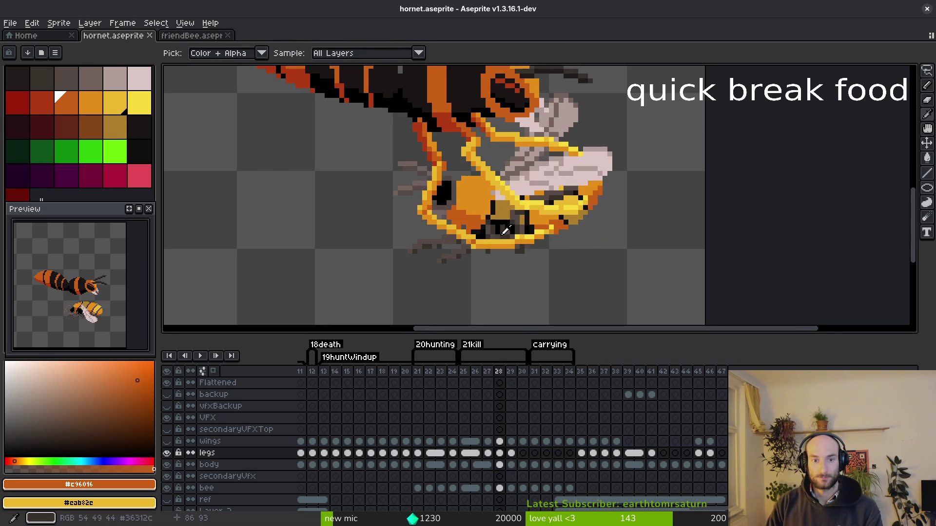
drag(495, 238, 502, 242)
key(comma)
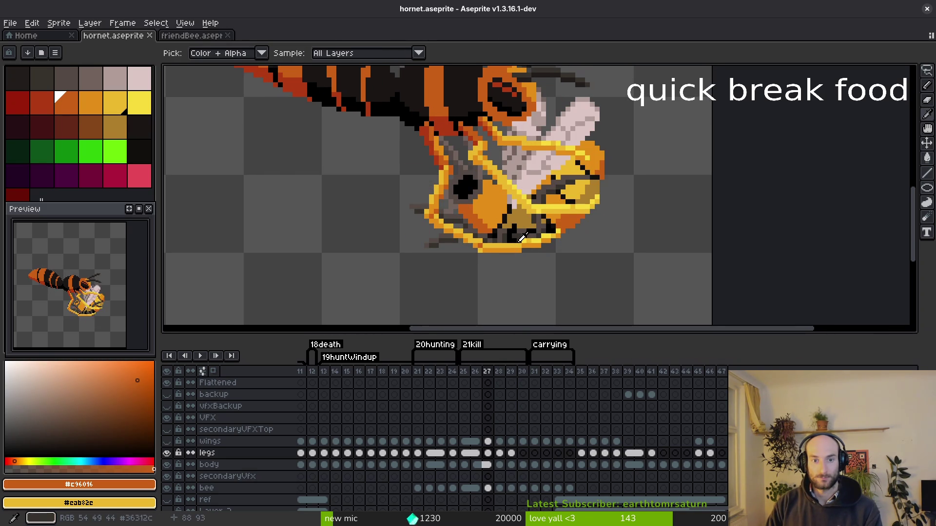
key(period)
scroll(521, 237, down, 3)
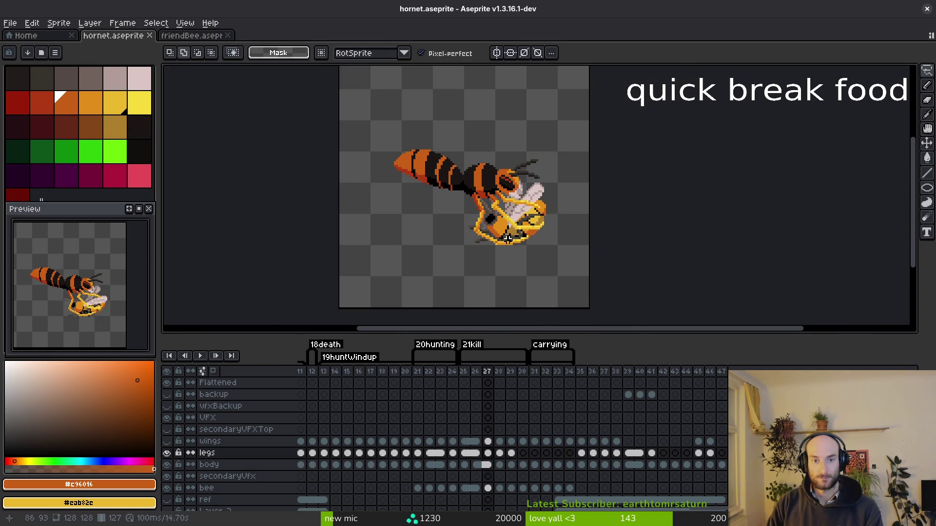
key(comma)
On frame 28, lasso the lower legs under the bee and nudge them slightly left.
key(period)
key(shift+w)
scroll(493, 233, up, 3)
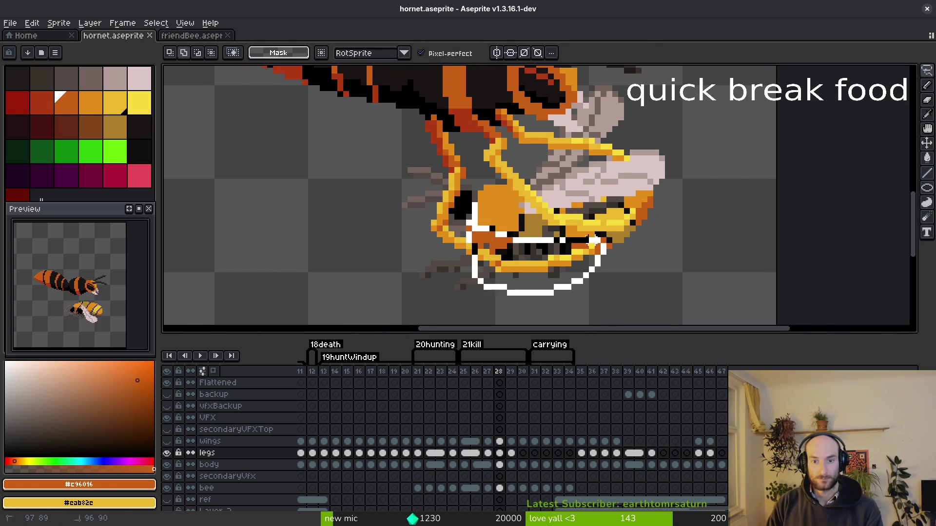
drag(601, 238, 603, 235)
drag(547, 272, 541, 277)
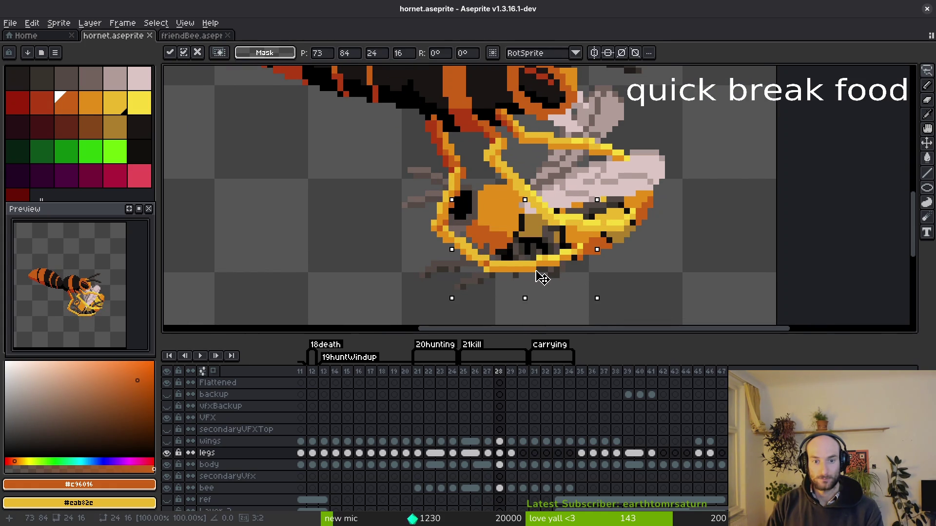
scroll(541, 277, up, 5)
Paint leg pixels in yellow #cab82c and orange #c28c18 with the pencil.
key(b)
alt+click(476, 255)
click(466, 233)
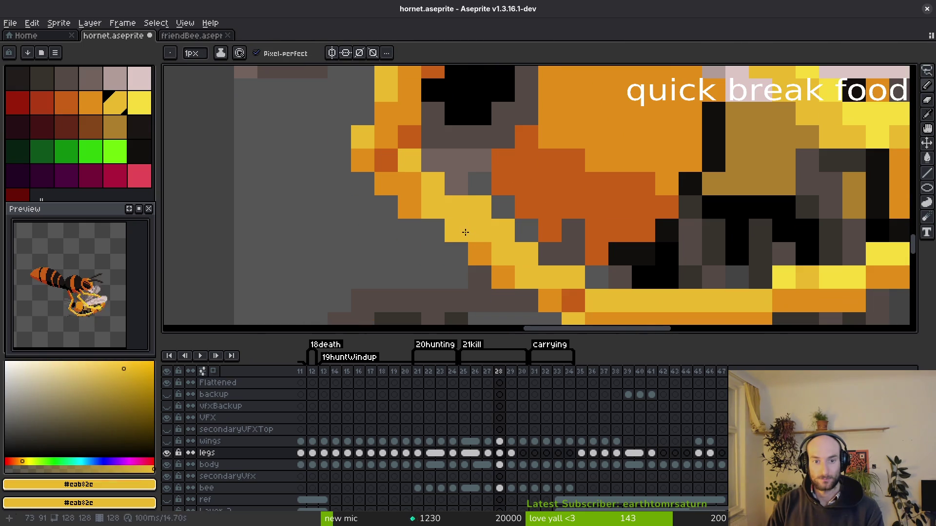
alt+click(474, 251)
click(456, 248)
scroll(467, 213, down, 5)
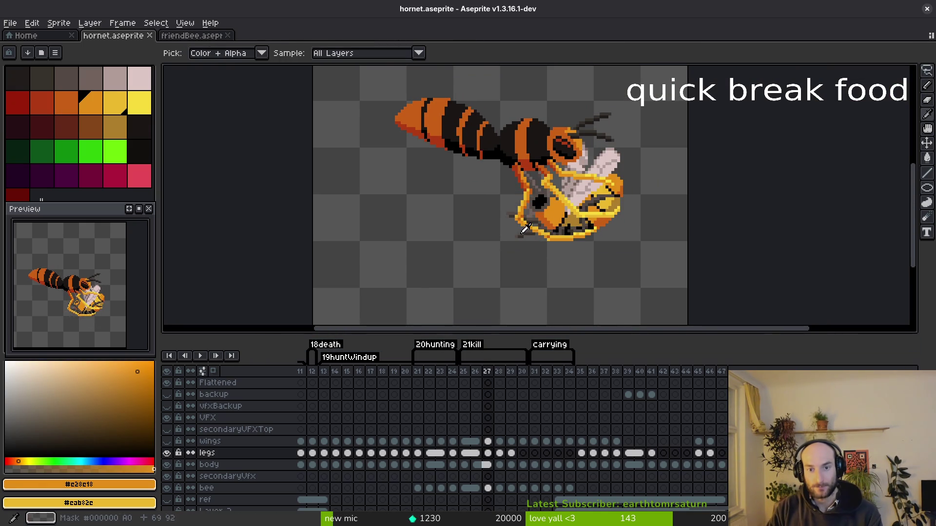
scroll(540, 220, up, 2)
Check frame 27, then switch between darker orange #c96016 and lighter orange #c28c18 for the leg.
key(comma)
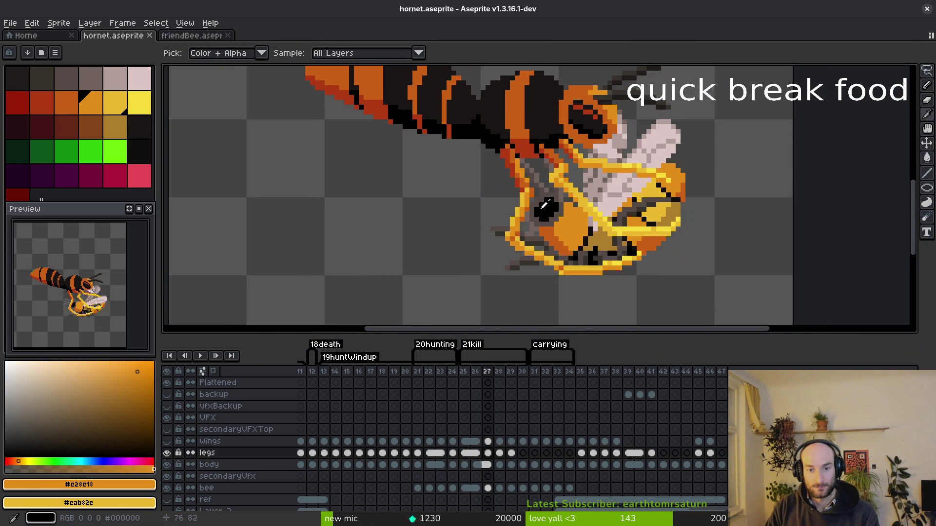
key(period)
key(shift+w)
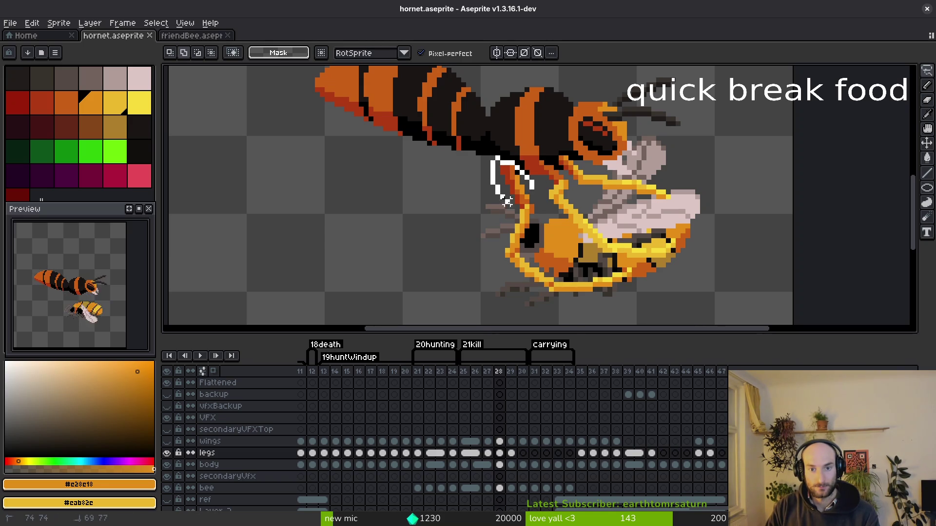
scroll(515, 205, up, 2)
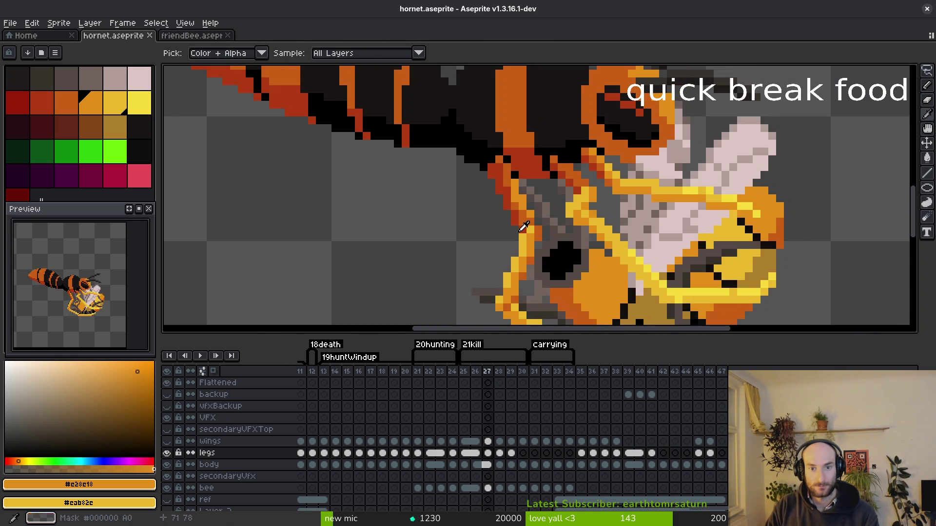
key(f)
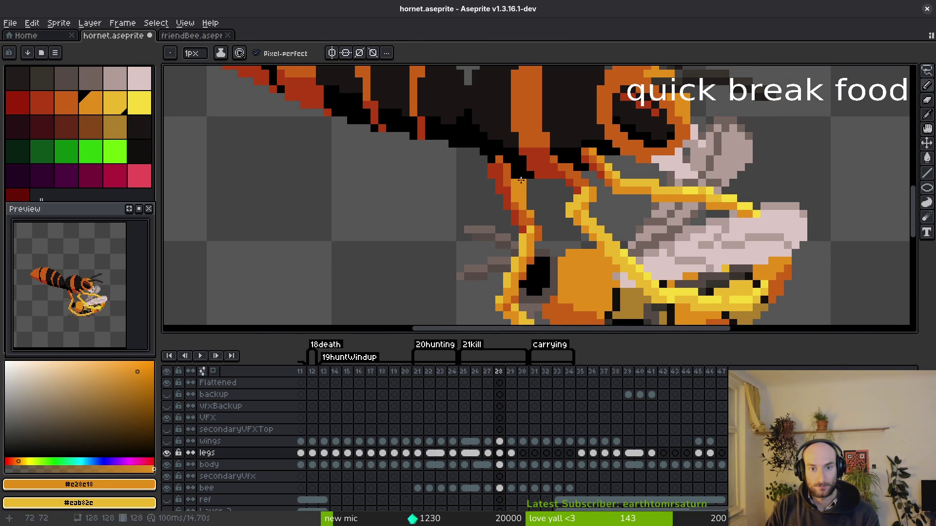
alt+click(512, 168)
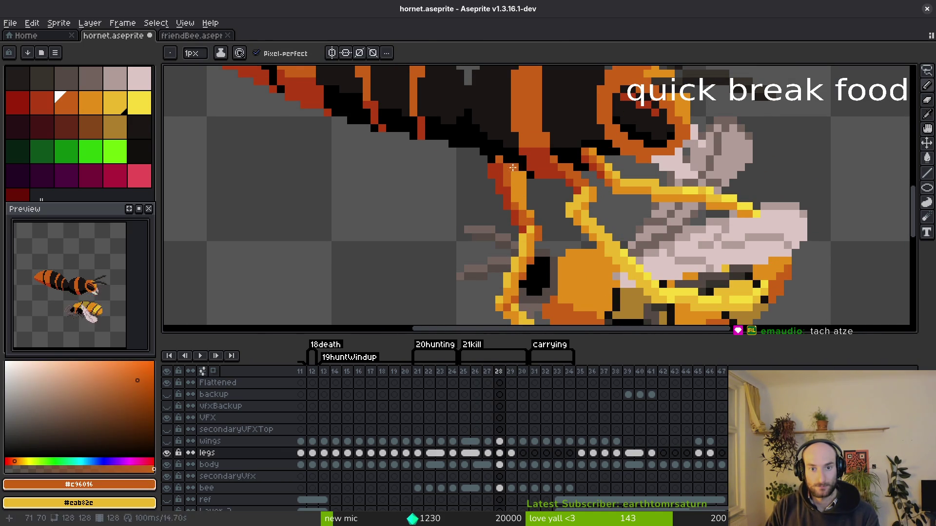
key(e)
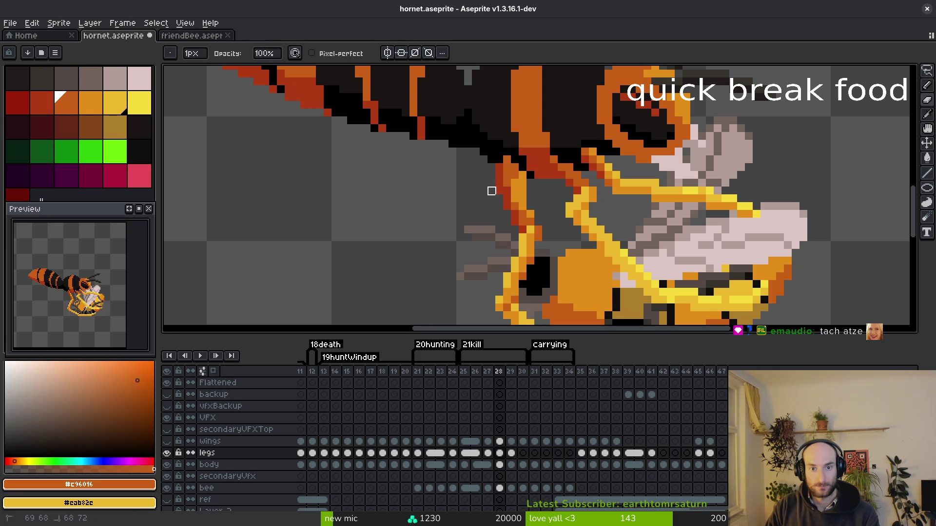
key(f)
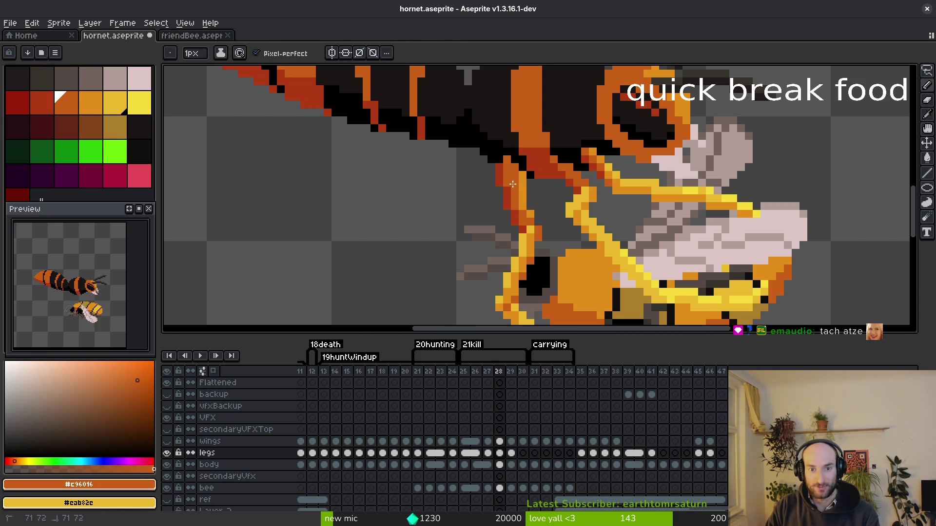
alt+click(514, 175)
Sample #c96016, erase stray pixels along the front leg, and pick red #af3a13.
scroll(523, 184, down, 2)
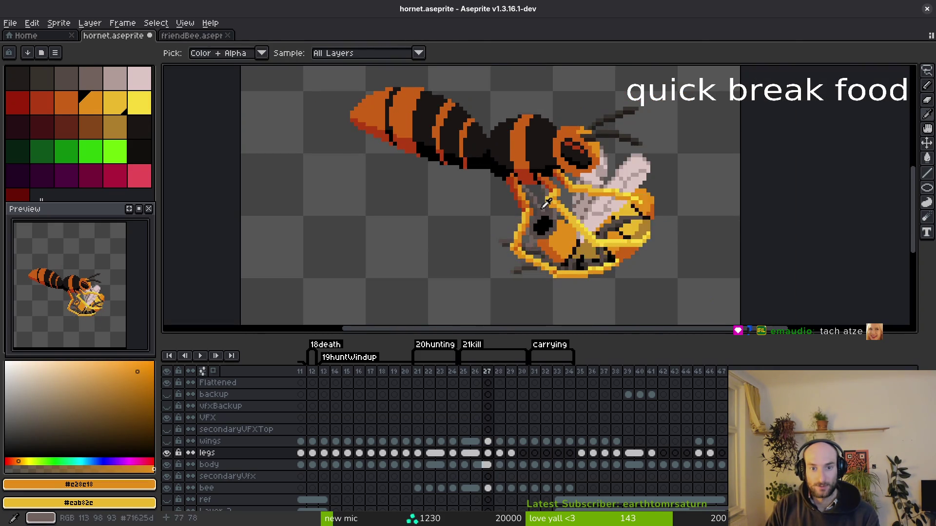
scroll(523, 184, up, 3)
alt+click(504, 155)
key(e)
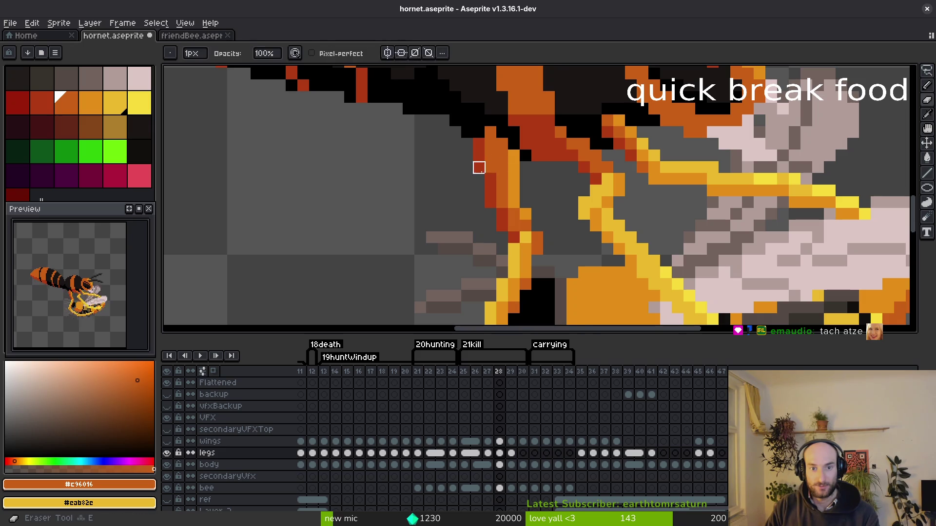
click(491, 133)
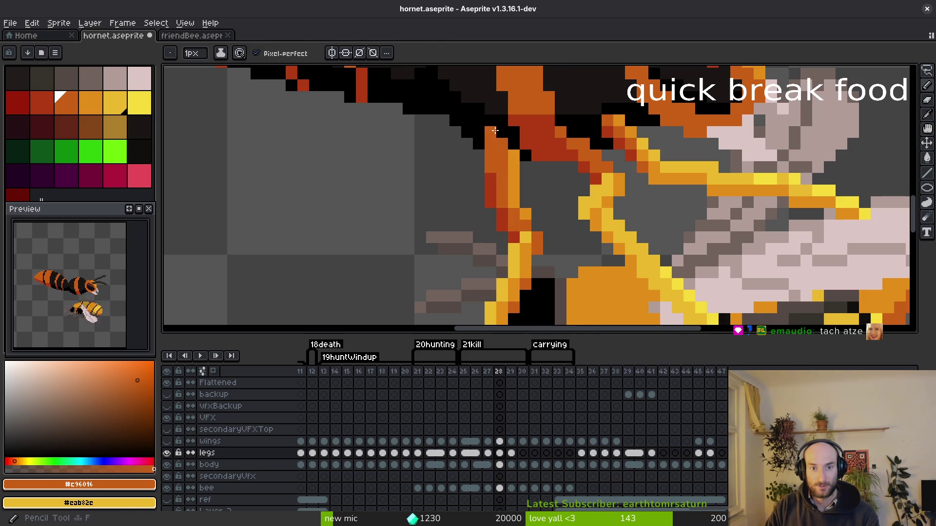
alt+click(498, 179)
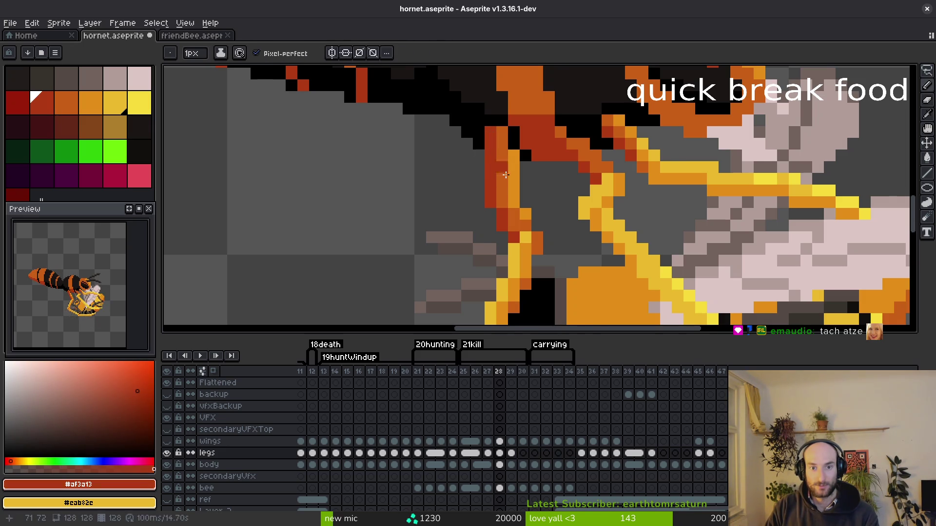
scroll(456, 129, up, 2)
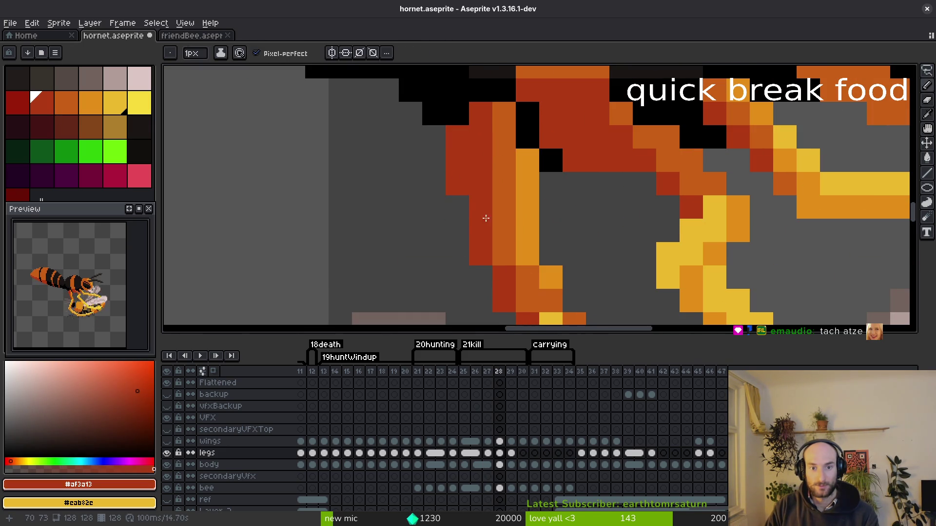
scroll(483, 211, down, 2)
scroll(514, 248, down, 2)
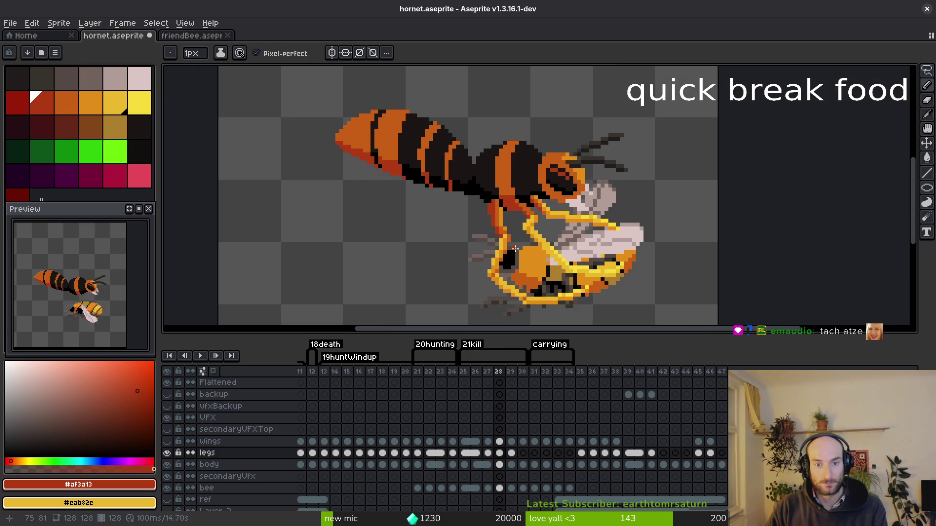
scroll(513, 199, up, 2)
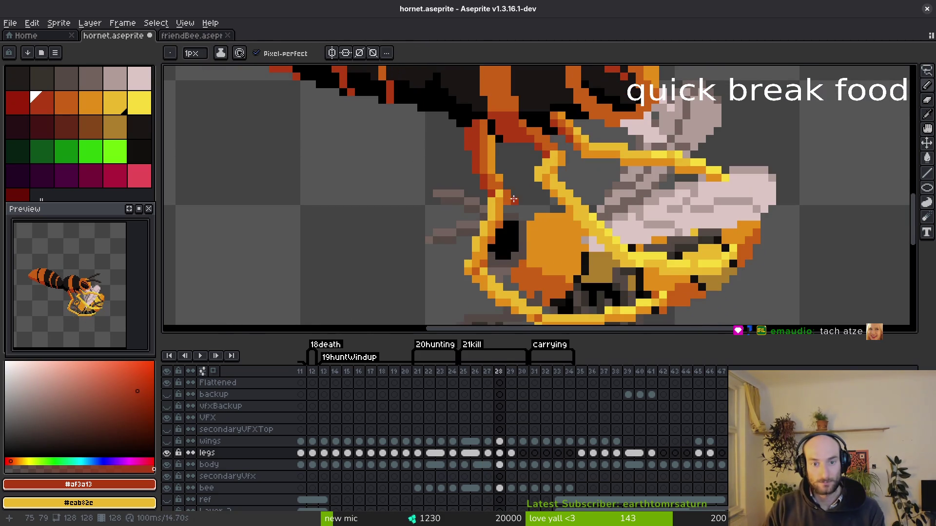
Select an 8x9 patch at the leg joint, sample orange #e28e18, and save hornet.aseprite.
key(shift+w)
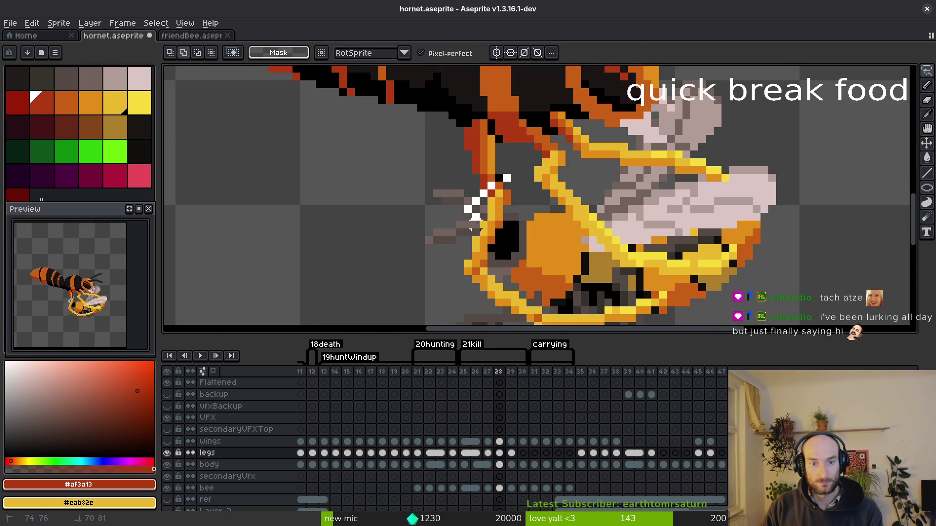
drag(522, 203, 505, 216)
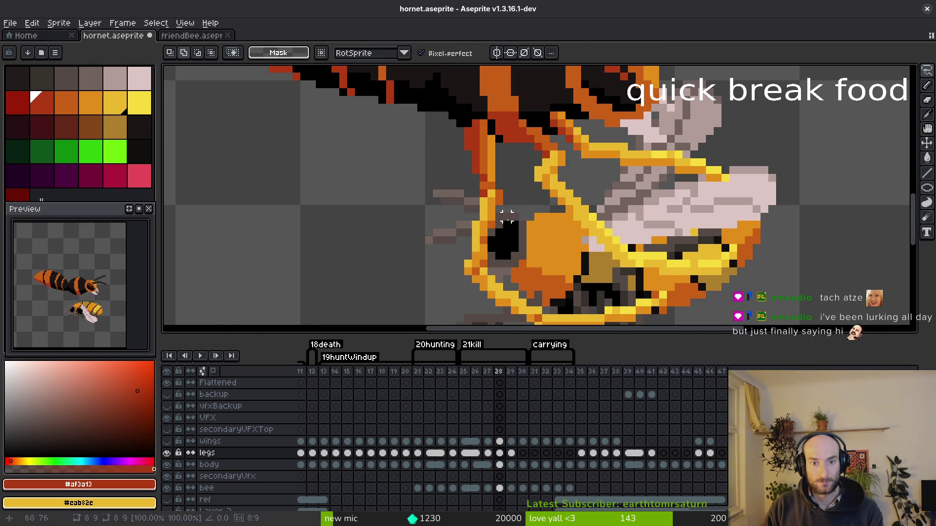
key(i)
scroll(492, 247, down, 2)
key(Left)
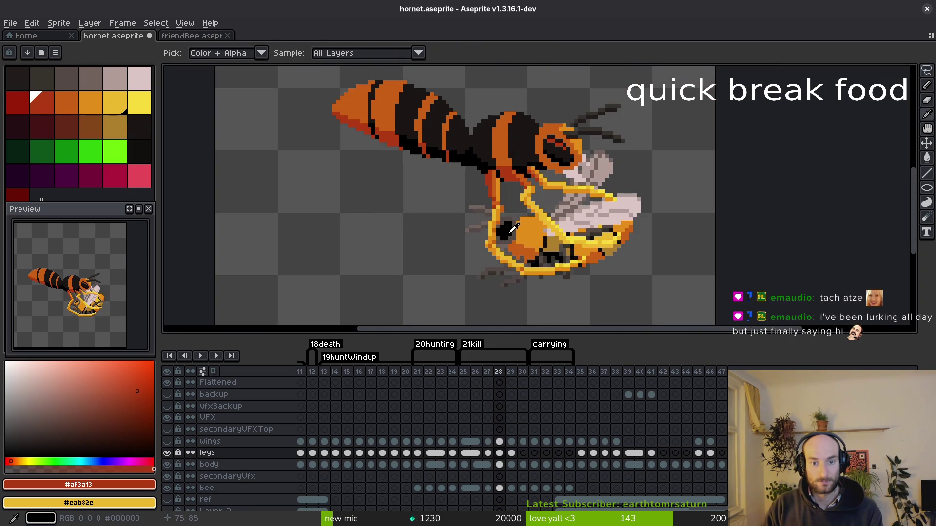
key(Right)
scroll(507, 219, up, 3)
click(495, 178)
key(f)
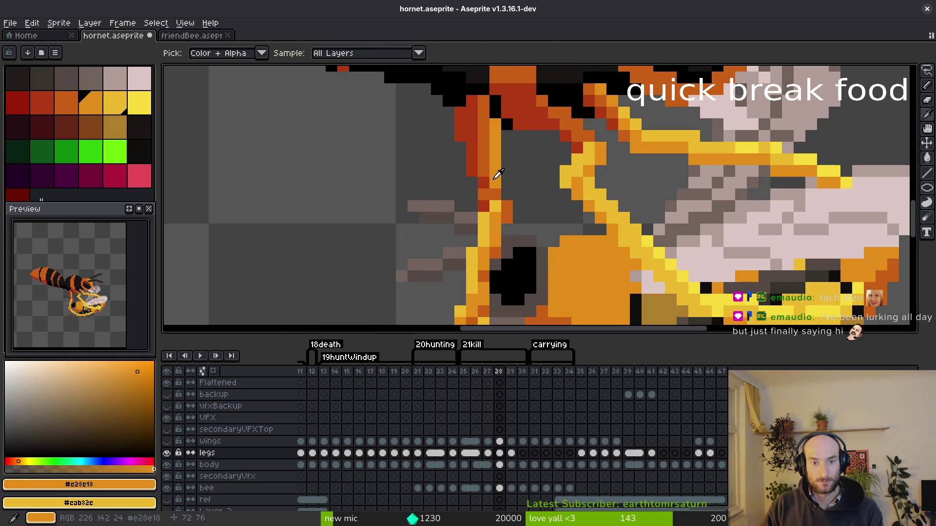
scroll(502, 196, down, 4)
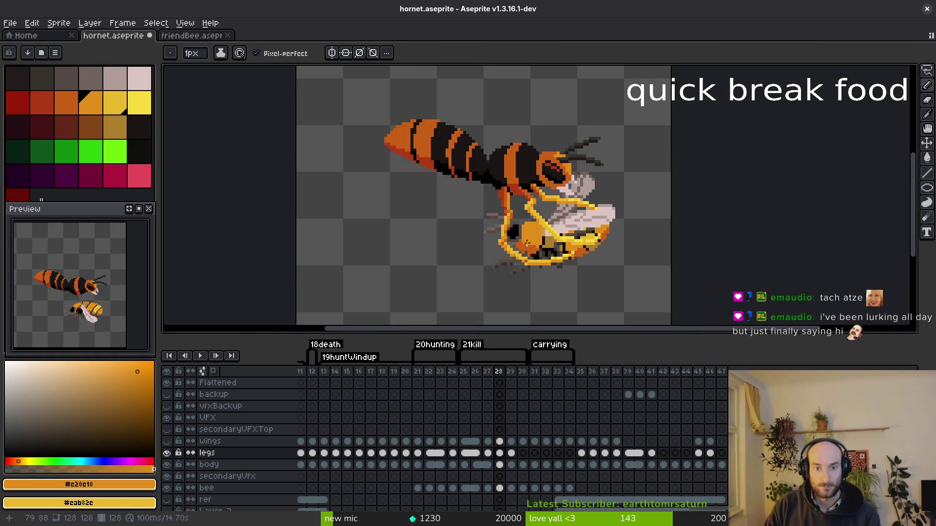
scroll(520, 215, up, 4)
key(ctrl+s)
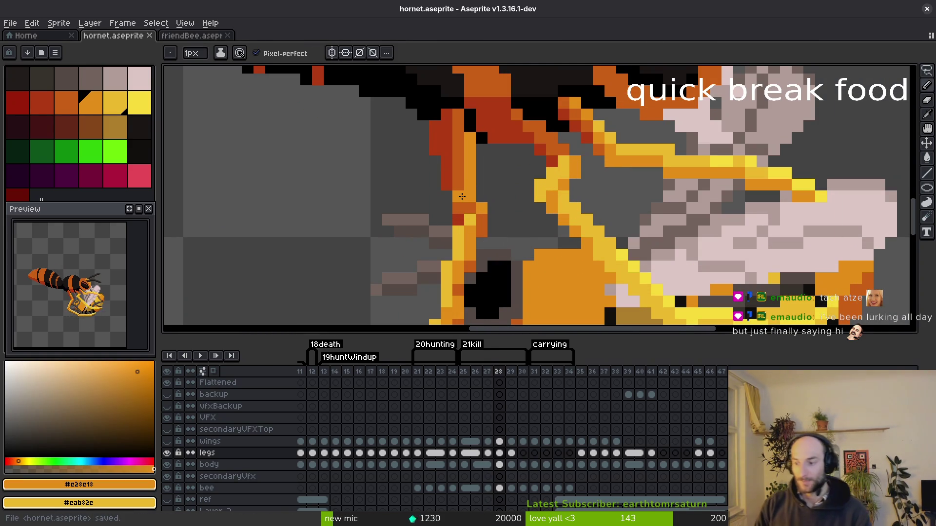
Flip back and forth between kill frames 27 and 28 to compare the hornet's legs.
scroll(775, 136, down, 4)
key(i)
key(Left)
key(Right)
key(Left)
key(Right)
key(Left)
key(Right)
key(b)
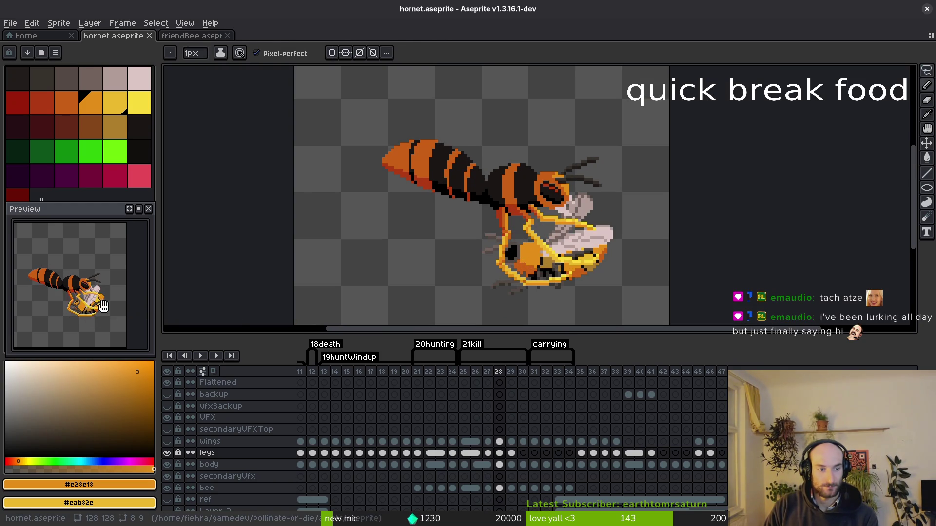
key(Left)
key(i)
key(b)
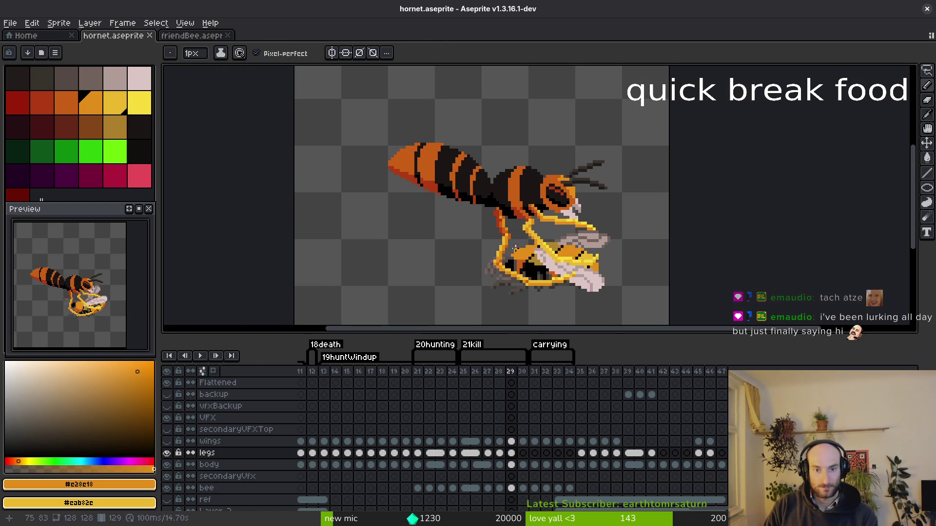
key(Right)
key(Left)
key(Right)
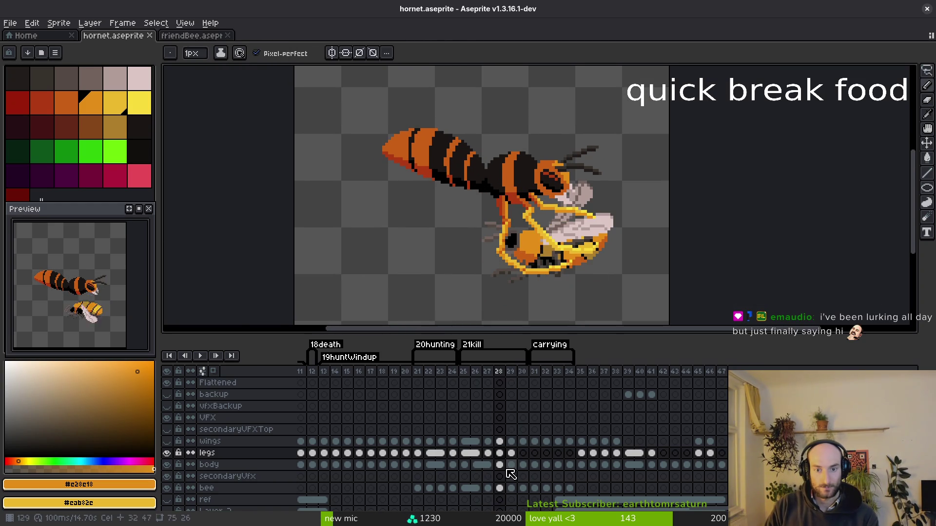
Save hornet.aseprite after one more look at frame 28.
scroll(514, 254, up, 2)
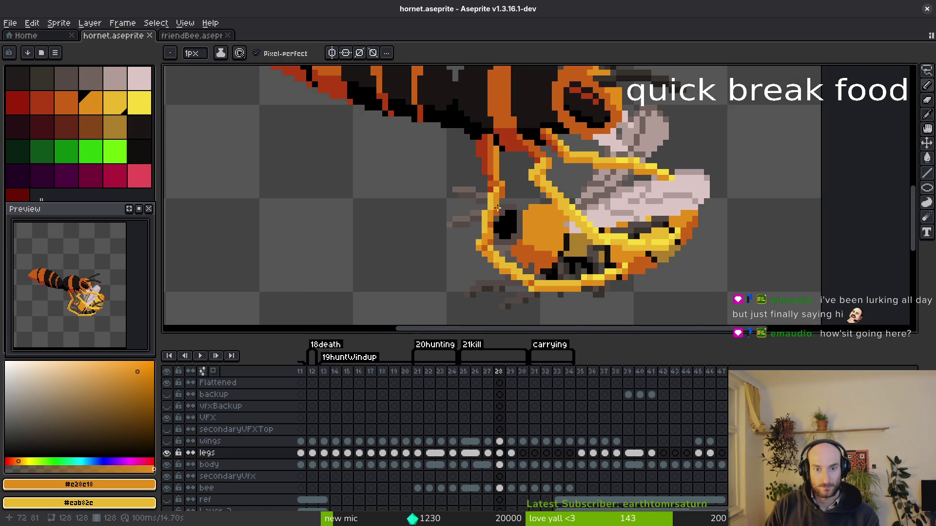
scroll(497, 224, up, 2)
scroll(480, 248, down, 3)
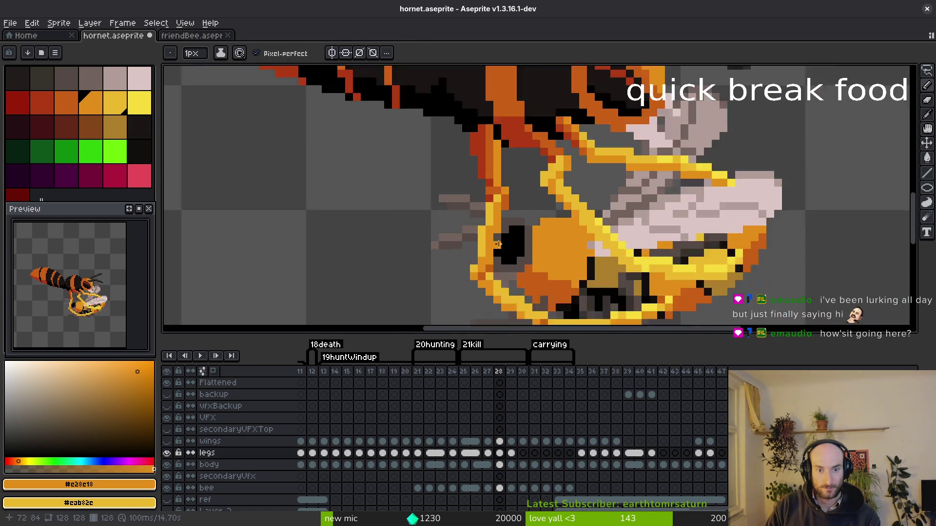
key(i)
key(Left)
key(Right)
key(b)
key(ctrl+s)
key(Left)
key(Right)
Pick the dark orange from the hornet's leg and save the file again.
key(Left)
key(Right)
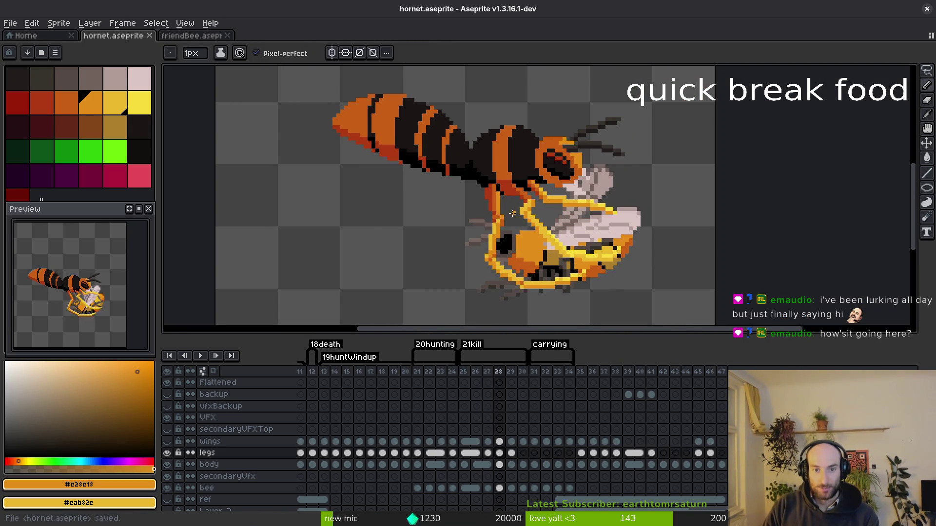
scroll(500, 191, up, 2)
key(i)
alt+click(500, 191)
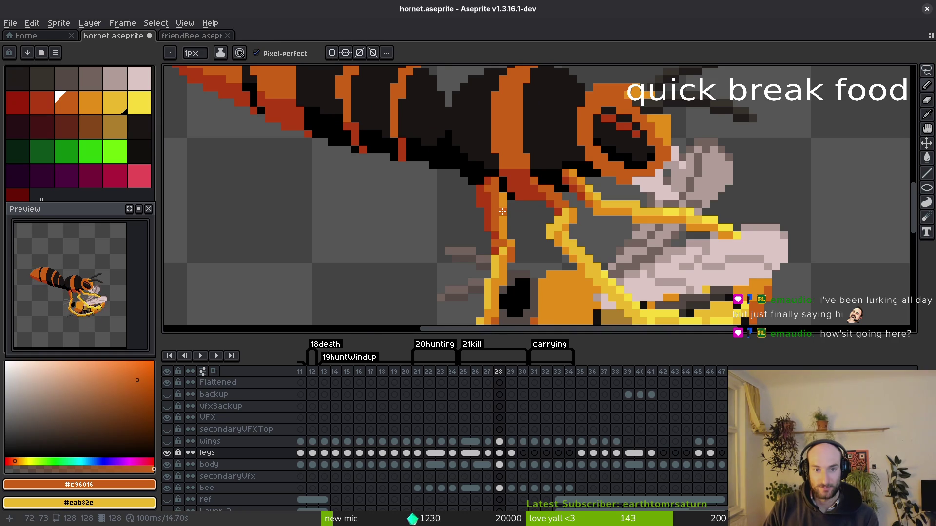
scroll(502, 212, down, 2)
key(ctrl+s)
Recheck the leg pose across frames 27 and 28, ready to marquee-select the legs.
scroll(517, 218, up, 2)
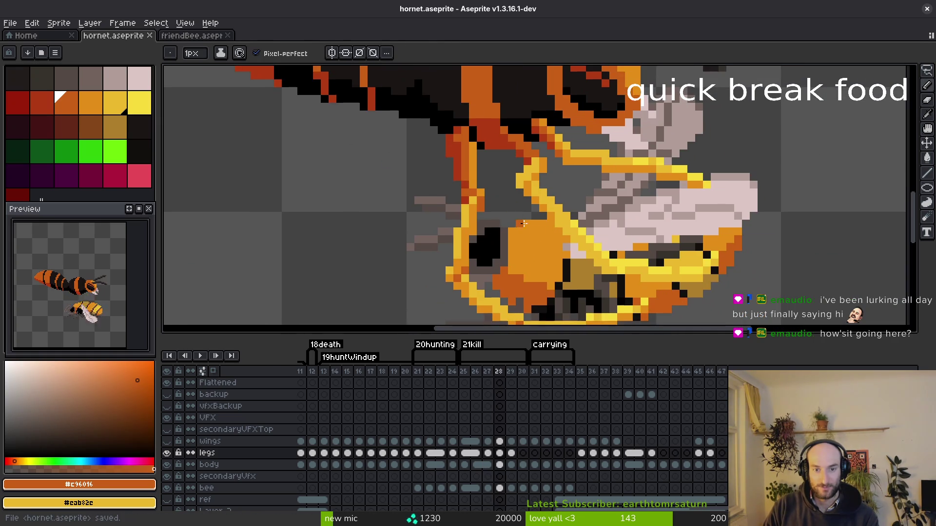
scroll(518, 218, down, 2)
key(Left)
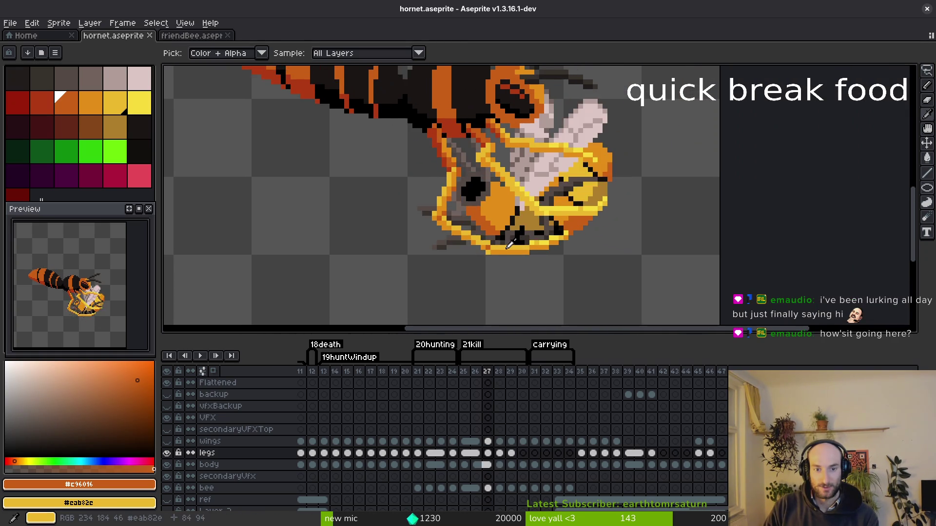
key(Left)
key(Right)
key(Right)
key(Left)
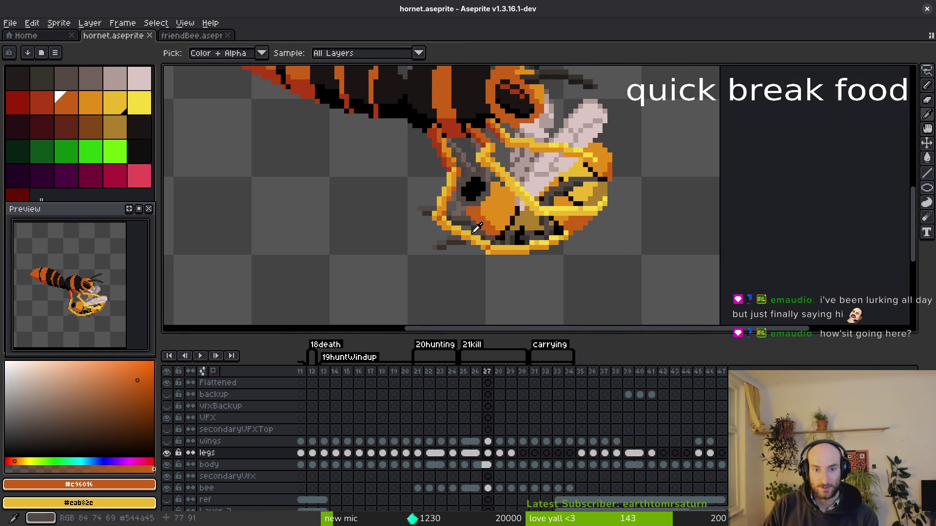
scroll(477, 228, down, 2)
key(Right)
key(m)
scroll(500, 183, up, 3)
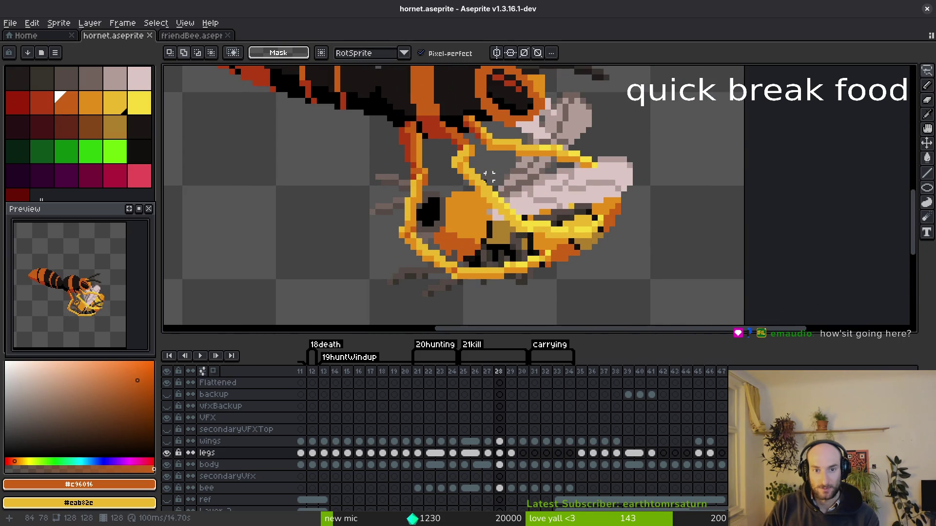
Shift the selected bee and leg pixels, then recolour the stray red leg pixels orange.
drag(558, 235, 565, 244)
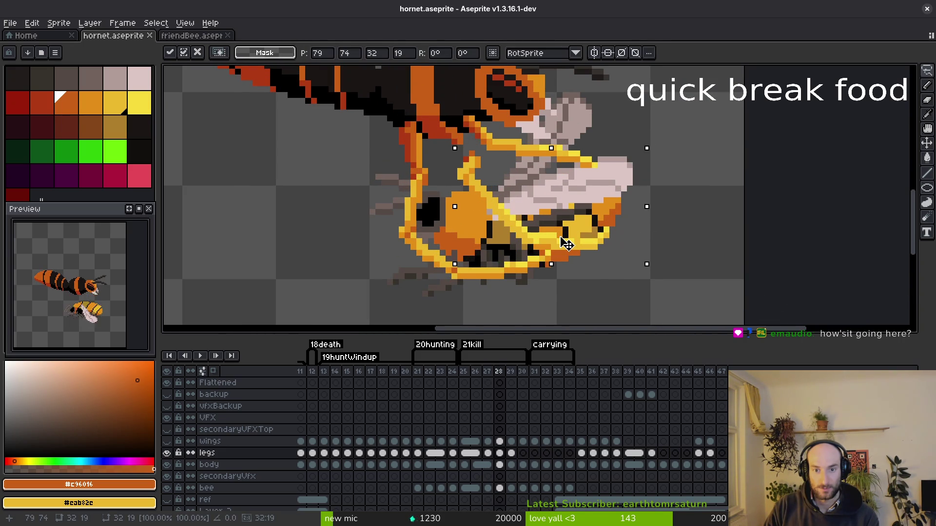
scroll(468, 192, up, 3)
key(b)
alt+click(461, 197)
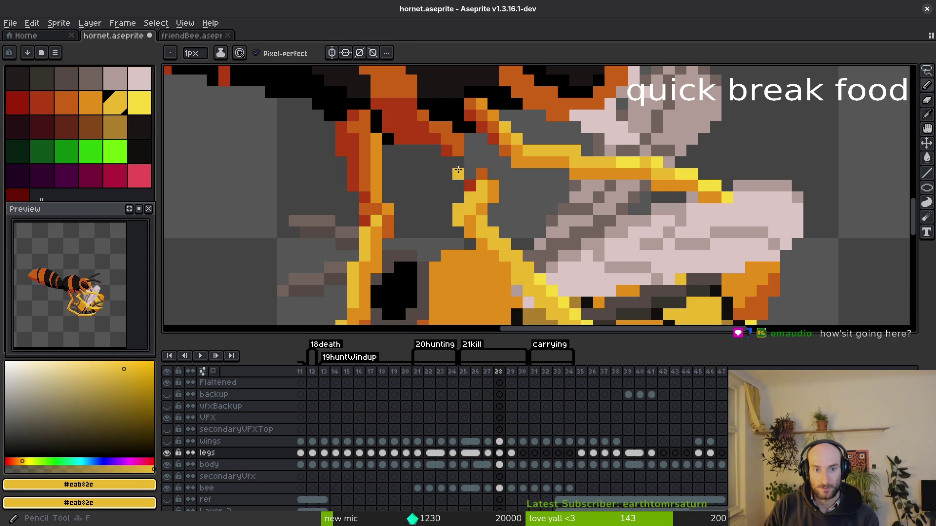
alt+click(495, 188)
click(469, 185)
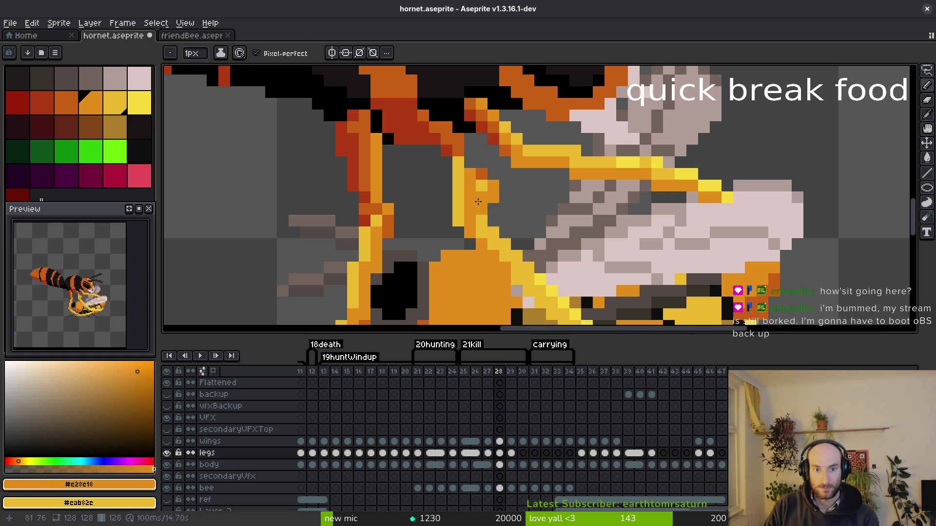
alt+click(486, 188)
Erase stray leg pixels and sample the leg's dark and bright orange.
key(e)
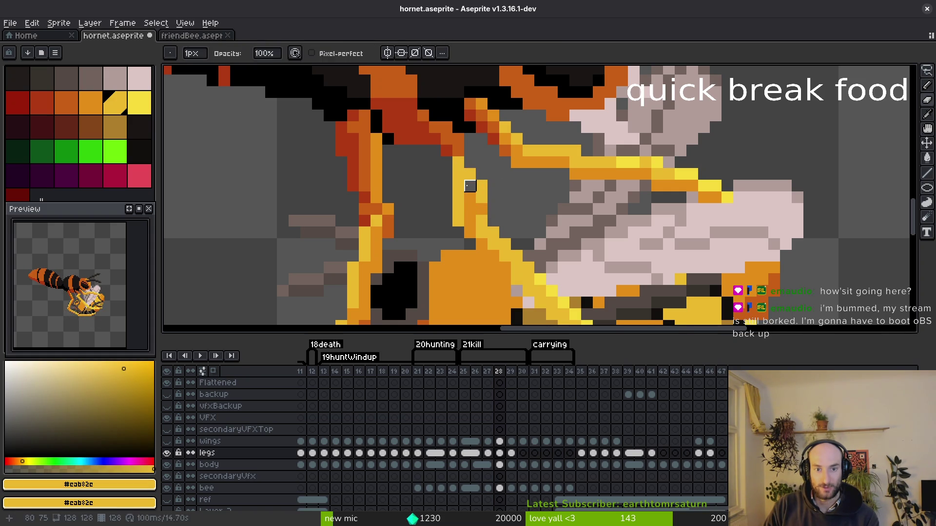
key(e)
key(alt)
key(alt)
key(b)
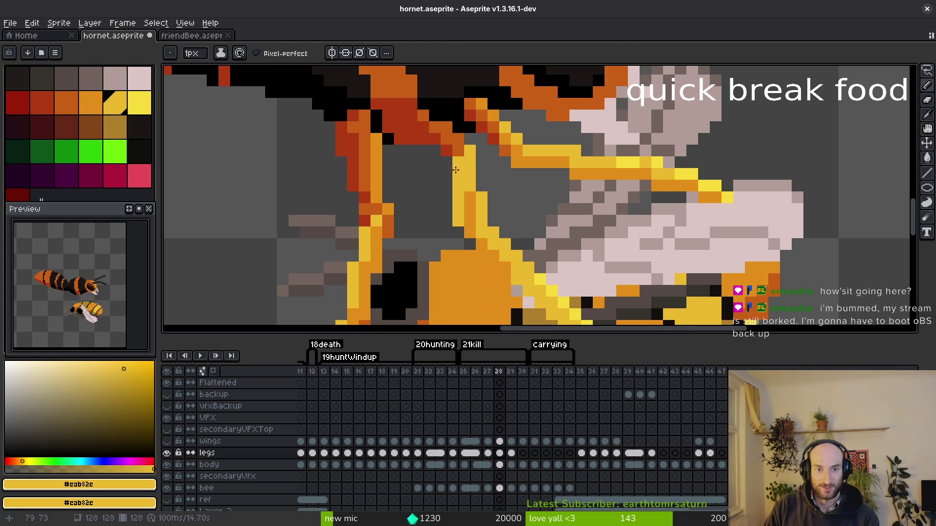
alt+click(454, 165)
alt+click(471, 208)
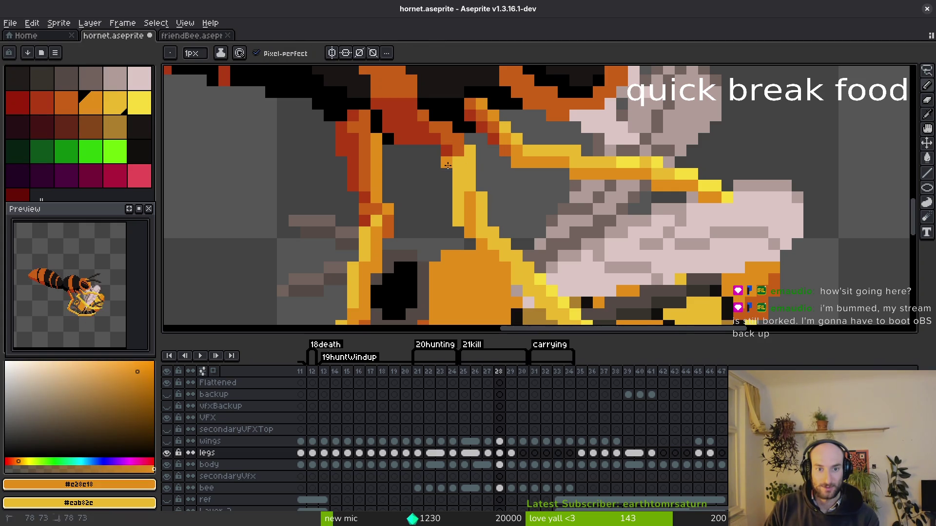
scroll(486, 205, down, 4)
Compare the leg on frames 27 and 28, trying and dropping a freehand selection.
key(Left)
key(Right)
key(Left)
scroll(521, 228, up, 4)
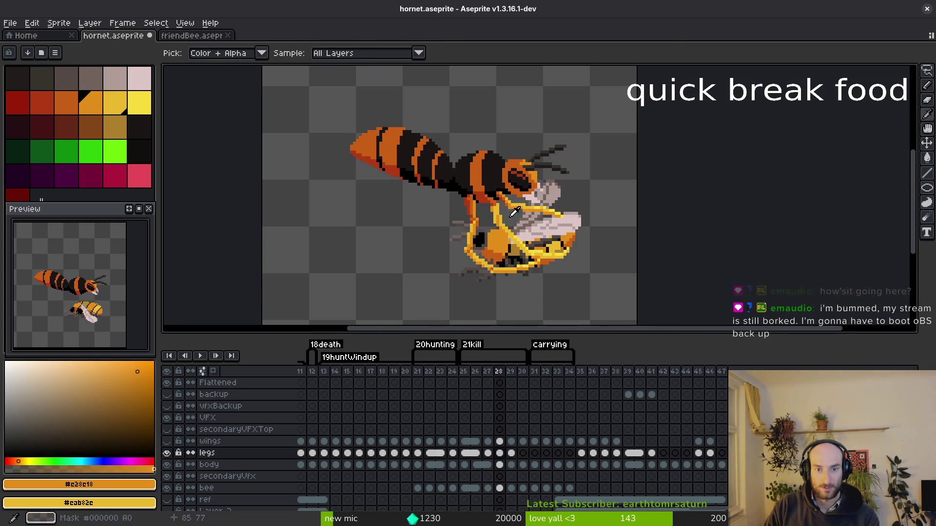
key(Right)
key(Left)
key(Right)
key(shift+q)
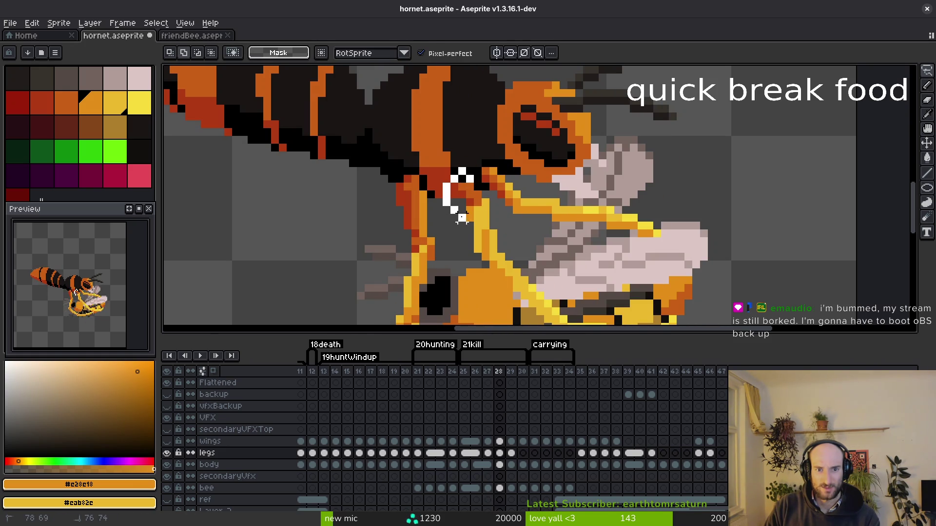
key(ctrl+d)
key(f)
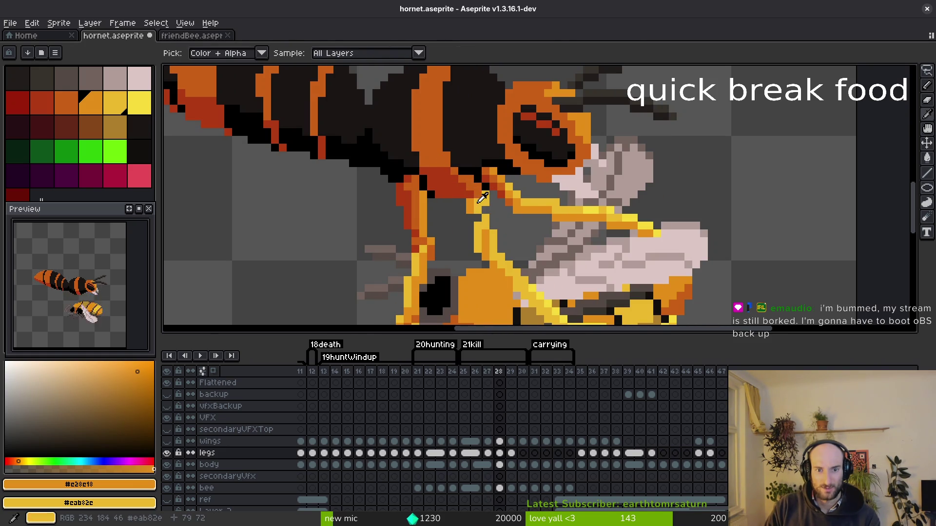
Repaint leg pixels in yellow, orange and dark red sampled from the hornet.
alt+click(480, 218)
alt+click(480, 242)
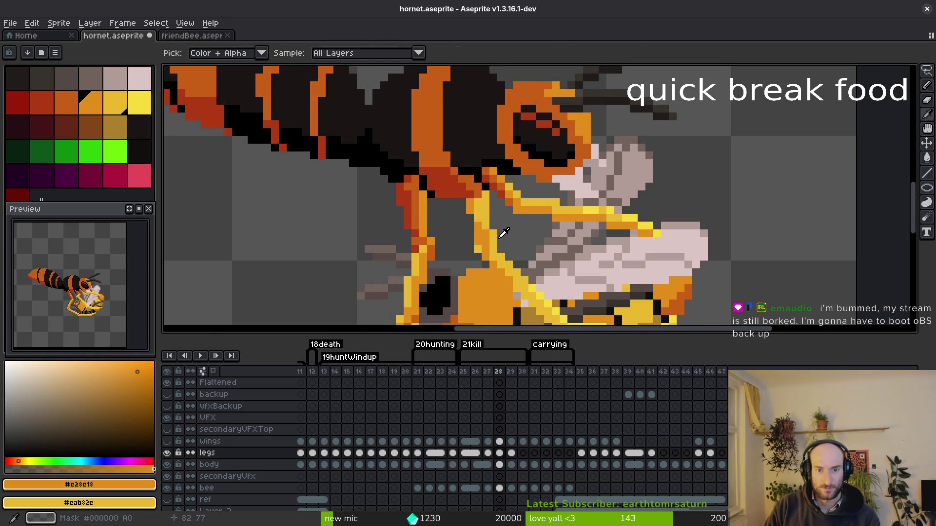
alt+click(487, 236)
alt+click(479, 228)
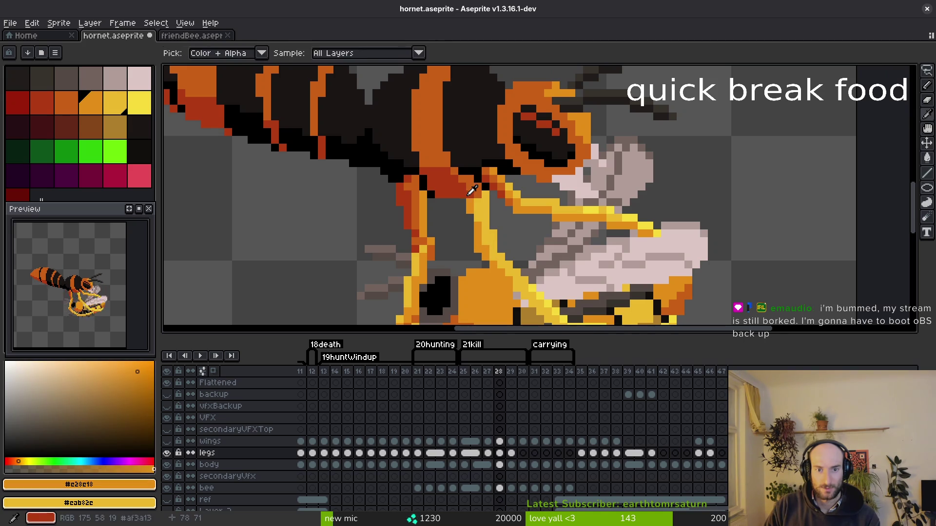
alt+click(475, 187)
scroll(475, 233, down, 3)
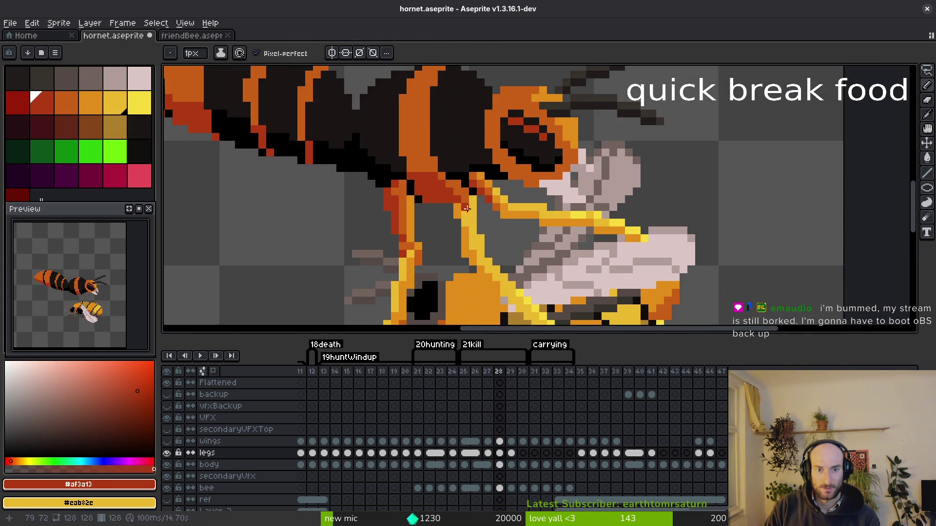
scroll(469, 214, up, 3)
alt+click(451, 176)
Erase and repaint the leg joint using the joint's red and the leg's dark orange.
key(e)
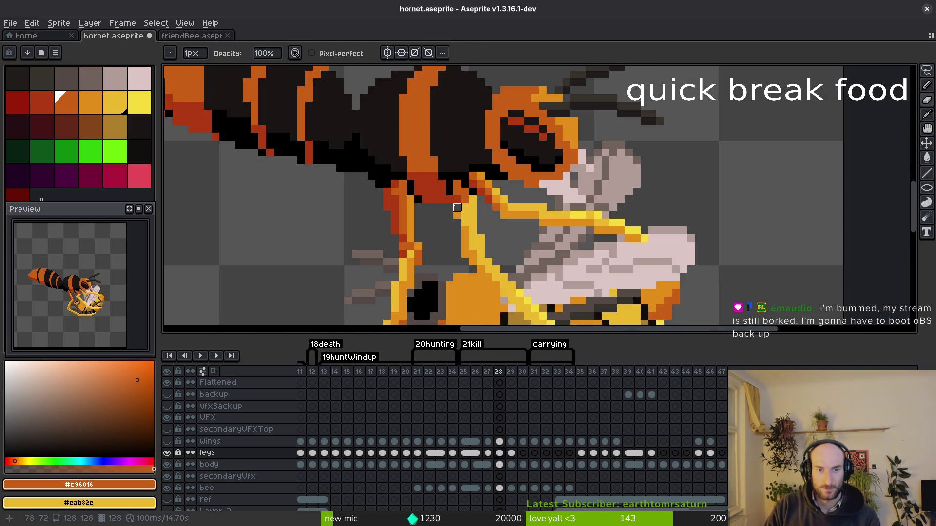
key(b)
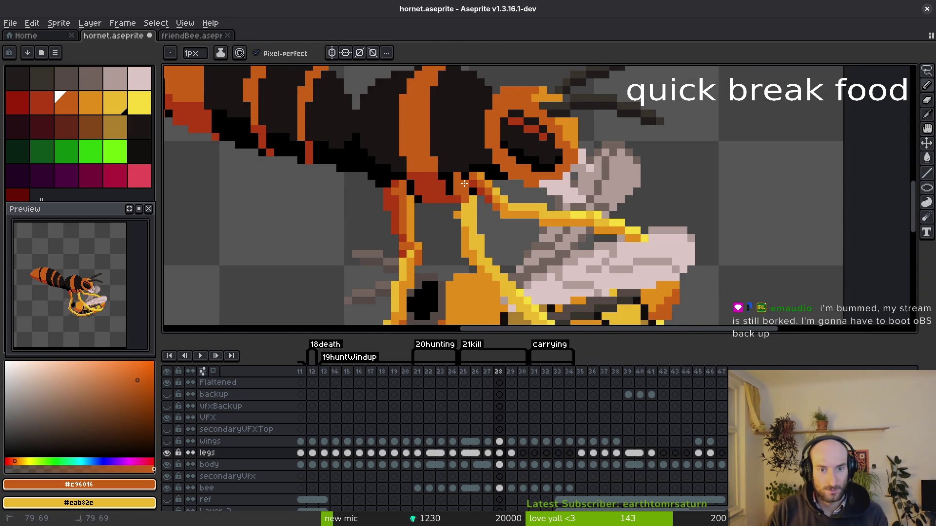
scroll(464, 184, up, 2)
alt+click(451, 197)
scroll(464, 216, down, 3)
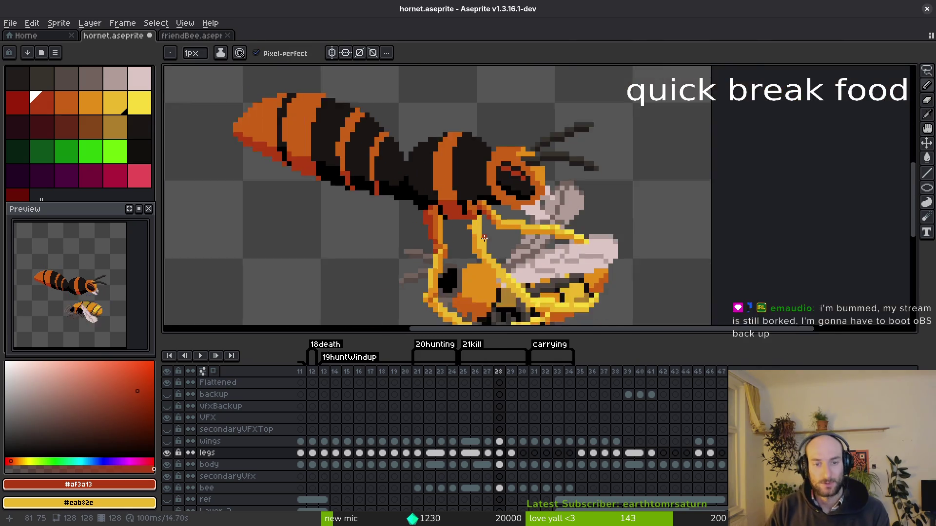
scroll(458, 187, up, 2)
alt+click(457, 187)
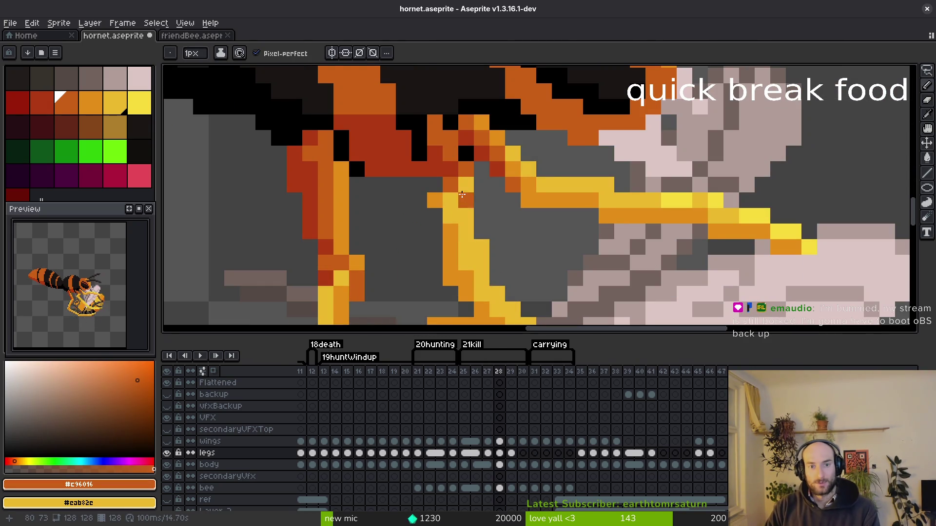
Check against frame 27, then touch up frame 28's leg with the sampled orange.
key(comma)
scroll(418, 194, down, 3)
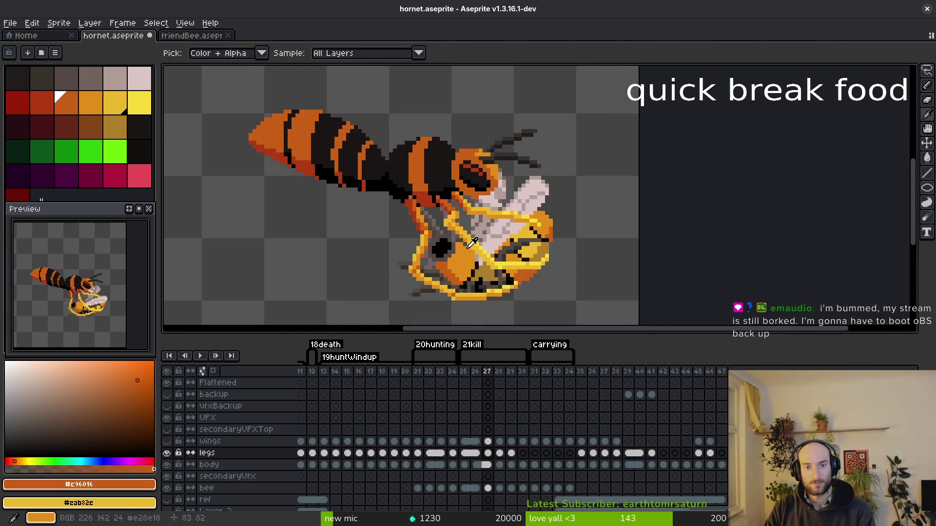
key(period)
scroll(452, 197, up, 2)
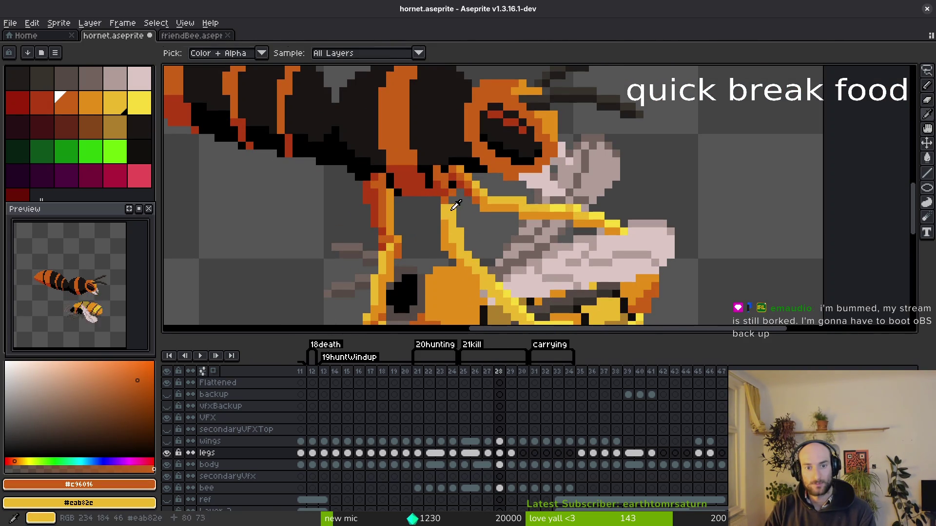
alt+click(450, 209)
scroll(468, 206, down, 1)
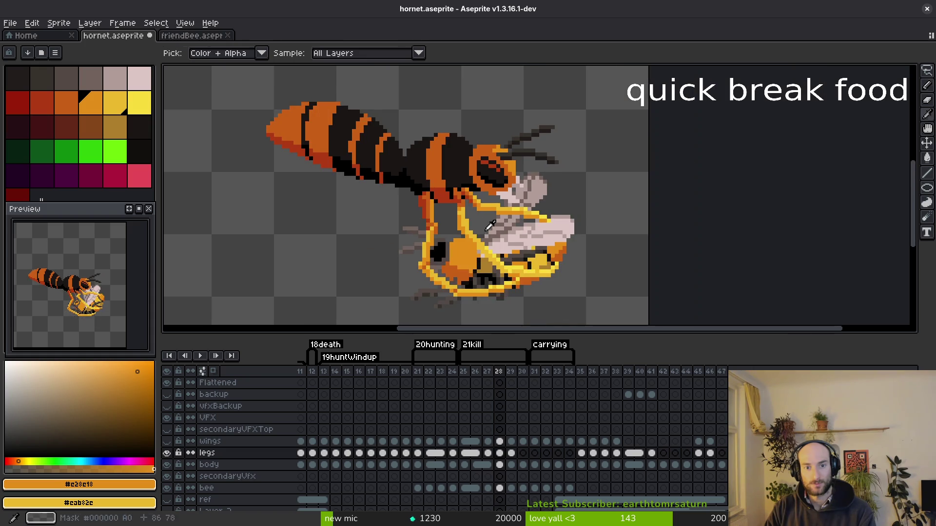
scroll(485, 229, down, 4)
scroll(482, 232, up, 6)
scroll(483, 232, up, 3)
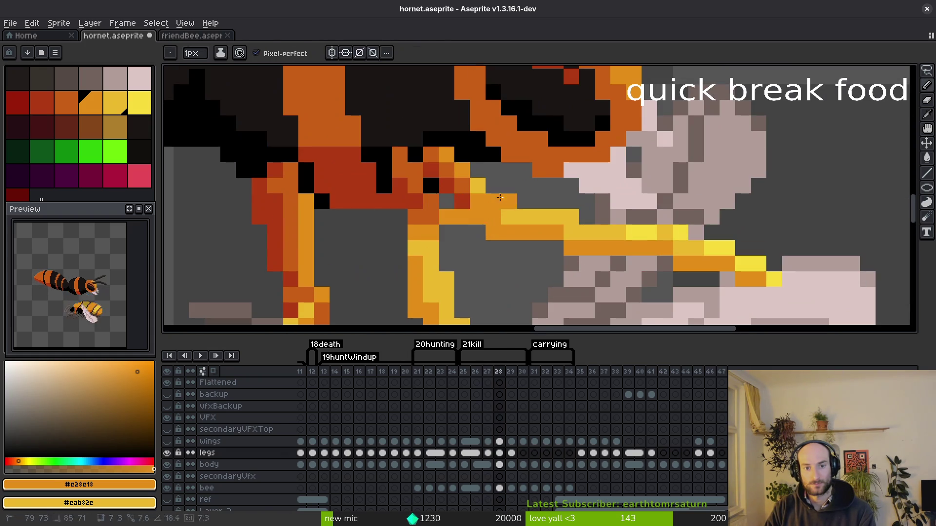
Lasso-select the leg section gripping the bee, transform it, then undo the adjustment.
key(shift+w)
drag(500, 199, 422, 131)
drag(524, 185, 525, 187)
scroll(525, 187, down, 2)
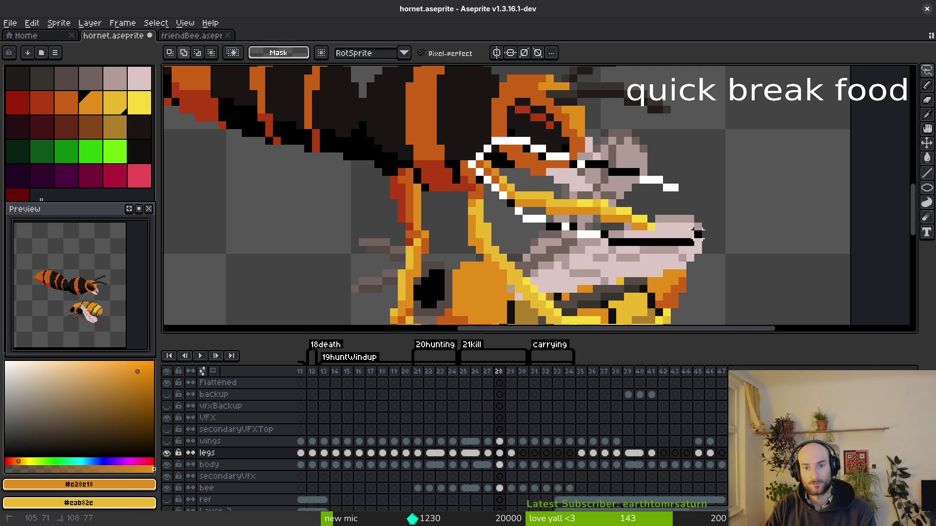
click(585, 205)
key(Return)
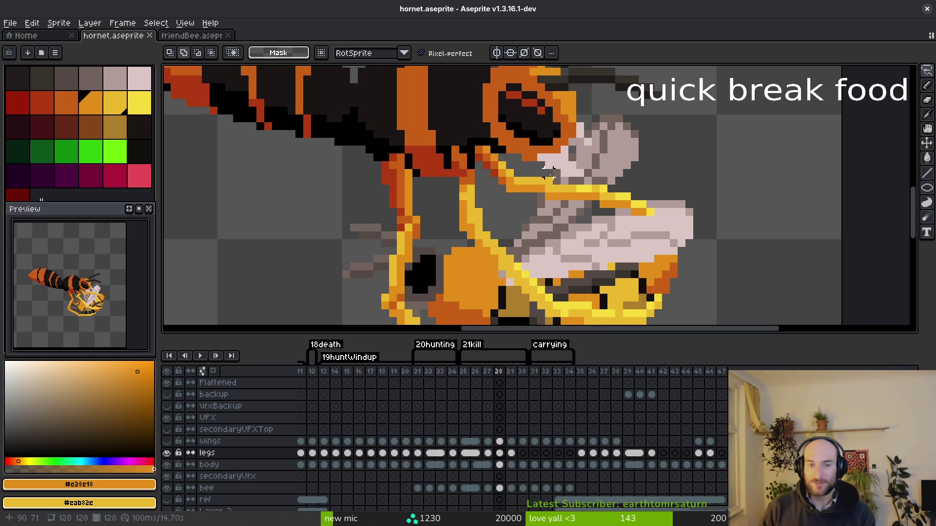
key(ctrl+z)
Compare frames 27 and 28, erase stray leg pixels, and save hornet.aseprite.
scroll(547, 171, down, 3)
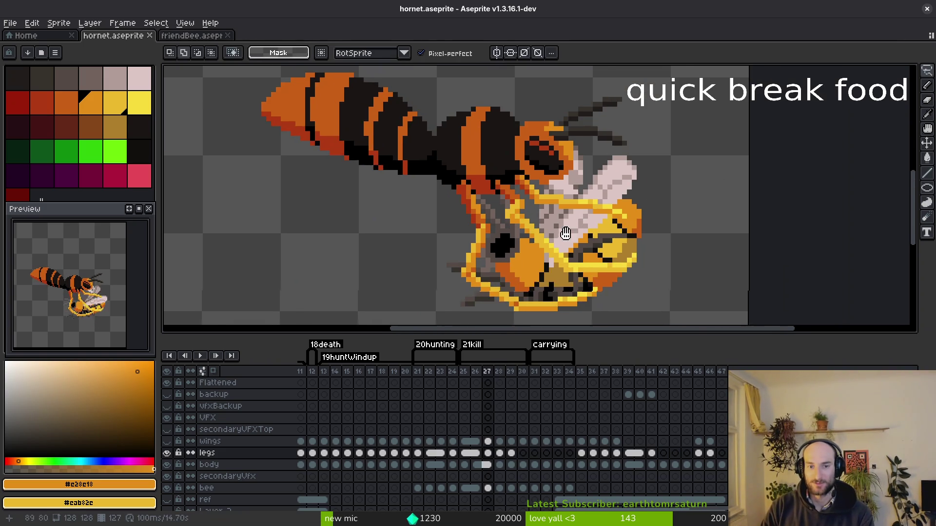
key(Left)
key(Right)
scroll(565, 226, up, 3)
key(e)
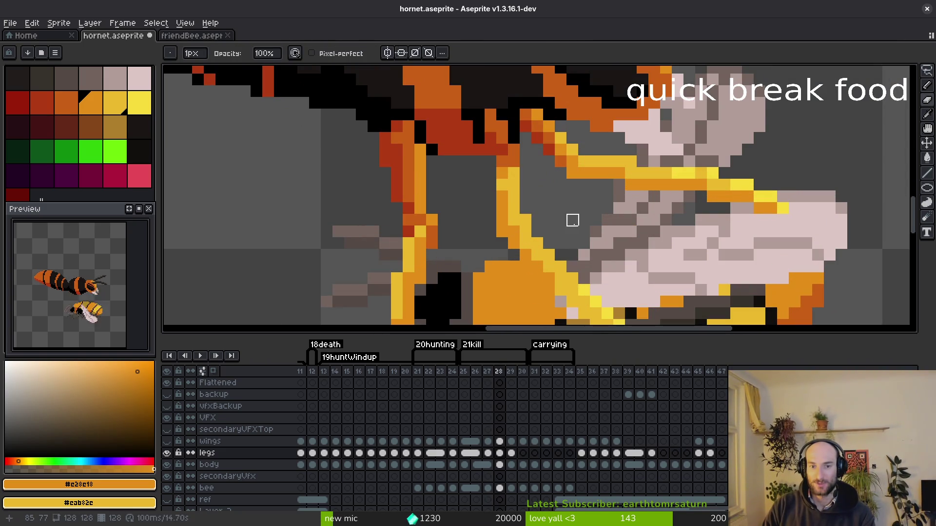
scroll(570, 224, down, 3)
key(ctrl+s)
On frame 27, marquee a small block of leg pixels where the leg crosses the bee.
key(Left)
key(Right)
scroll(566, 224, up, 3)
key(m)
key(i)
scroll(609, 244, down, 2)
key(Left)
scroll(583, 184, down, 3)
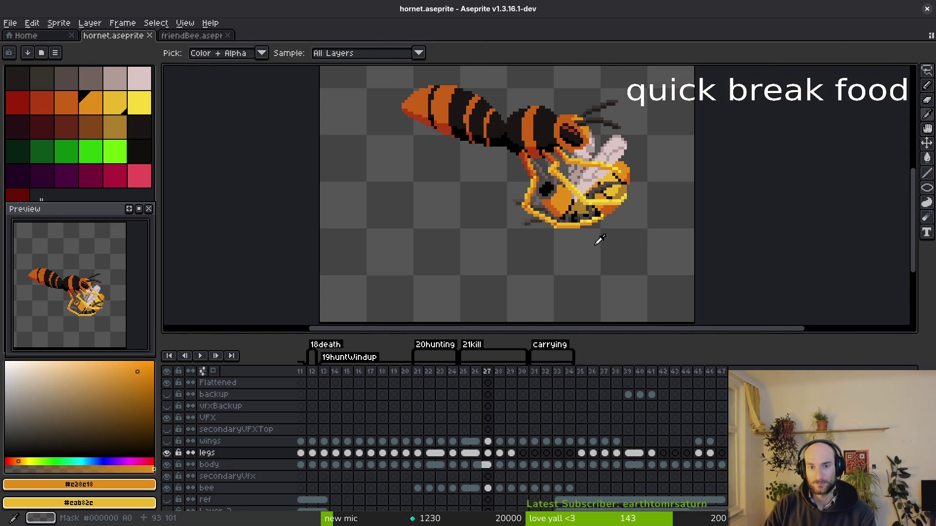
scroll(600, 240, up, 2)
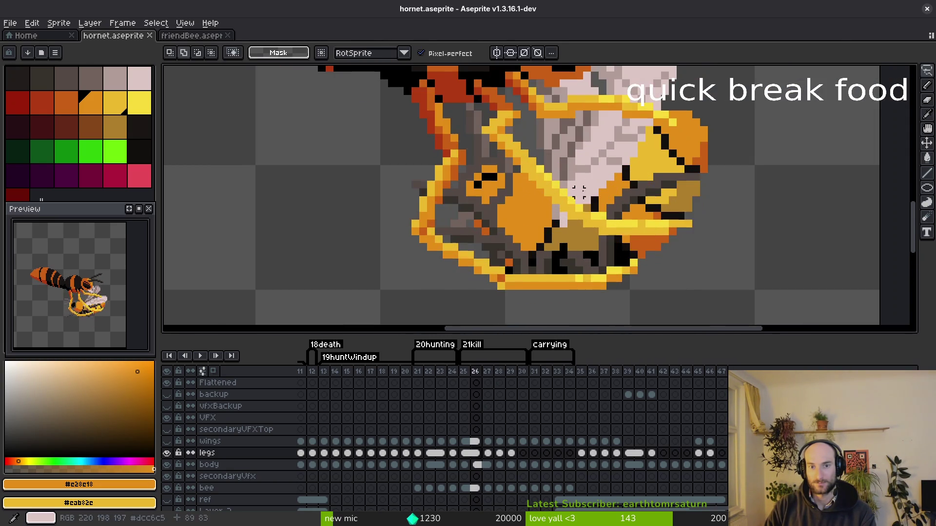
scroll(597, 224, down, 3)
key(m)
scroll(560, 200, up, 5)
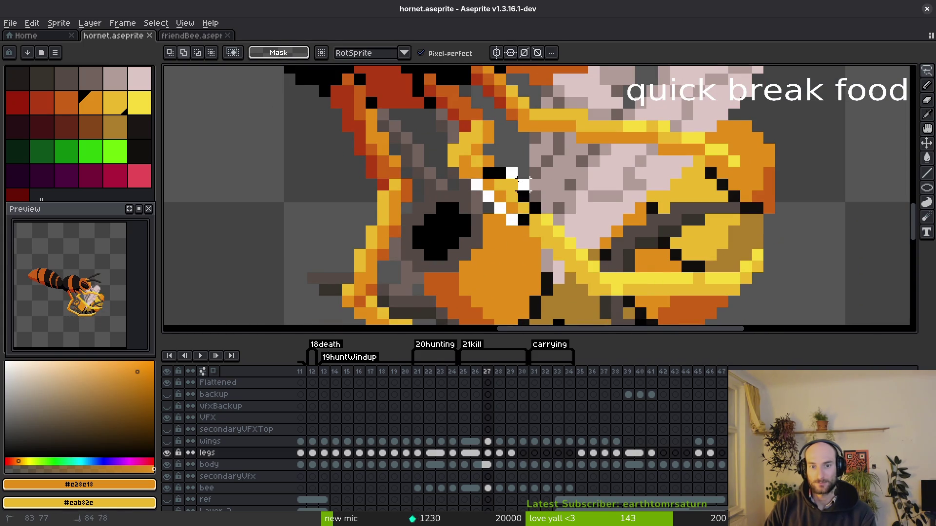
drag(519, 184, 458, 227)
Retouch frame 27's leg in sampled yellow and orange, save, and pick the light yellow highlight.
key(i)
click(527, 221)
key(b)
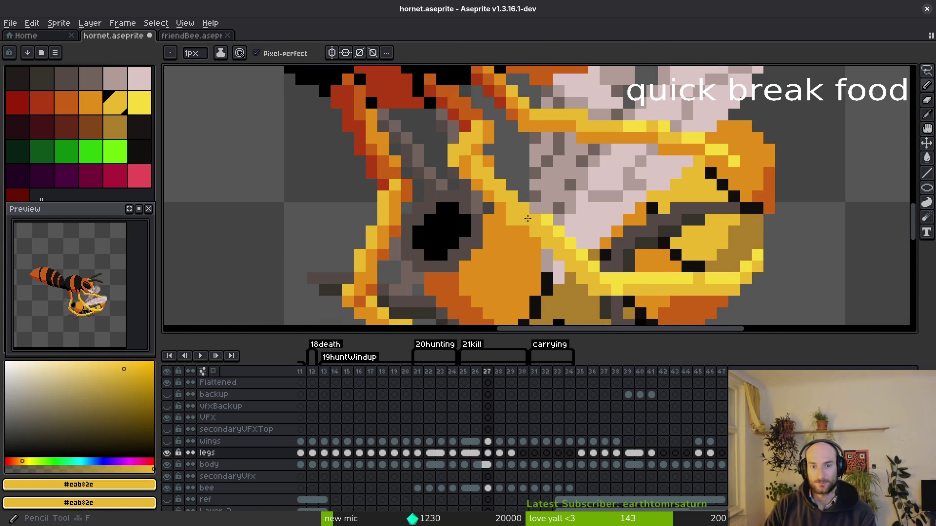
key(i)
key(b)
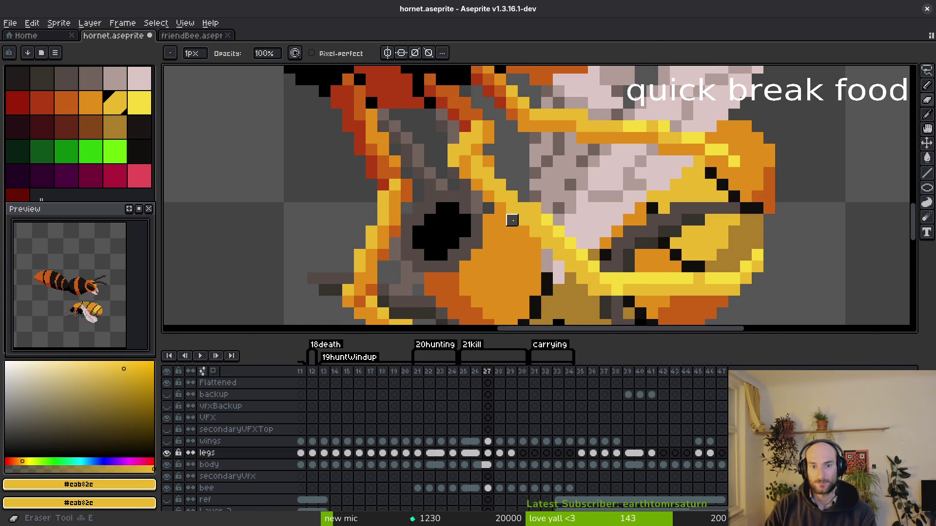
key(i)
click(508, 202)
scroll(508, 201, down, 3)
key(ctrl+s)
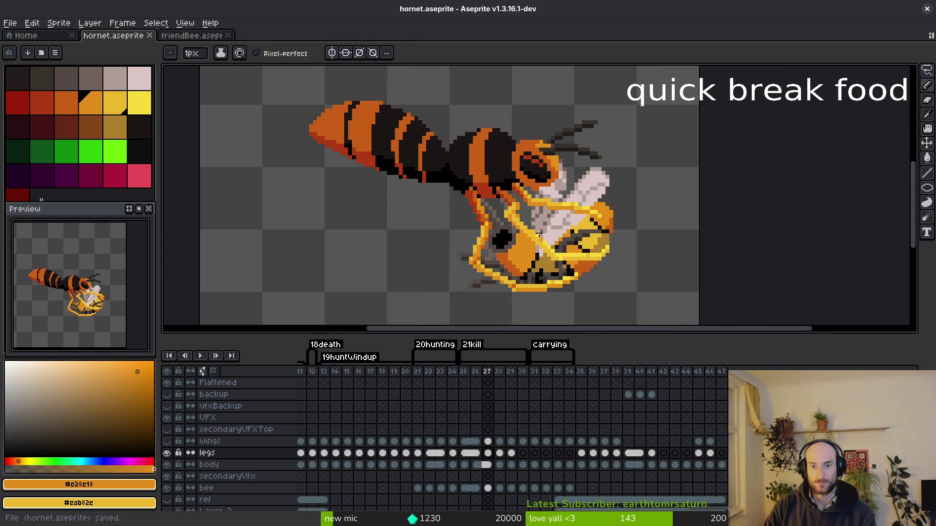
scroll(538, 236, up, 3)
click(532, 226)
Flip between frames 26 and 27 to compare the leg, then move to frame 28.
key(b)
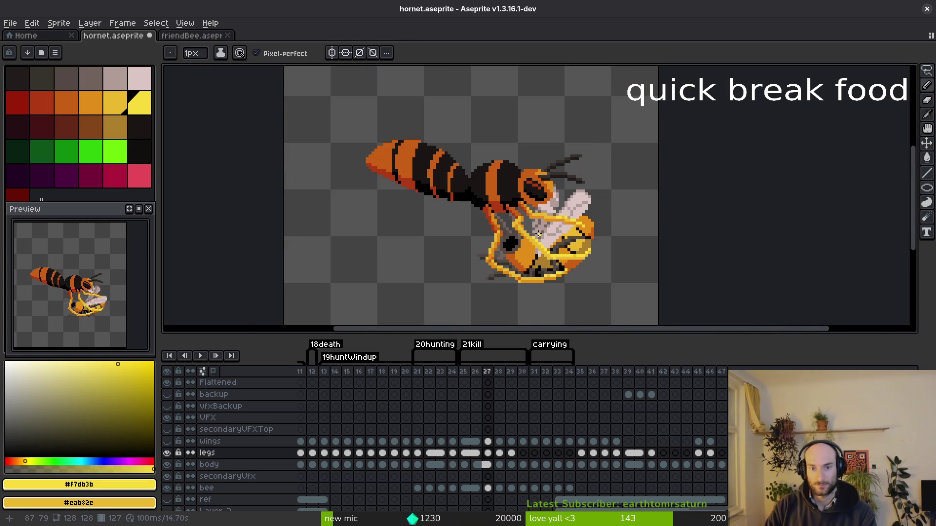
scroll(516, 250, up, 3)
scroll(524, 263, down, 4)
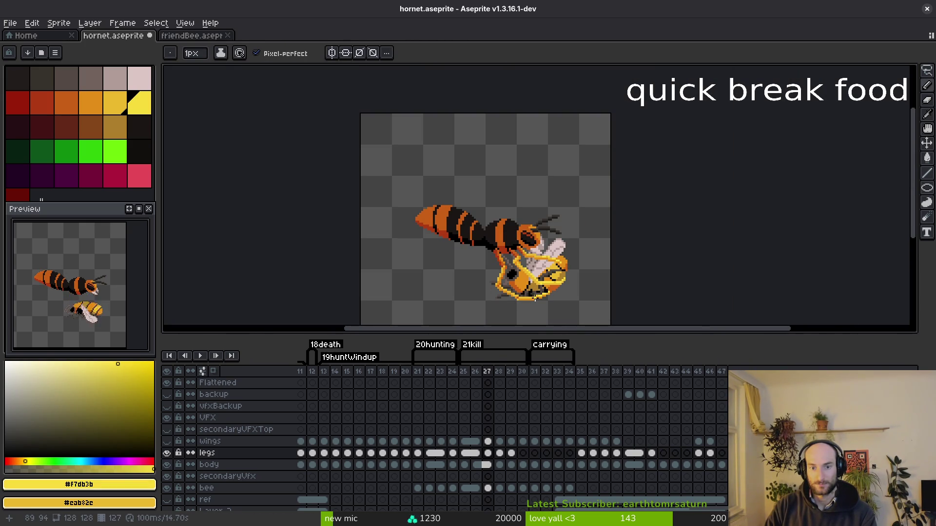
key(alt)
scroll(532, 273, up, 3)
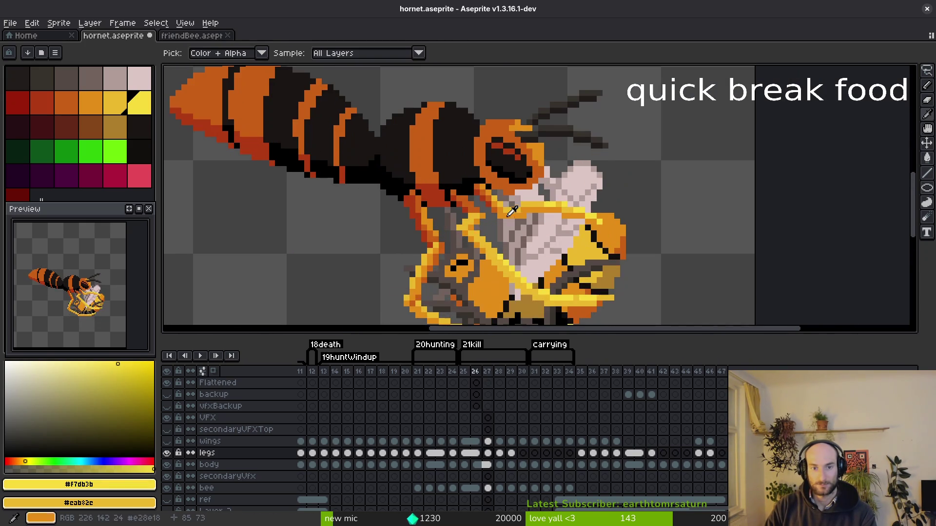
scroll(478, 232, up, 3)
scroll(512, 273, down, 6)
key(comma)
key(period)
key(comma)
key(period)
key(comma)
key(period)
key(comma)
key(period)
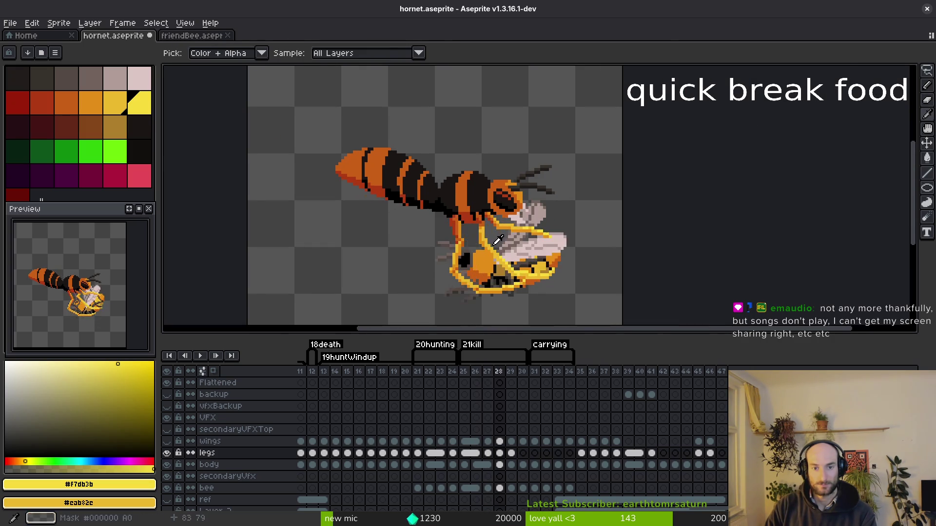
key(period)
scroll(498, 239, up, 4)
On frame 28, marquee a block of leg pixels and nudge it up one pixel.
key(m)
mouse_move(442, 176)
mouse_down()
mouse_move(492, 225)
mouse_move(492, 195)
mouse_up()
key(ctrl+d)
key(i)
click(486, 149)
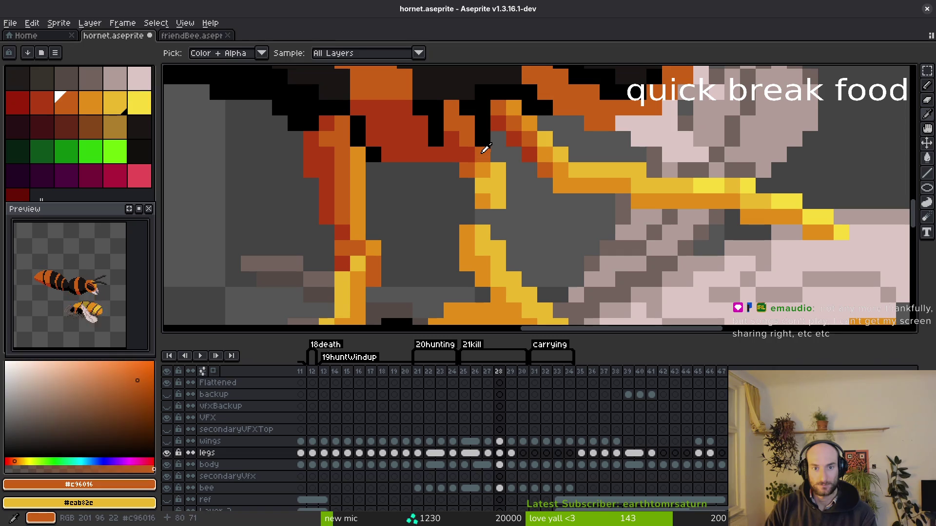
Paint the leg joint red, two orange leg pixels yellow, and one pixel orange.
click(470, 155)
key(f)
click(480, 167)
key(i)
click(493, 182)
key(f)
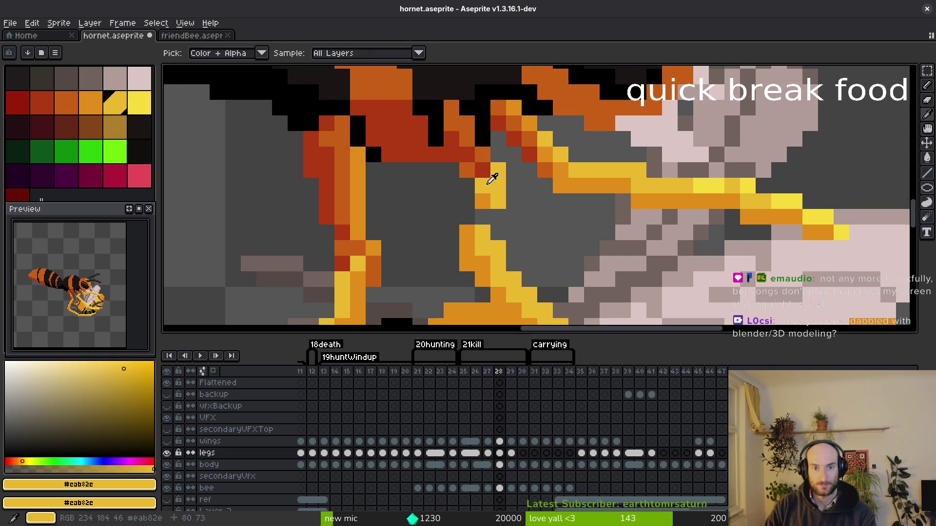
click(483, 201)
click(467, 232)
key(i)
click(468, 246)
key(f)
click(497, 215)
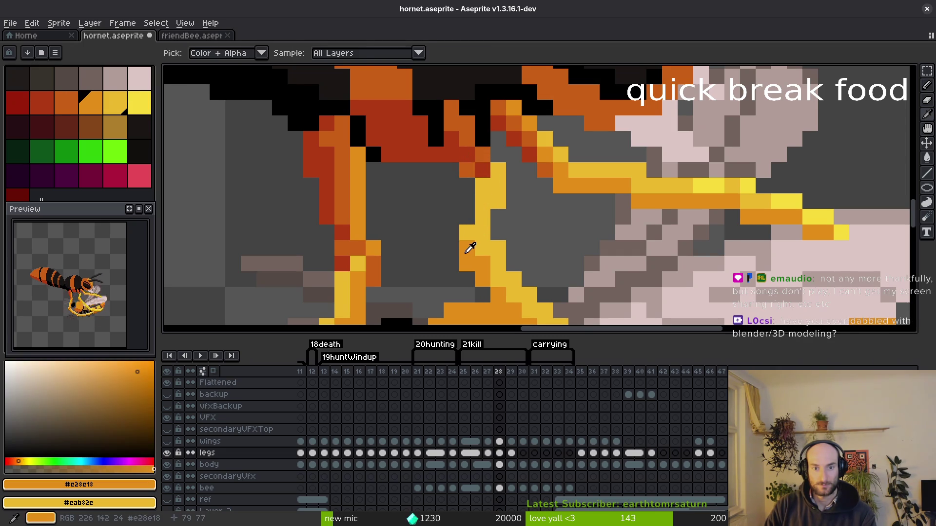
Sample another colour from the leg and save hornet.aseprite.
key(i)
key(f)
key(i)
key(f)
key(i)
click(486, 251)
key(ctrl+s)
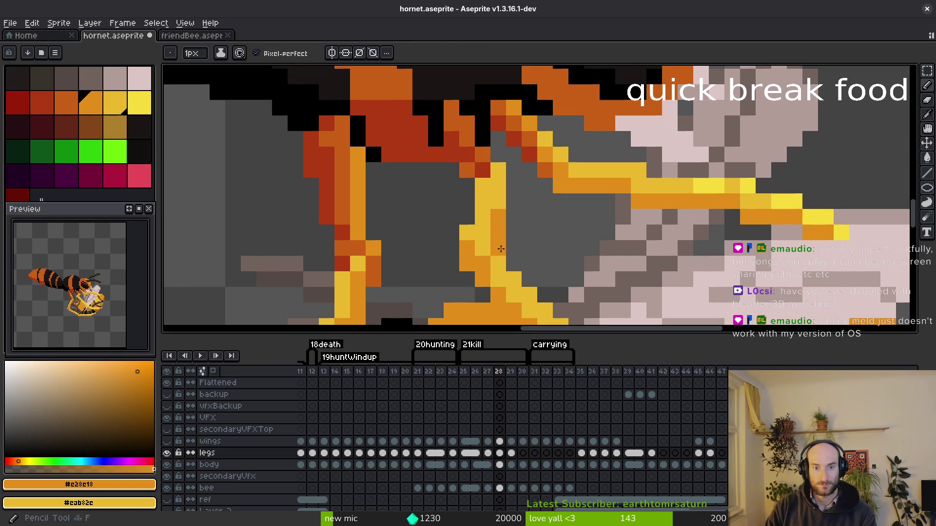
Flip between frames 27 and 28 to check the repainted joint, then save again.
scroll(534, 270, down, 4)
key(Left)
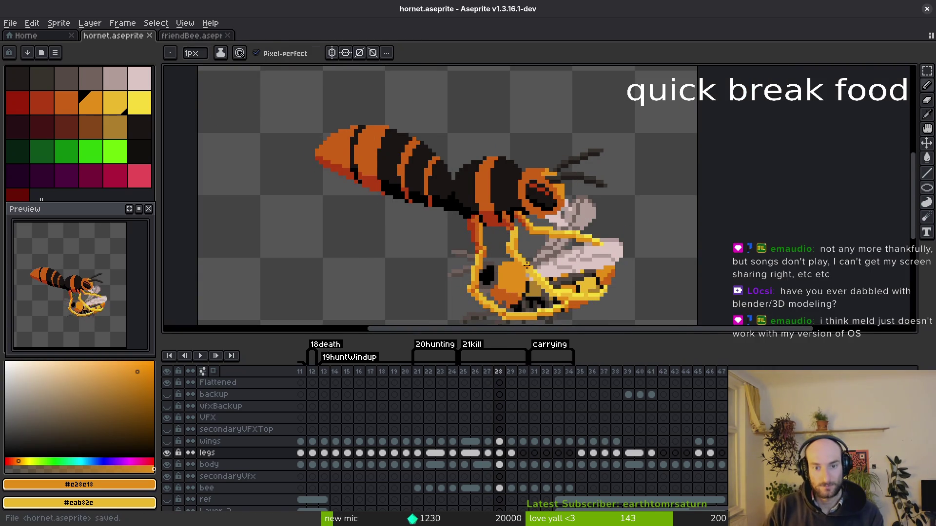
scroll(534, 270, up, 2)
scroll(531, 244, down, 2)
key(Right)
key(Left)
key(Right)
key(Left)
key(Right)
key(ctrl+s)
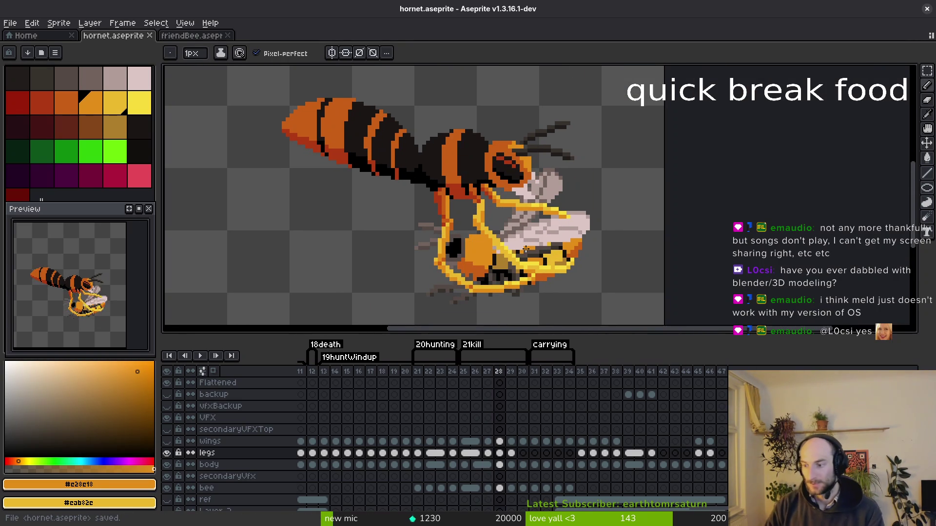
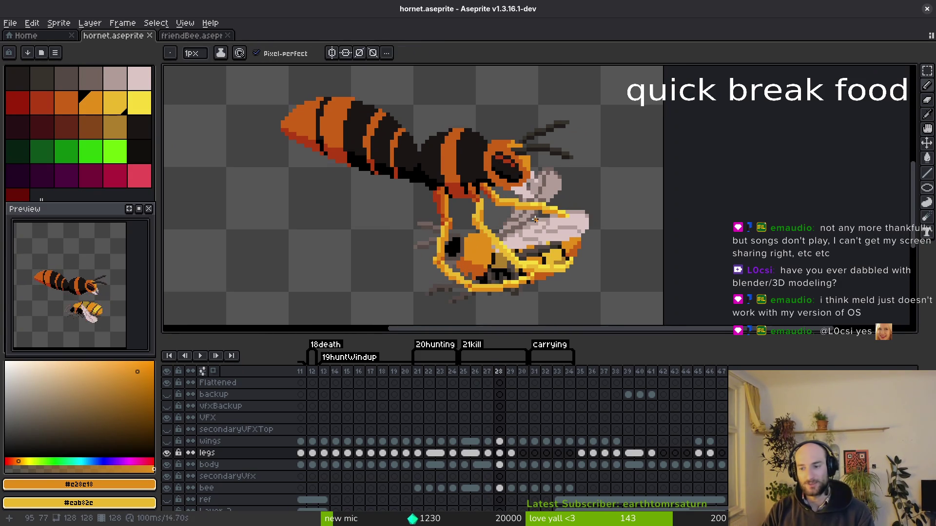
Lasso the bee's wing on frame 28 and nudge it slightly into place.
scroll(535, 218, up, 3)
key(shift+w)
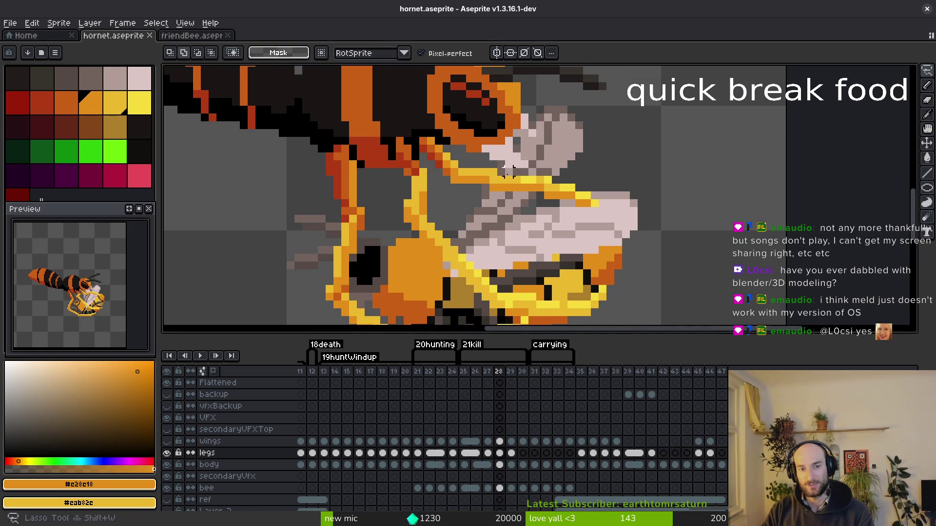
mouse_move(511, 146)
mouse_down()
mouse_move(473, 155)
mouse_move(517, 227)
mouse_move(488, 141)
mouse_move(463, 156)
mouse_up()
drag(512, 192, 515, 199)
key(b)
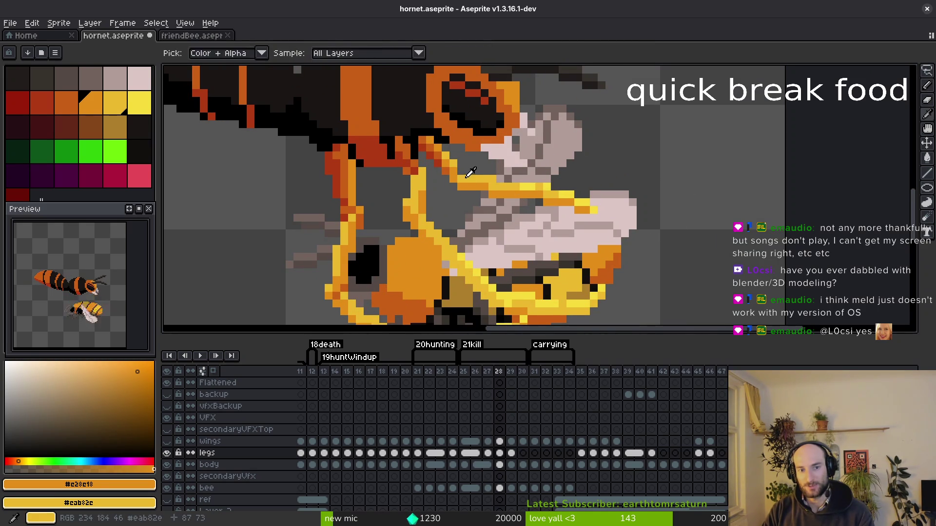
alt+click(510, 183)
scroll(509, 183, up, 1)
key(ctrl+z)
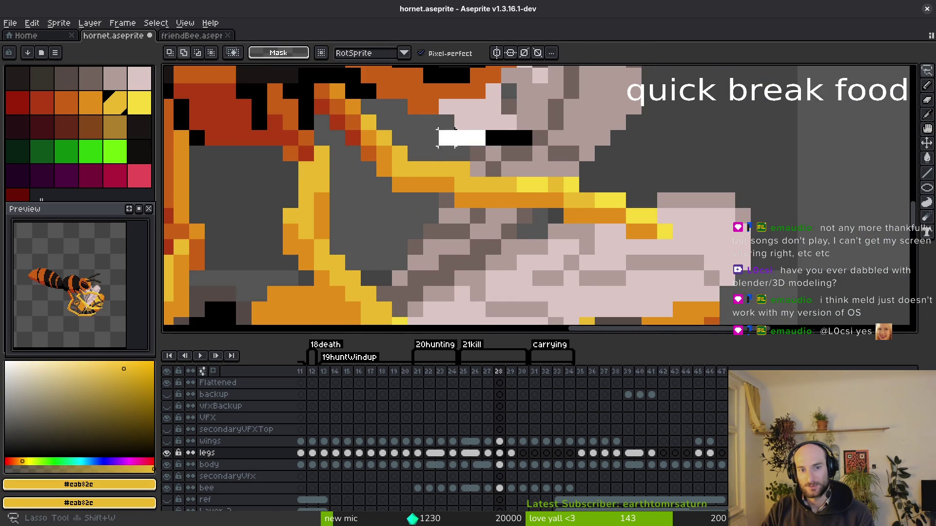
scroll(509, 183, down, 1)
drag(556, 217, 538, 215)
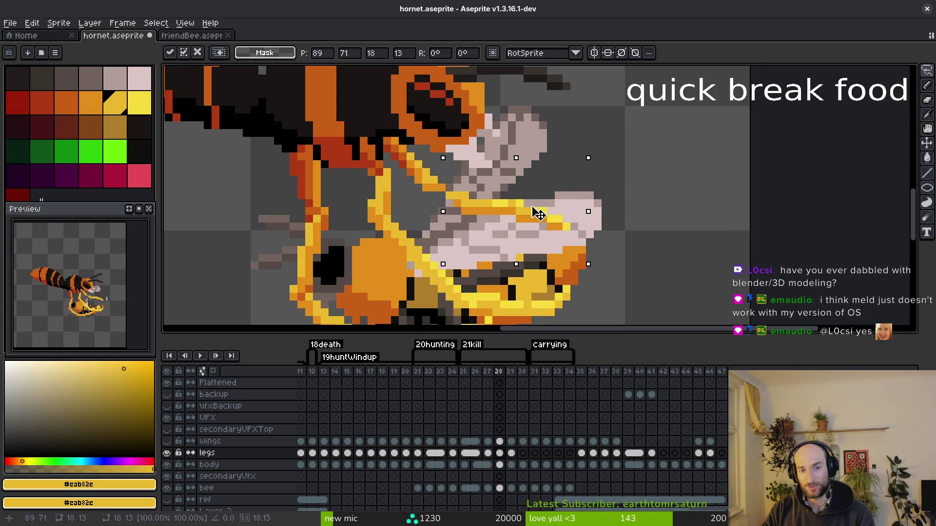
key(ctrl+d)
scroll(541, 219, up, 1)
Repaint one yellow and two orange leg pixels crossing the wing, then save.
key(b)
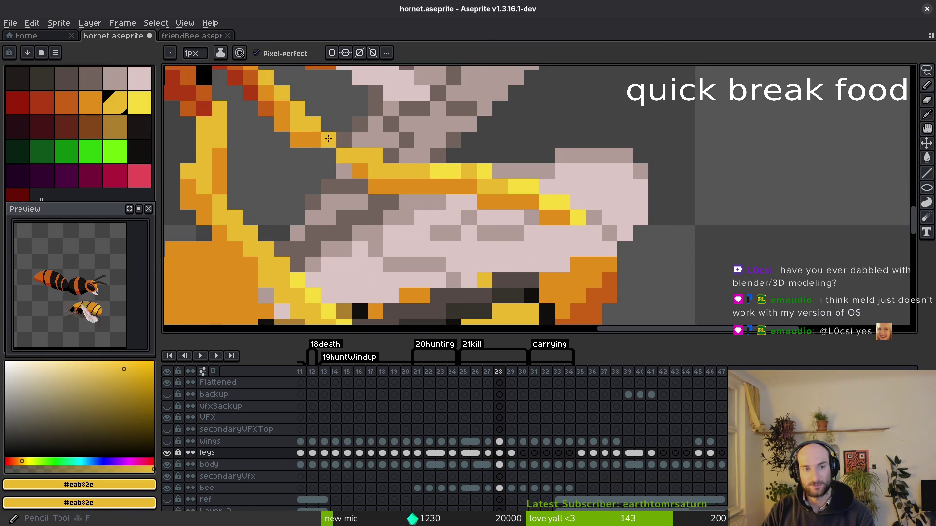
click(391, 155)
alt+click(360, 172)
click(375, 171)
click(328, 155)
key(ctrl+s)
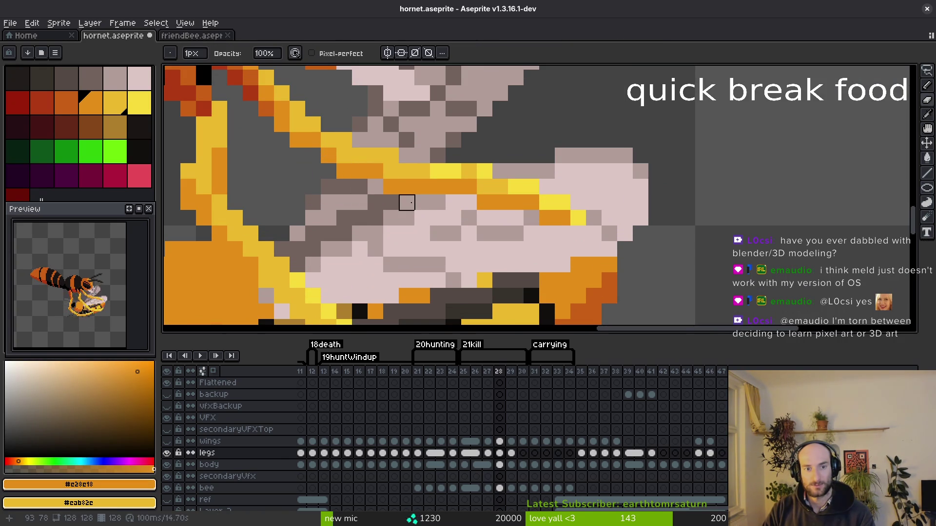
Compare frames 27 and 28, then copy the legs cel from frame 28 onto frame 29.
scroll(424, 215, down, 3)
key(Left)
key(Right)
key(Left)
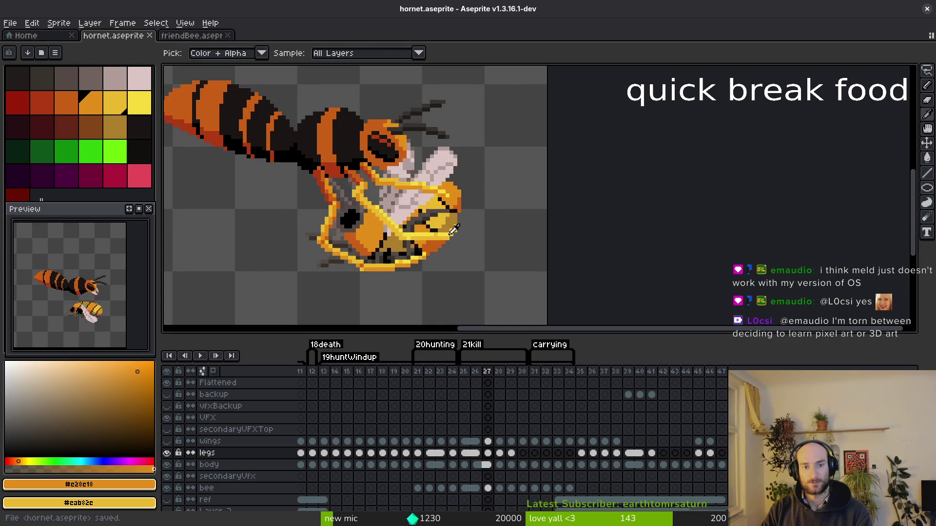
key(Right)
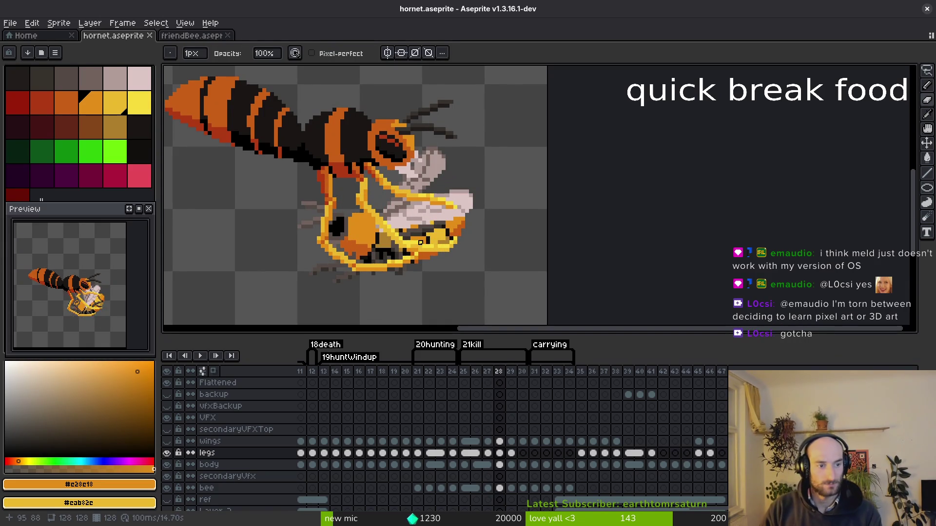
key(Left)
key(Right)
key(Left)
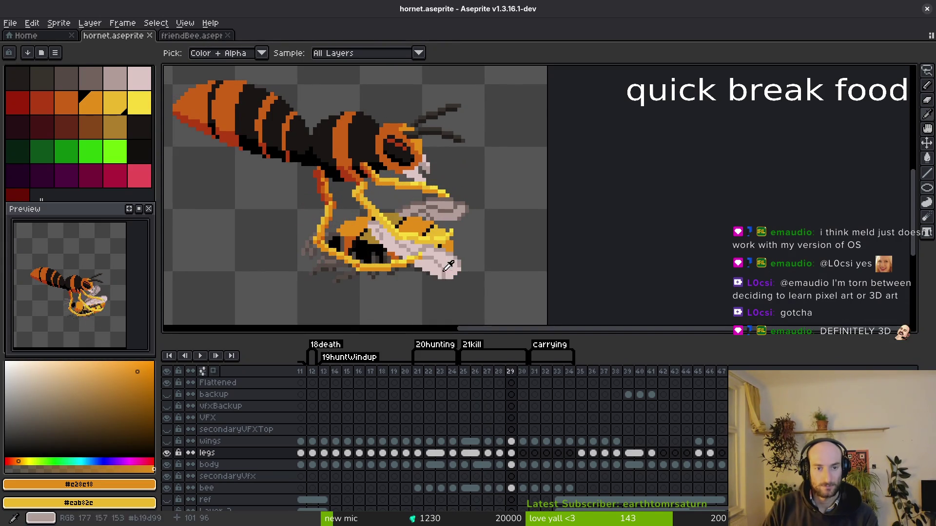
key(Right)
click(511, 454)
mouse_move(512, 454)
mouse_down()
mouse_move(502, 452)
mouse_move(517, 457)
mouse_move(512, 450)
mouse_up()
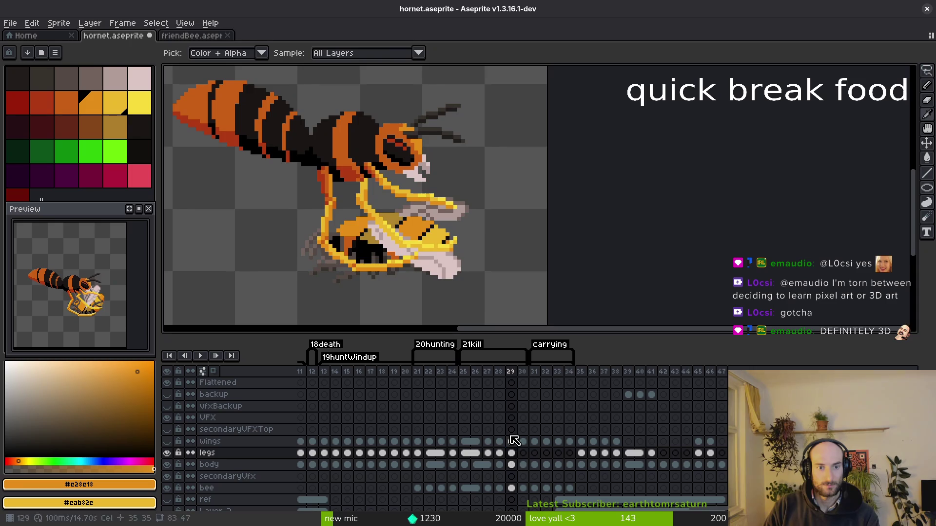
Check frame 29's pose by undoing and redoing the copied legs cel.
key(shift+w)
scroll(430, 177, up, 3)
scroll(477, 192, down, 1)
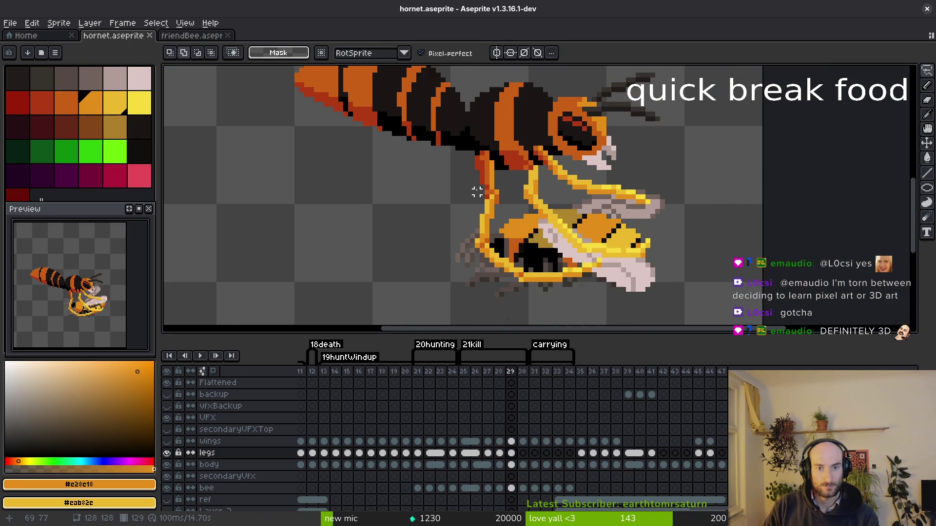
key(Left)
key(Right)
key(ctrl+z)
key(ctrl+z)
key(ctrl+y)
key(ctrl+y)
key(ctrl+z)
key(ctrl+y)
scroll(460, 131, up, 2)
Move a leg piece slightly right, then sample thorax orange #c96016 and leg yellow #cab82c.
mouse_move(460, 130)
mouse_down()
mouse_move(426, 177)
mouse_move(466, 185)
mouse_up()
drag(466, 185, 462, 182)
key(Return)
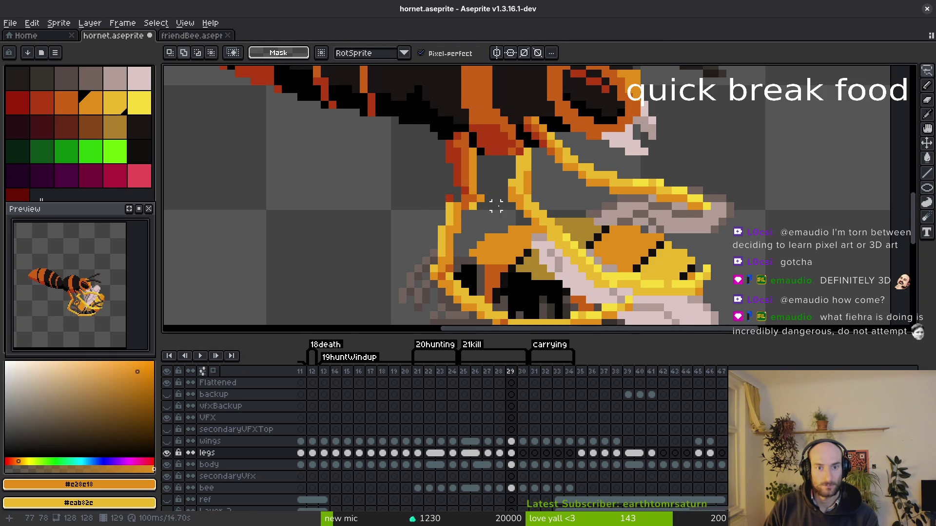
scroll(487, 208, up, 1)
key(b)
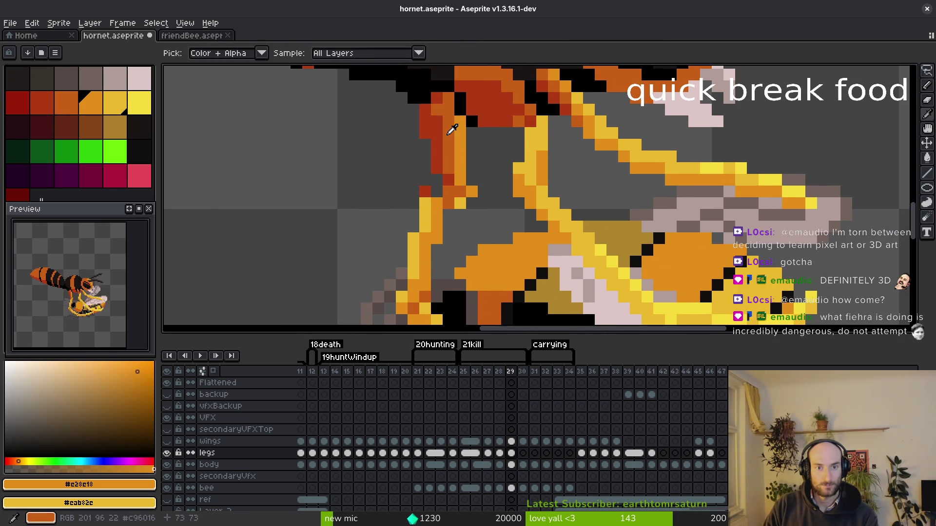
alt+click(428, 138)
scroll(427, 138, down, 1)
alt+click(439, 171)
scroll(449, 193, down, 1)
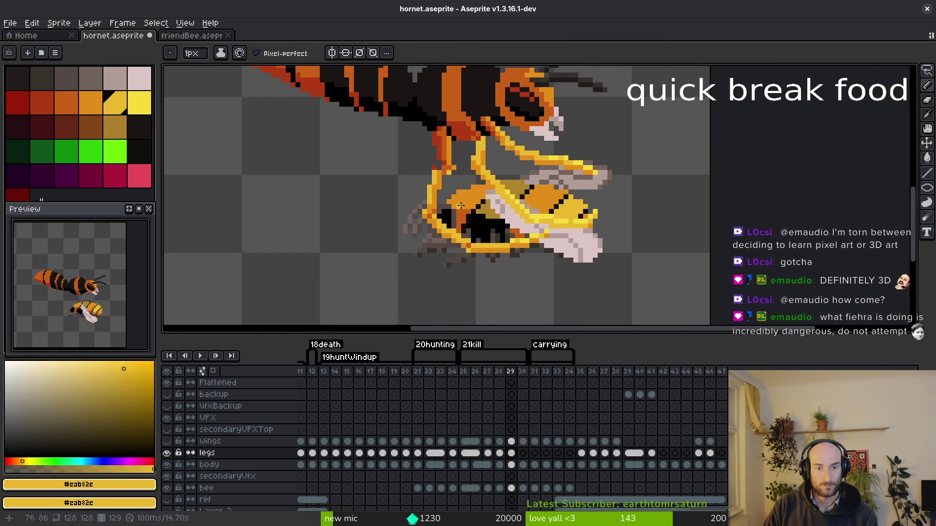
scroll(449, 194, up, 1)
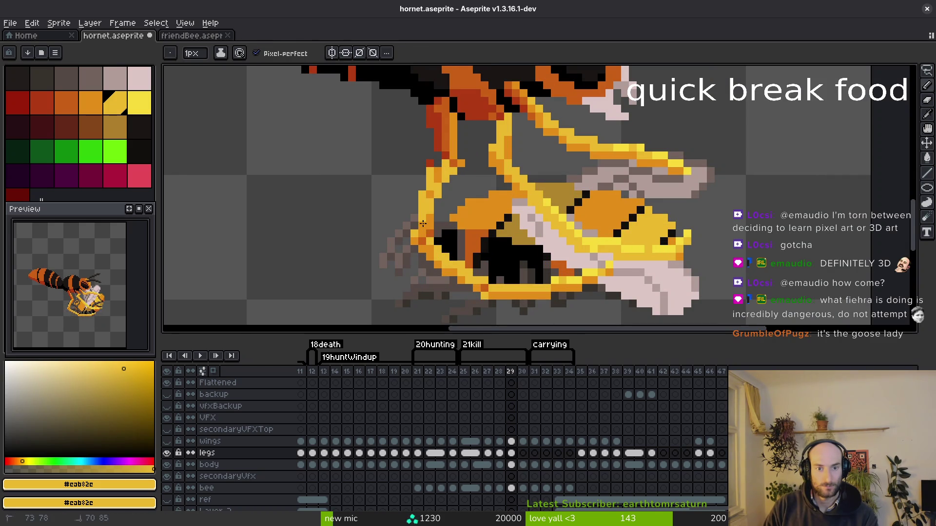
Shift the upper left leg segment right one pixel, recolour a pixel yellow, and save.
key(q)
mouse_move(429, 162)
mouse_down()
mouse_move(429, 230)
mouse_move(443, 166)
mouse_move(414, 147)
mouse_up()
drag(429, 187, 437, 189)
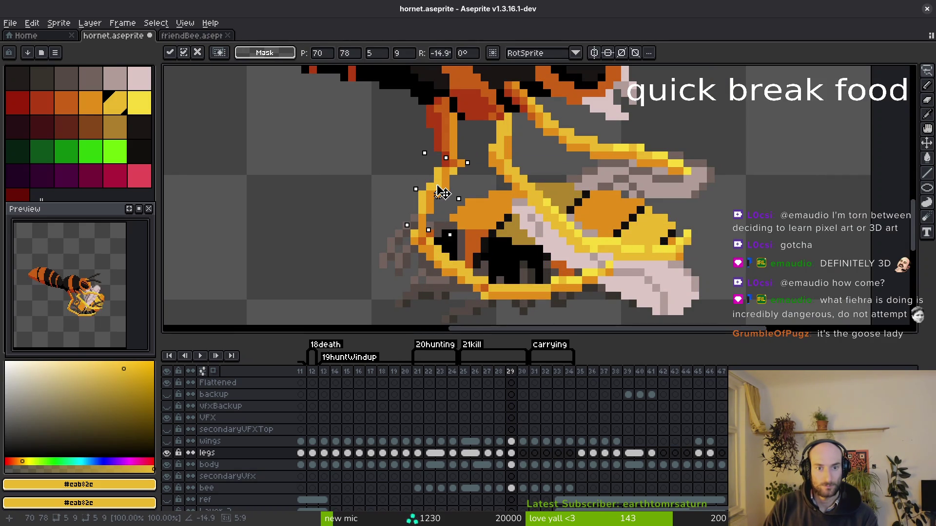
scroll(439, 190, up, 2)
key(b)
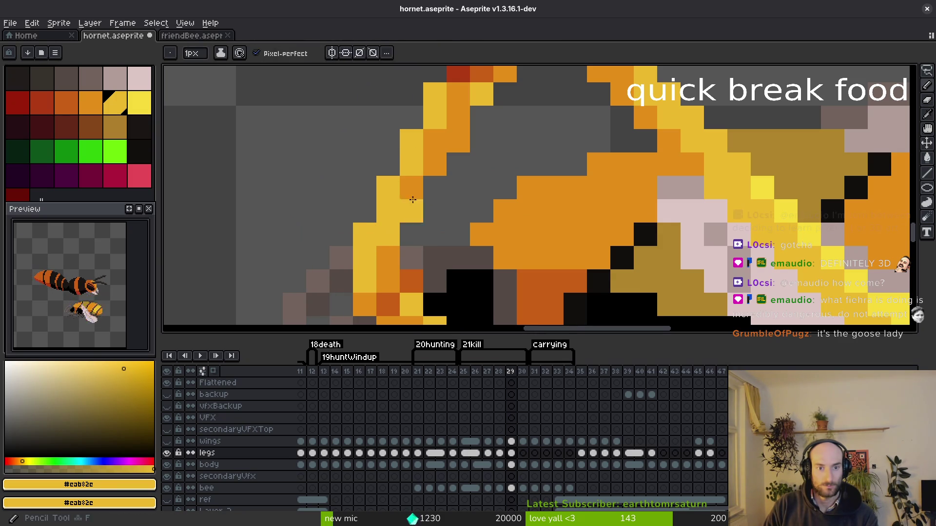
click(411, 187)
alt+click(436, 161)
scroll(438, 161, down, 2)
key(ctrl+s)
scroll(382, 189, up, 2)
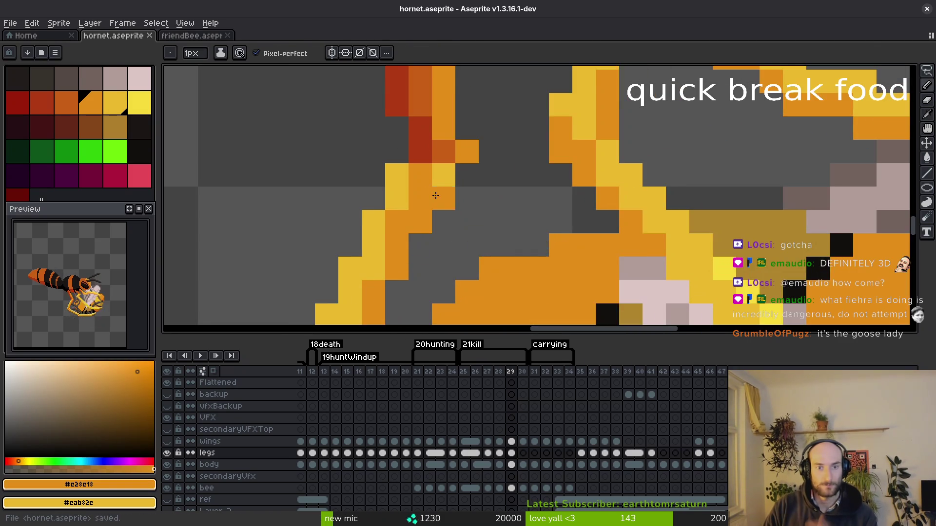
Turn another orange leg pixel yellow.
alt+click(449, 192)
click(448, 169)
scroll(448, 186, down, 3)
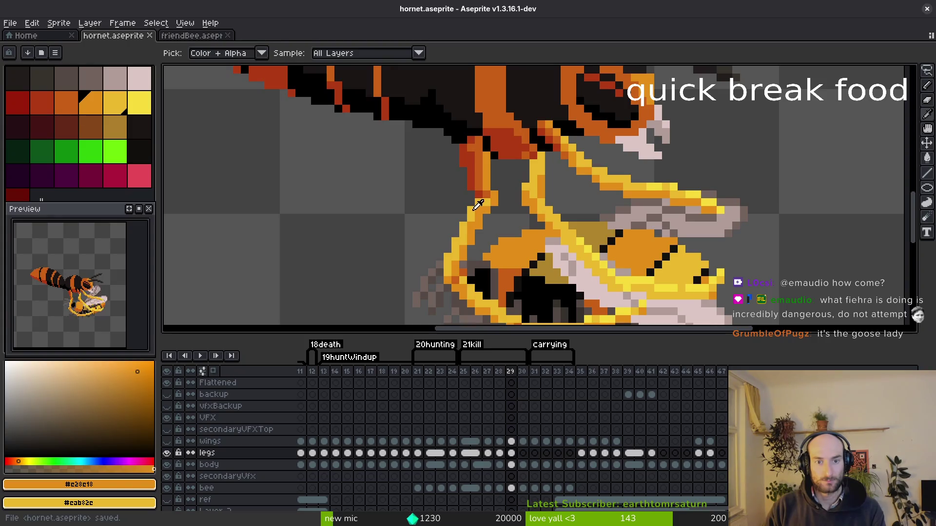
scroll(491, 209, down, 3)
Flip between frames 28 and 29 to compare the leg joint.
key(comma)
key(period)
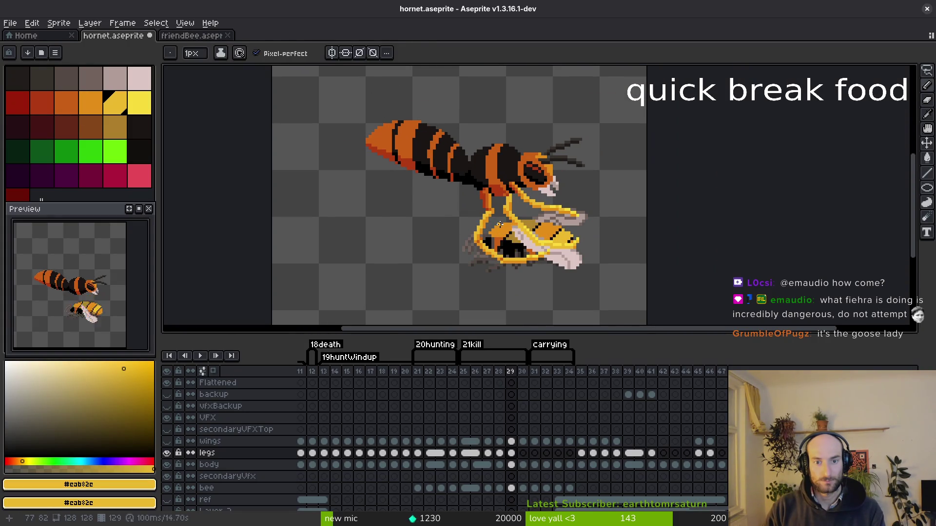
key(comma)
key(period)
key(comma)
key(period)
mouse_move(508, 247)
mouse_down()
mouse_move(469, 242)
mouse_move(471, 213)
mouse_up()
key(comma)
key(period)
scroll(465, 212, up, 3)
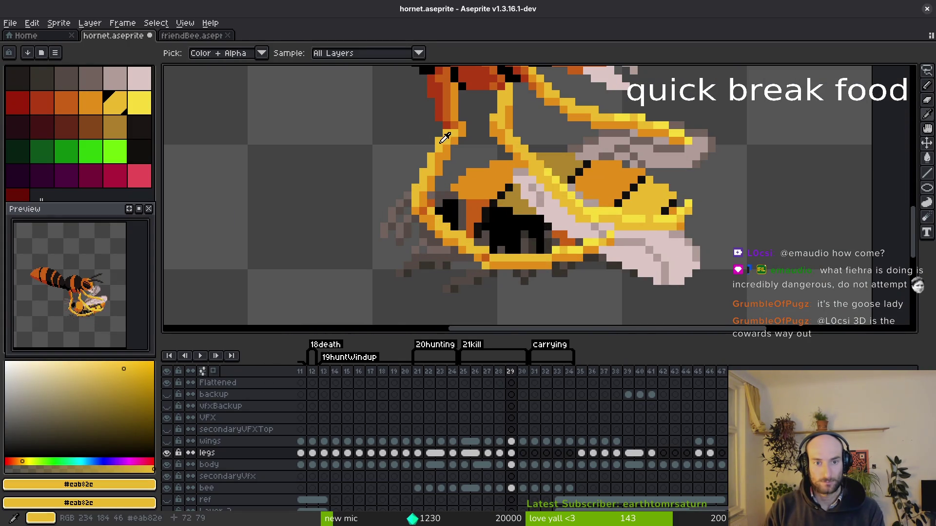
Clear stray yellow leg pixels, redraw the yellow leg edge and orange pixels, then save.
key(shift+w)
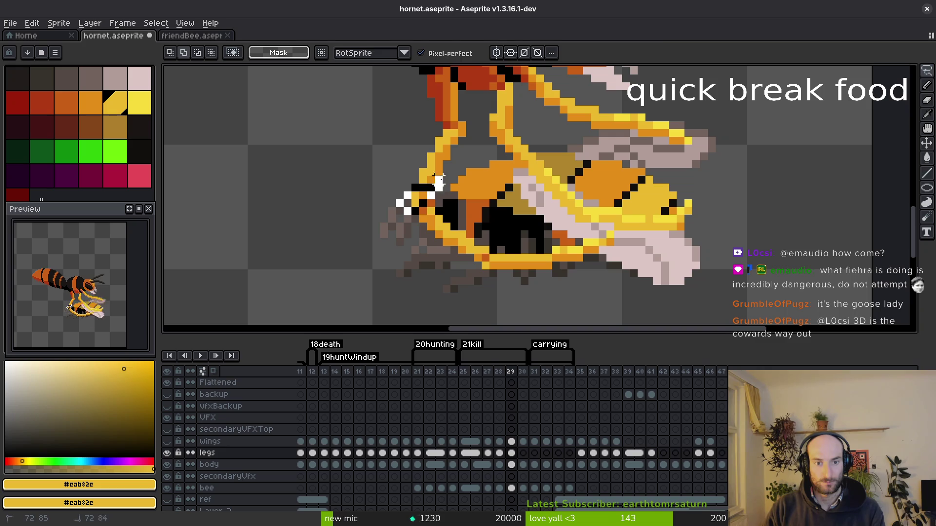
scroll(439, 186, up, 3)
drag(436, 149, 483, 189)
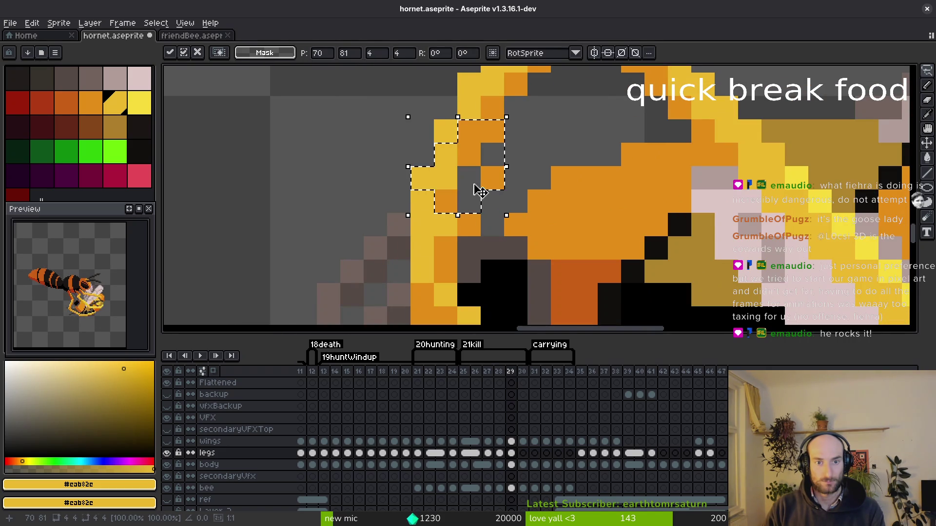
key(shift+f)
key(Delete)
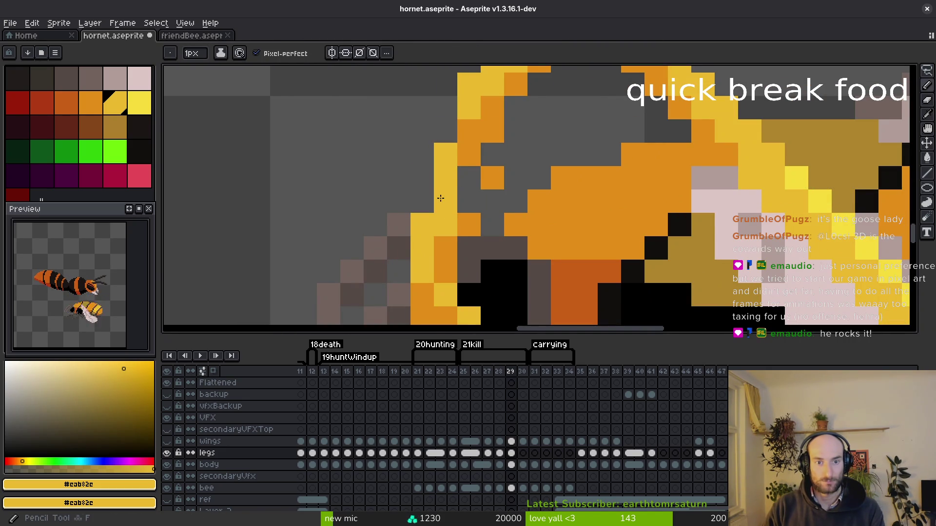
drag(468, 154, 468, 129)
alt+right_click(492, 178)
right_click(492, 153)
drag(469, 178, 469, 241)
scroll(469, 241, down, 3)
scroll(509, 210, up, 3)
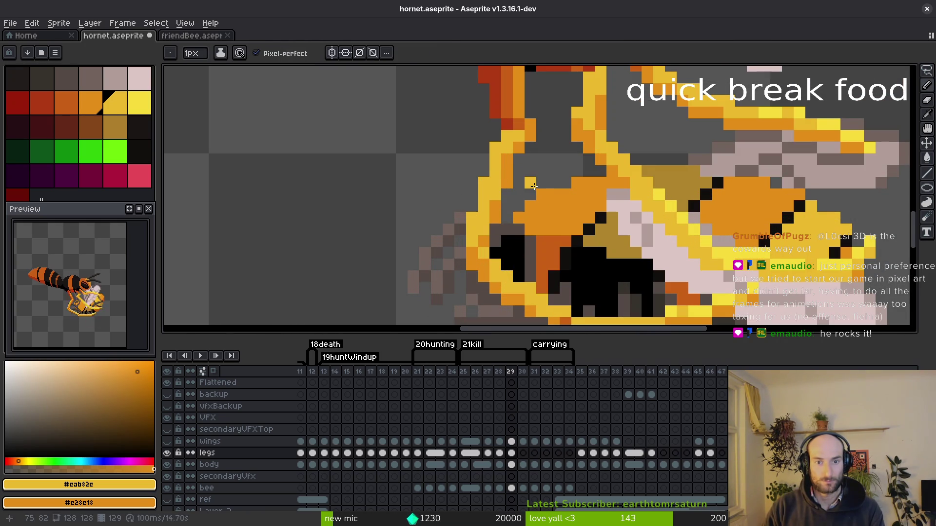
click(540, 217)
key(ctrl+s)
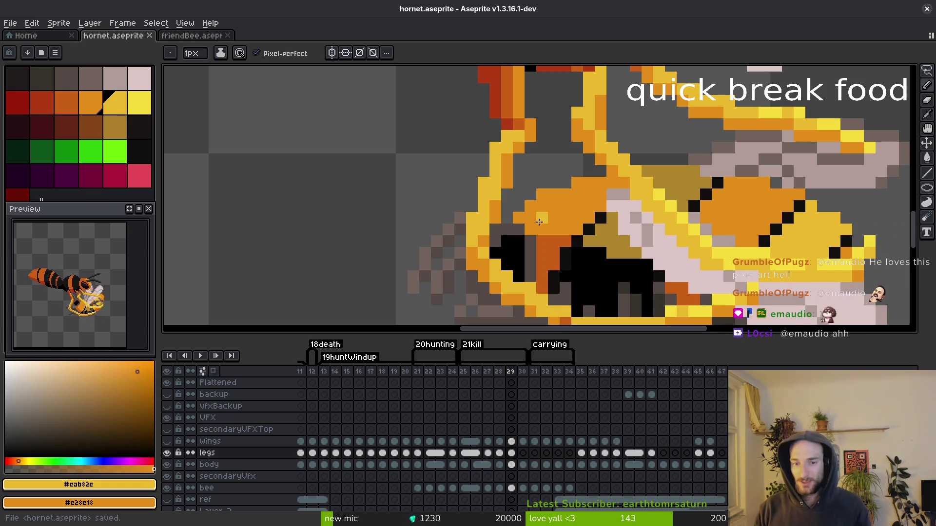
Erase stray yellow pixels and draw orange #c28c18 runs along the leg edges, then save.
scroll(585, 210, down, 5)
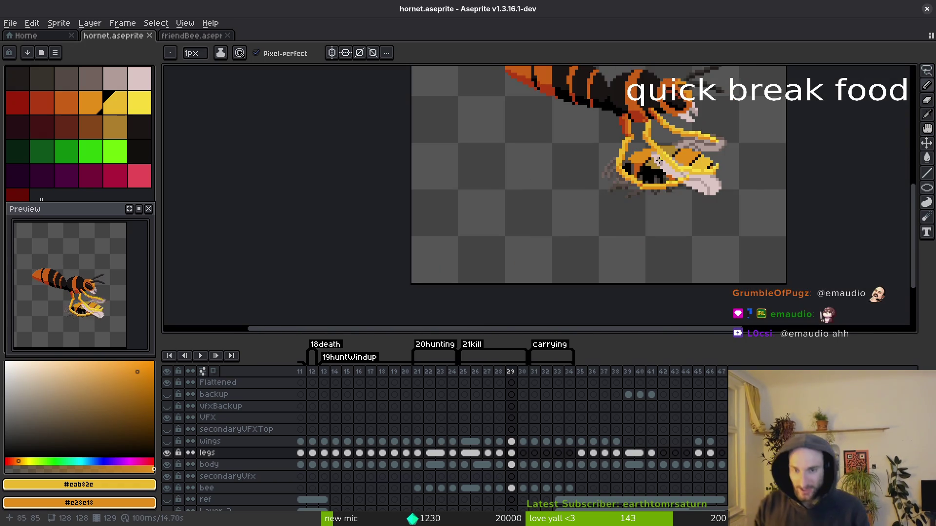
scroll(631, 204, down, 4)
scroll(631, 203, up, 6)
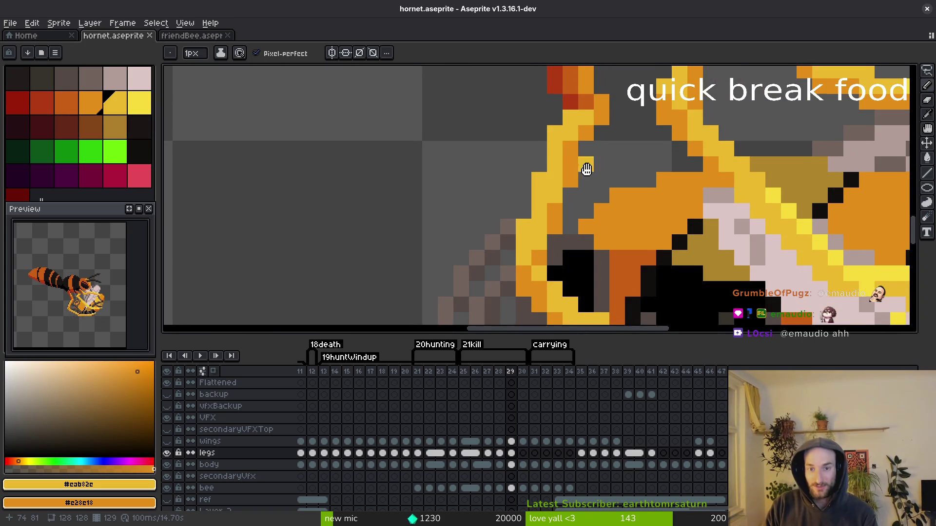
key(e)
click(561, 128)
click(545, 175)
key(b)
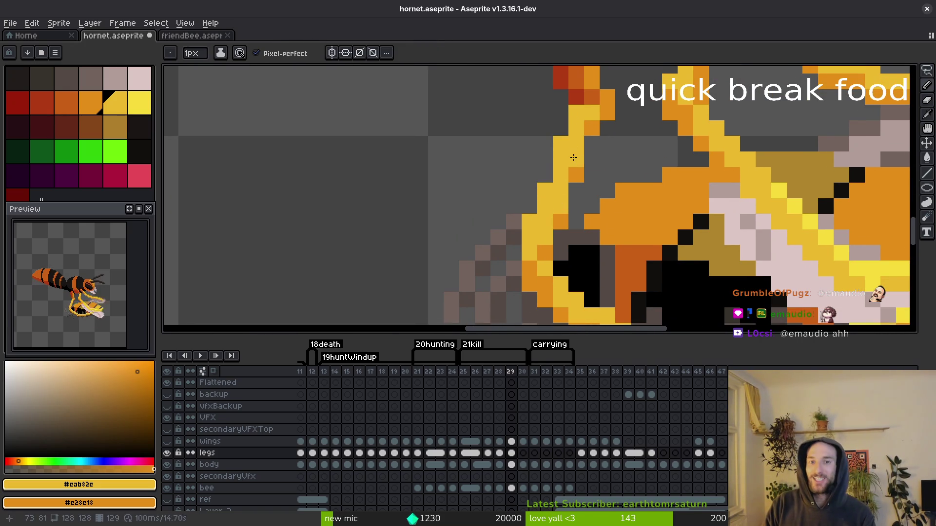
alt+click(594, 146)
drag(592, 159, 591, 144)
drag(561, 253, 560, 236)
key(e)
click(530, 223)
key(b)
key(ctrl+s)
Sample the yellow #cab82c from the canvas and save the sprite.
scroll(608, 206, down, 4)
alt+click(596, 218)
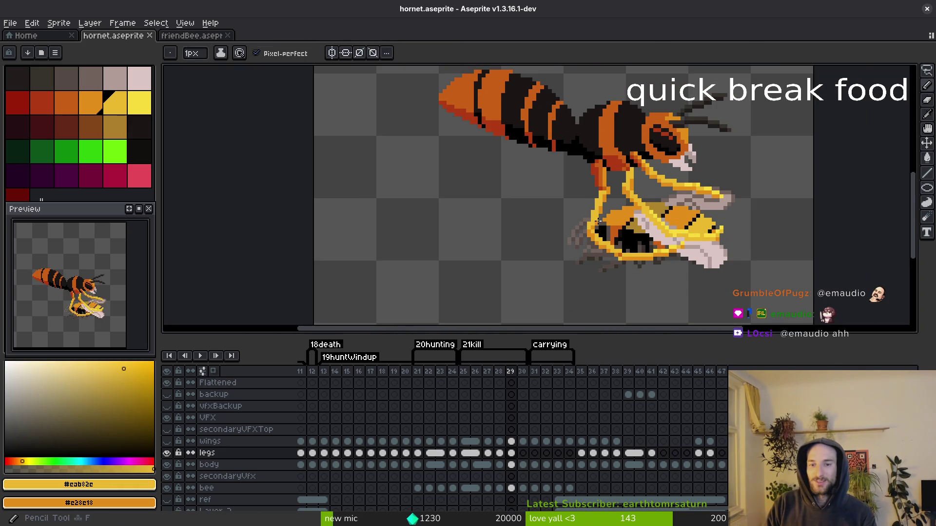
scroll(596, 219, up, 2)
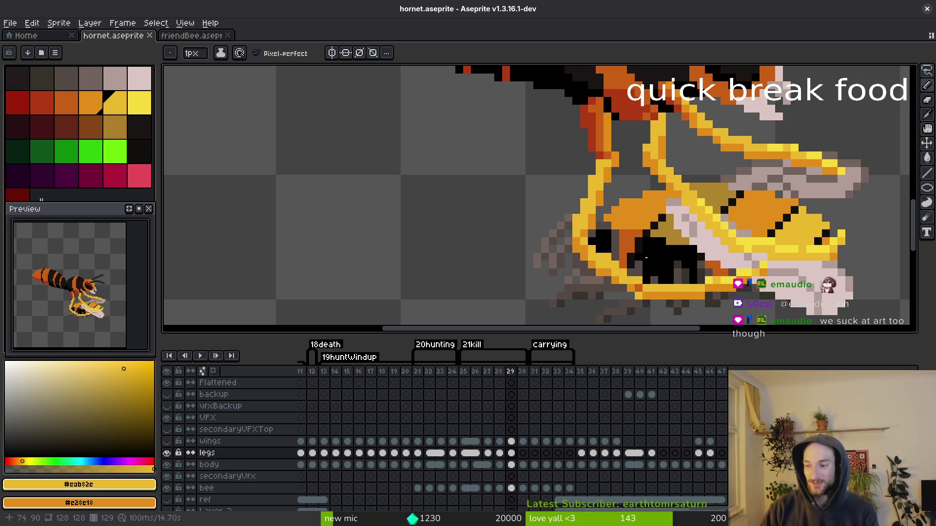
scroll(594, 237, down, 3)
scroll(596, 229, up, 2)
key(e)
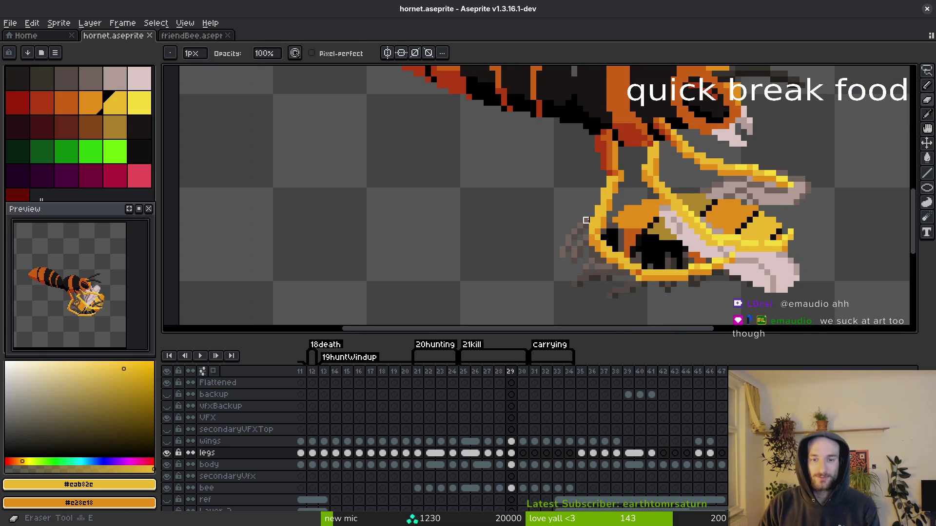
key(ctrl+s)
scroll(643, 220, down, 3)
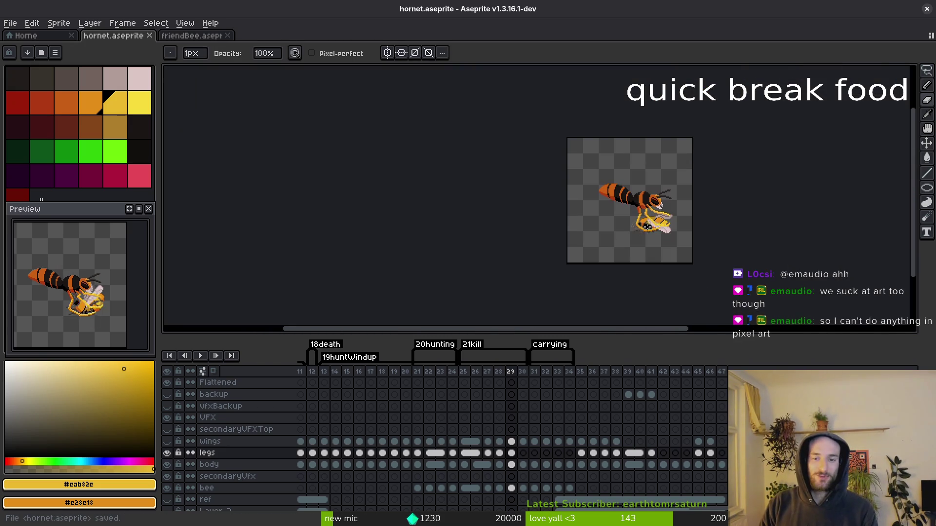
scroll(645, 217, up, 2)
scroll(645, 216, up, 2)
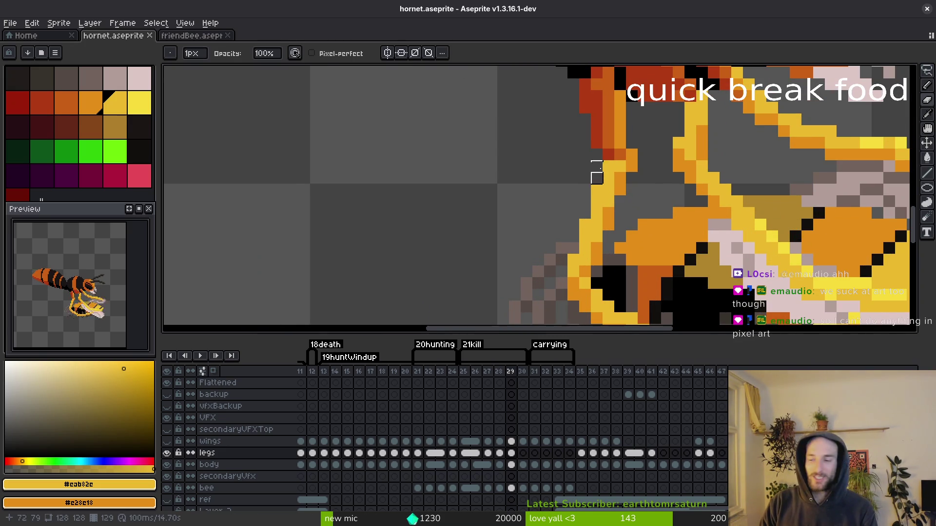
Paint a dark orange pixel on the leg and save.
alt+click(609, 148)
key(b)
click(619, 173)
scroll(673, 202, down, 2)
key(ctrl+s)
scroll(673, 203, down, 4)
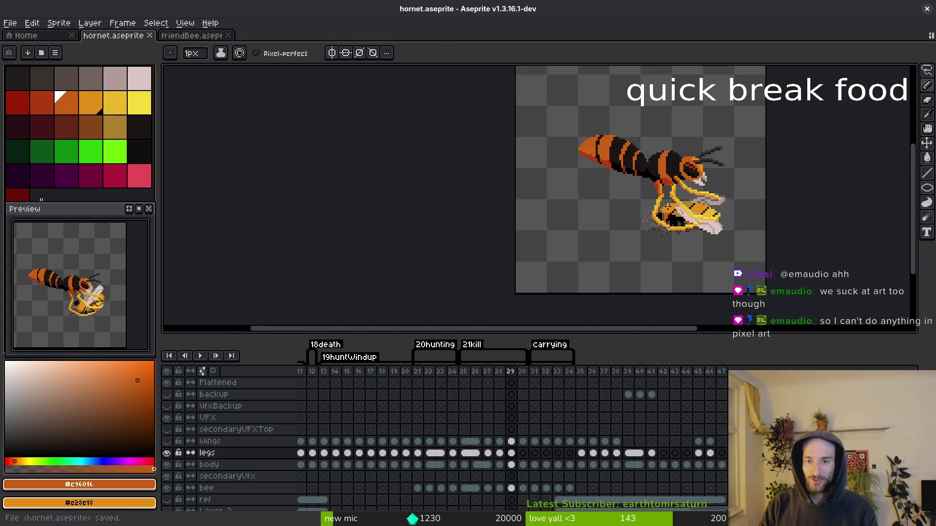
scroll(667, 204, up, 4)
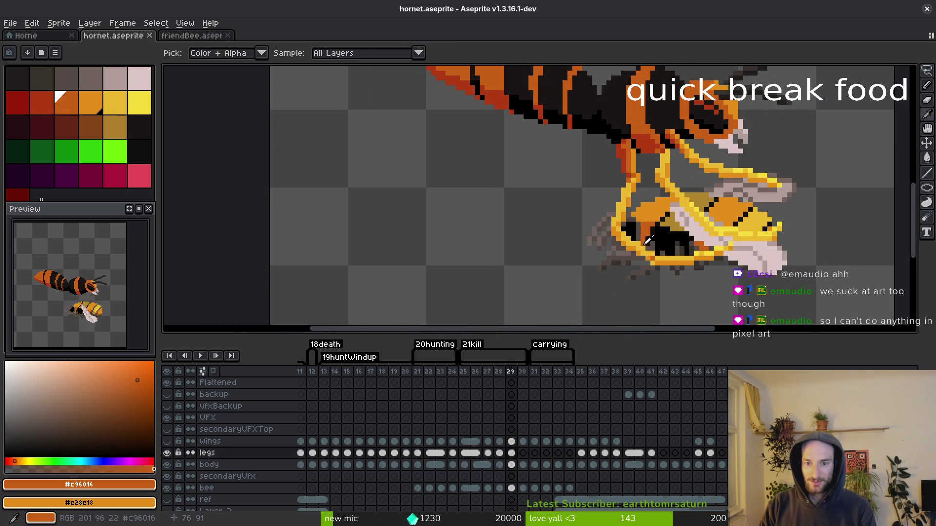
scroll(631, 251, up, 1)
Try a rectangular selection over the hornet's head, then sample the gold leg colour and save.
key(alt)
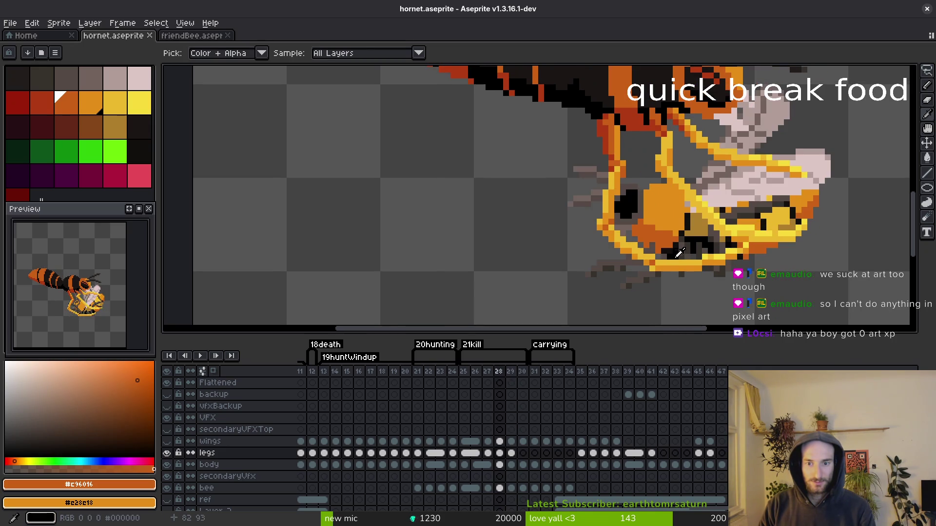
scroll(676, 247, up, 1)
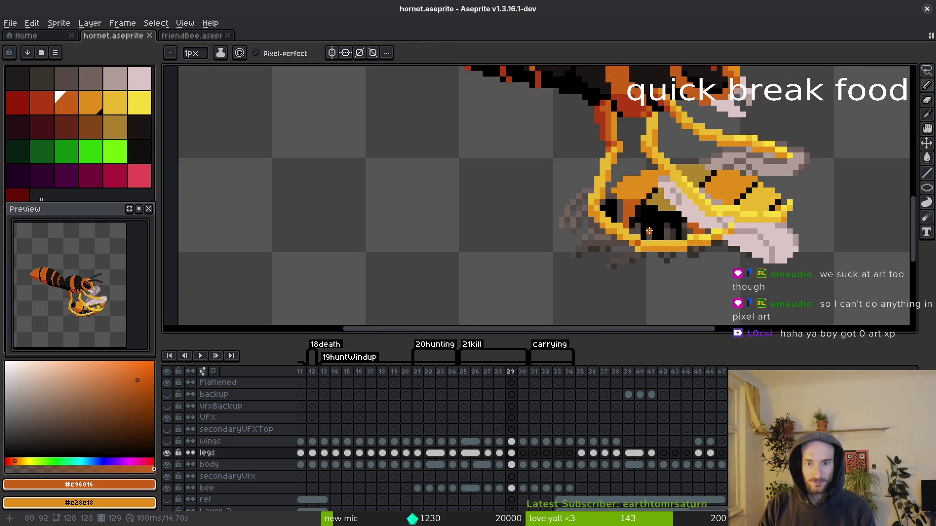
key(m)
drag(563, 208, 779, 268)
key(ctrl+d)
key(i)
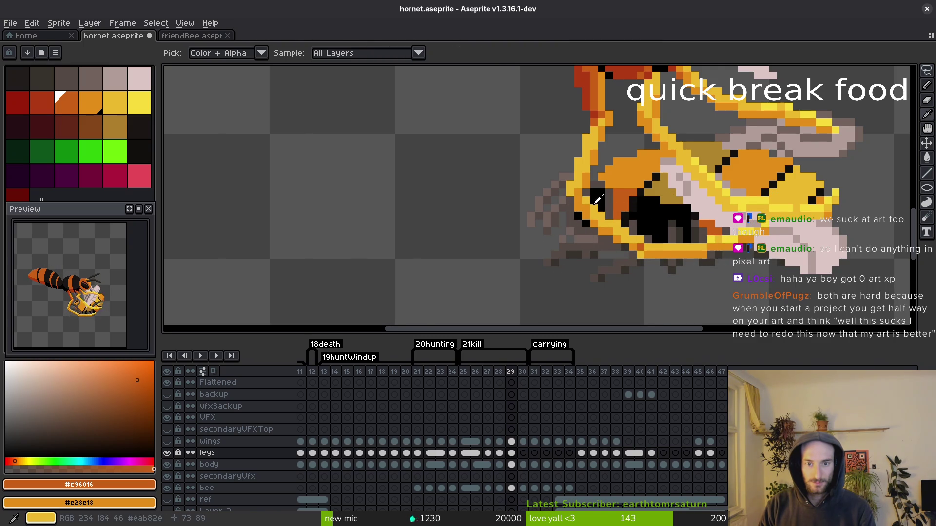
click(580, 197)
key(b)
key(ctrl+s)
scroll(614, 204, down, 5)
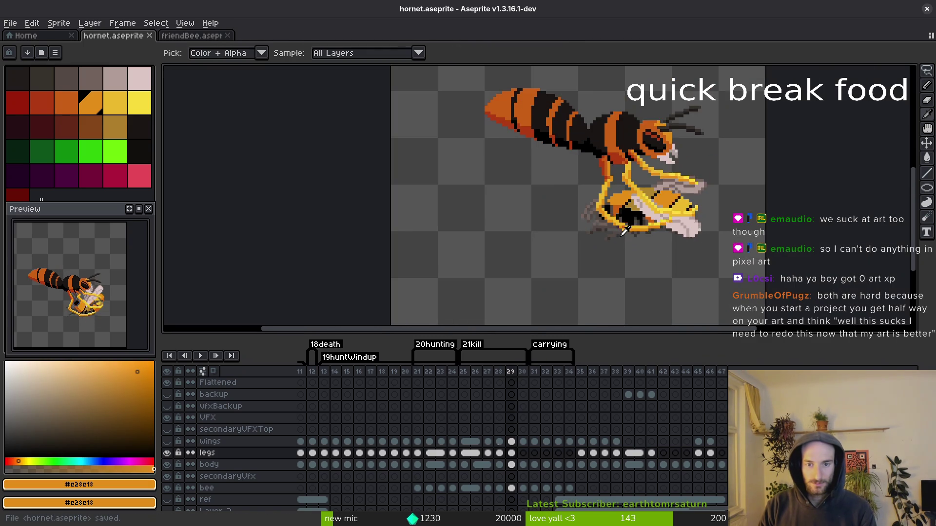
scroll(585, 221, up, 6)
Paint another dark orange #c96016 pixel on the leg.
key(i)
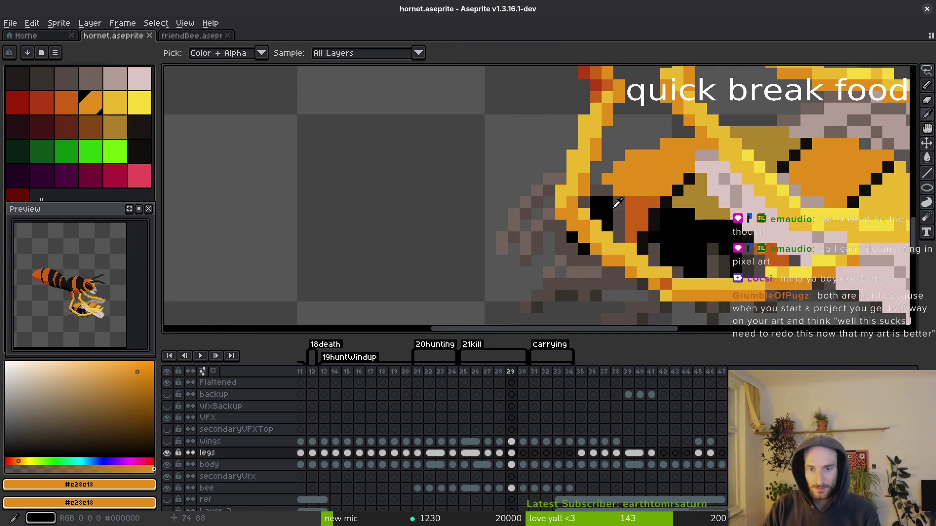
click(583, 220)
key(b)
click(562, 215)
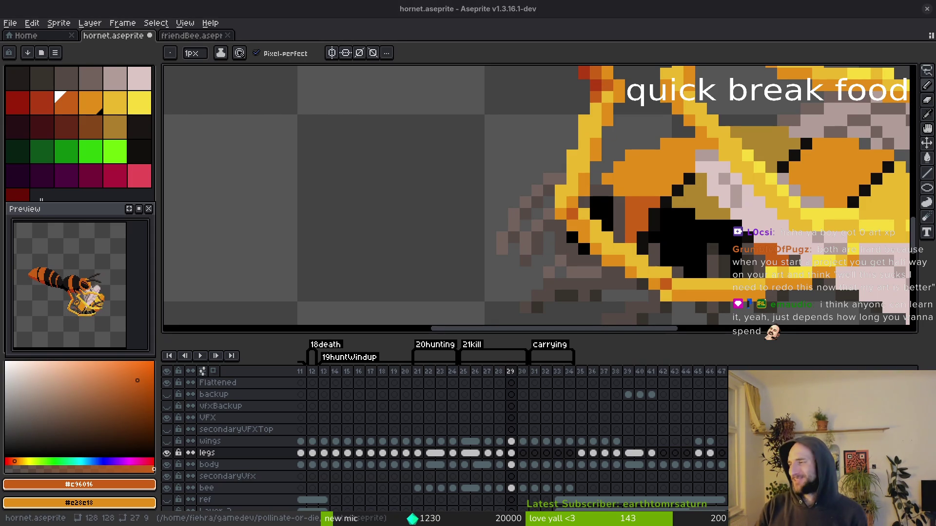
key(alt+Tab)
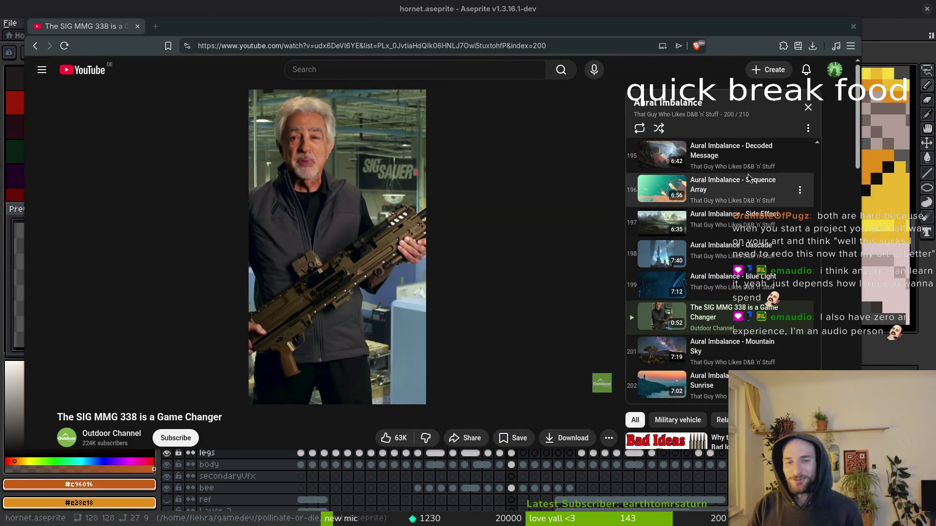
Play 'Aural Imbalance - Mountain Sky' from the playlist and switch back to Aseprite.
scroll(729, 293, up, 5)
scroll(729, 273, down, 10)
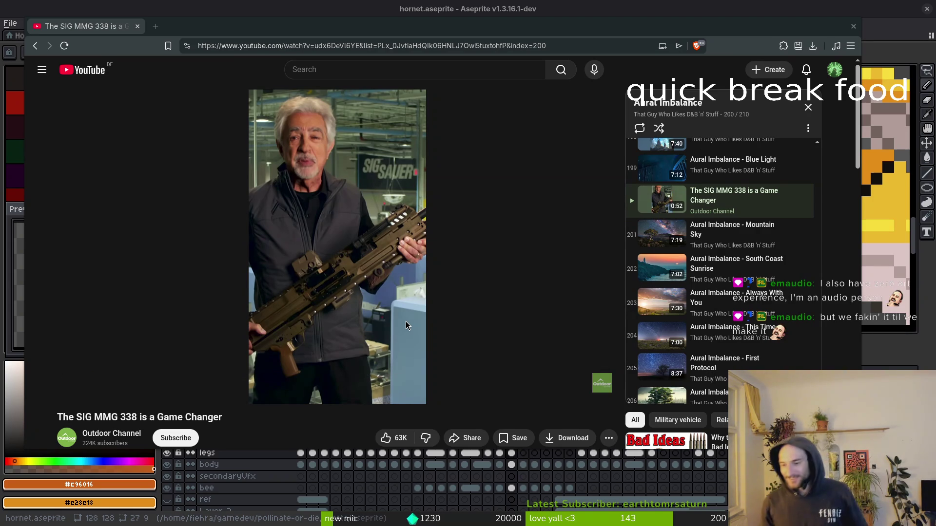
click(721, 237)
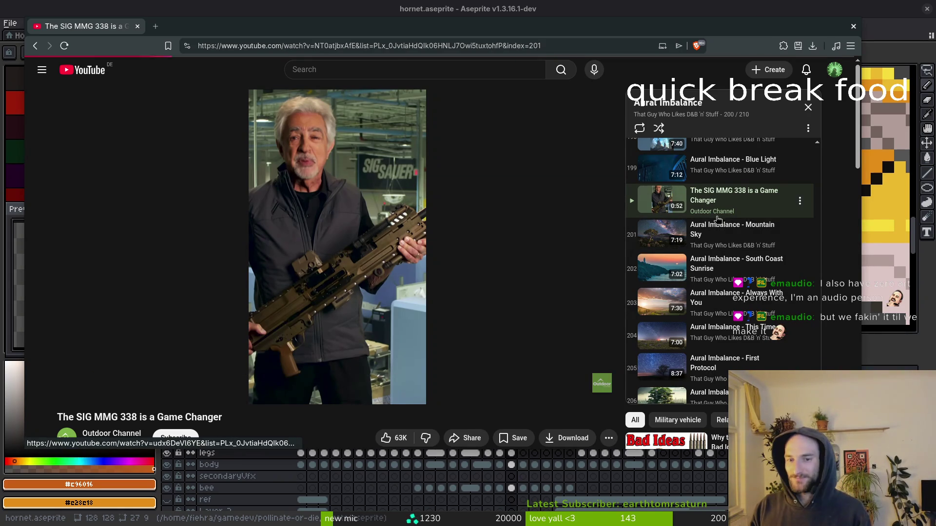
key(alt+Tab)
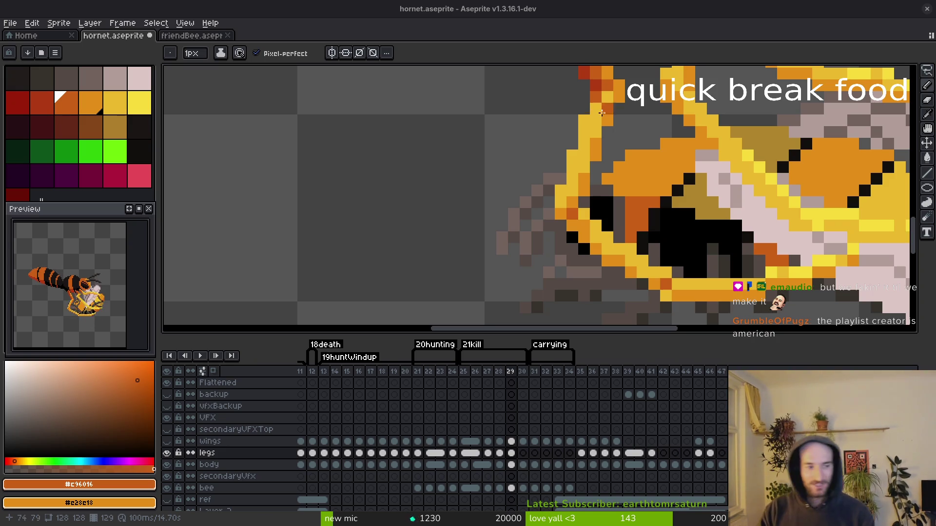
Lasso the hornet's upper leg and wing pixels, nudge them up and left, and commit.
scroll(648, 230, down, 3)
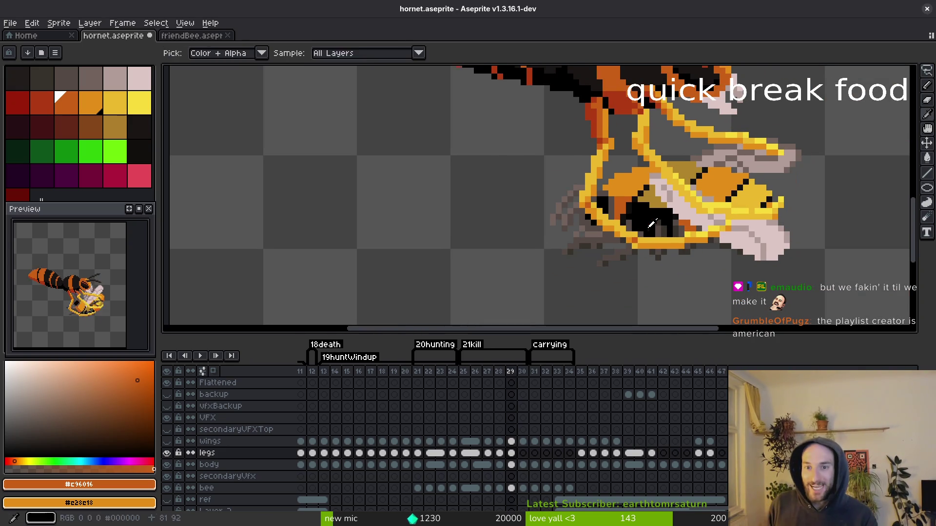
scroll(645, 201, down, 1)
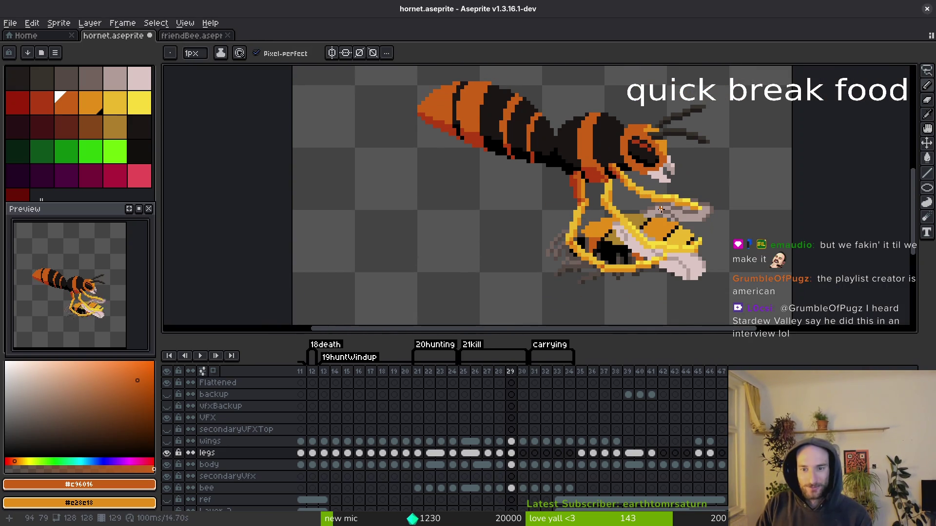
scroll(647, 219, right, 2)
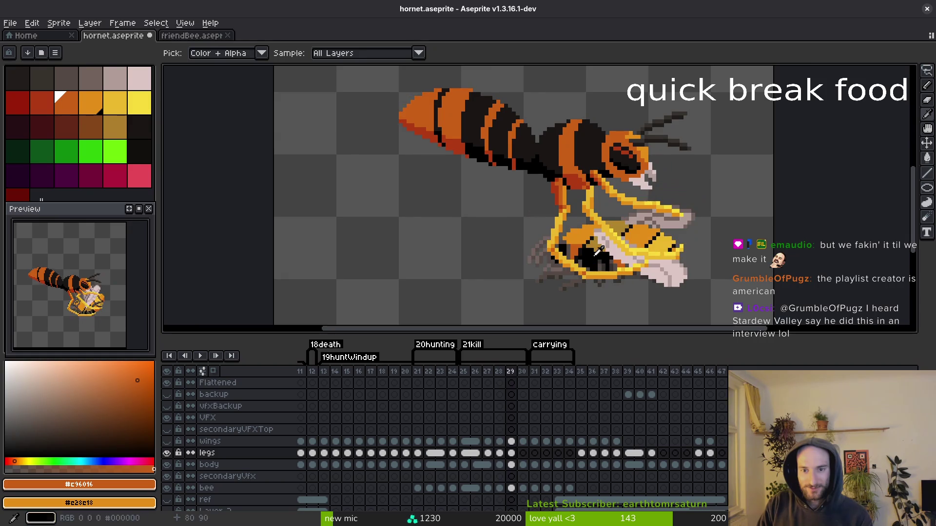
key(shift+w)
scroll(634, 181, up, 1)
mouse_move(635, 181)
mouse_down()
mouse_move(582, 141)
mouse_move(587, 168)
mouse_move(682, 219)
mouse_move(589, 142)
mouse_up()
key(ctrl+d)
scroll(617, 186, down, 1)
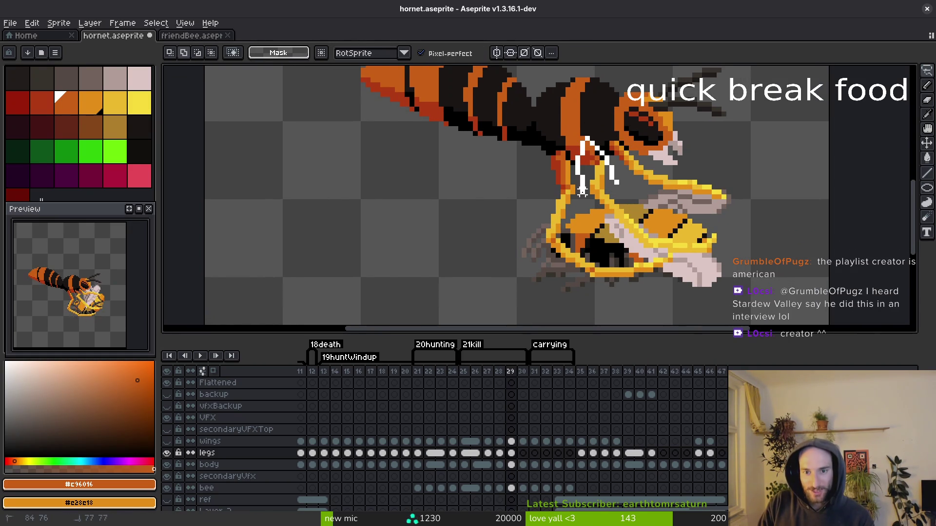
drag(601, 191, 603, 190)
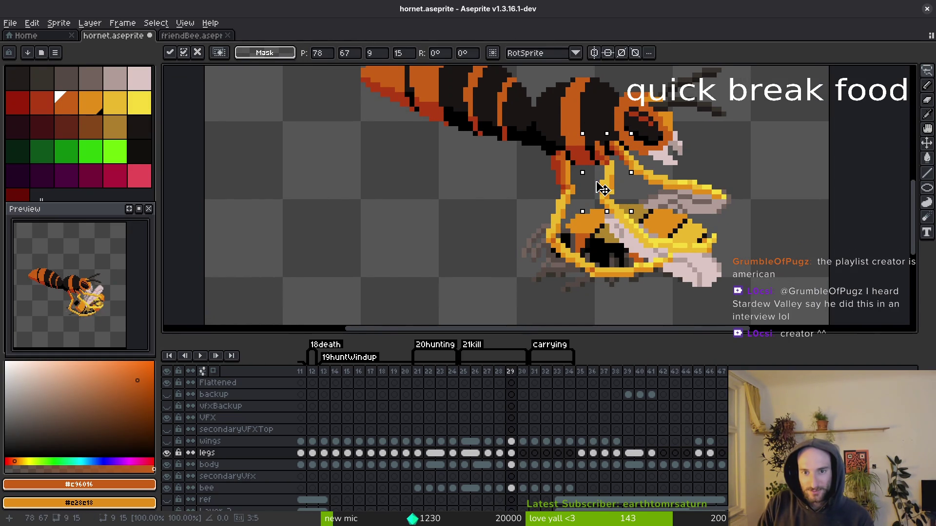
key(ctrl+d)
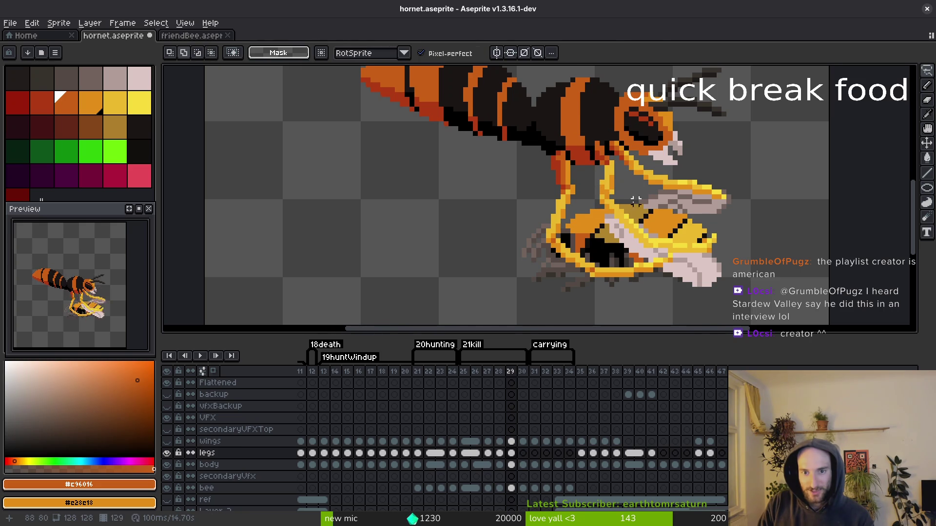
scroll(626, 192, up, 2)
Pick transparency as the drawing colour and lasso around the hornet's upper leg area.
alt+click(626, 192)
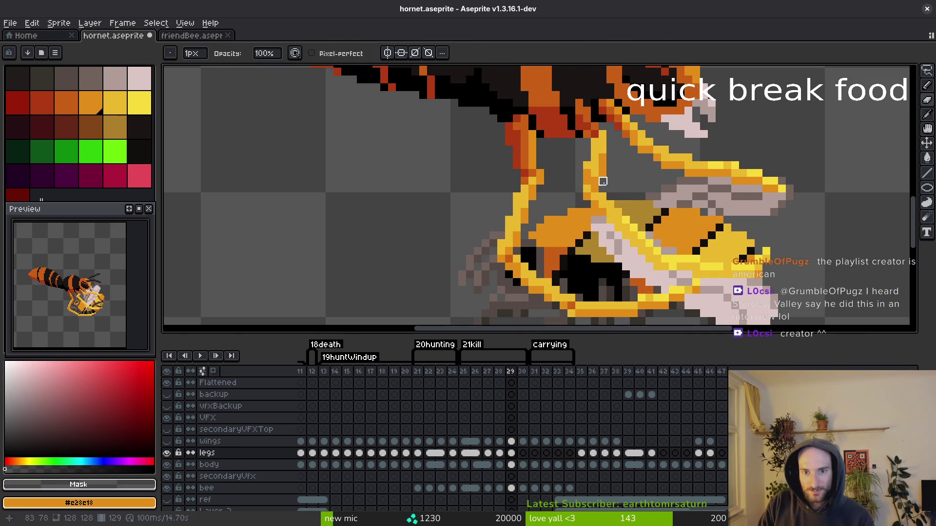
drag(612, 167, 579, 115)
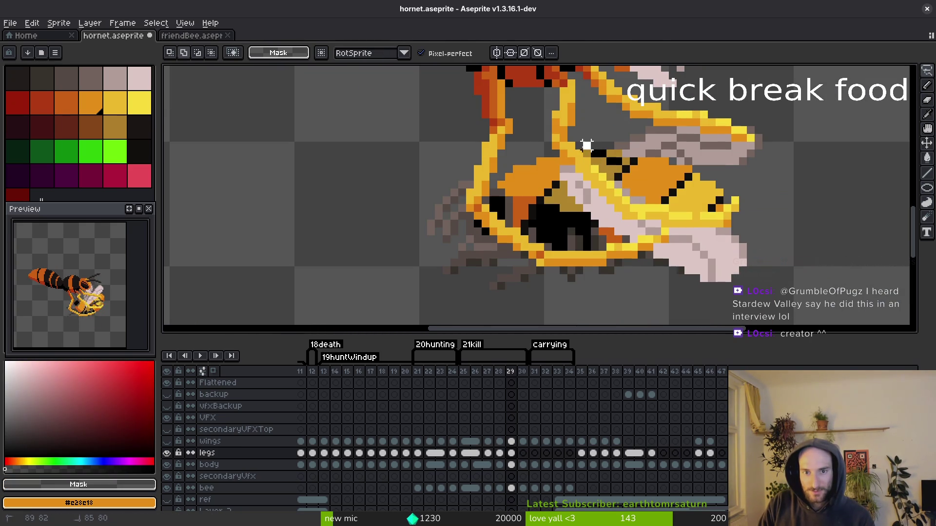
mouse_move(573, 154)
mouse_down()
mouse_move(626, 163)
mouse_move(585, 156)
mouse_move(556, 168)
mouse_move(624, 215)
mouse_move(717, 236)
mouse_move(742, 222)
mouse_move(609, 146)
mouse_up()
key(ctrl+d)
key(i)
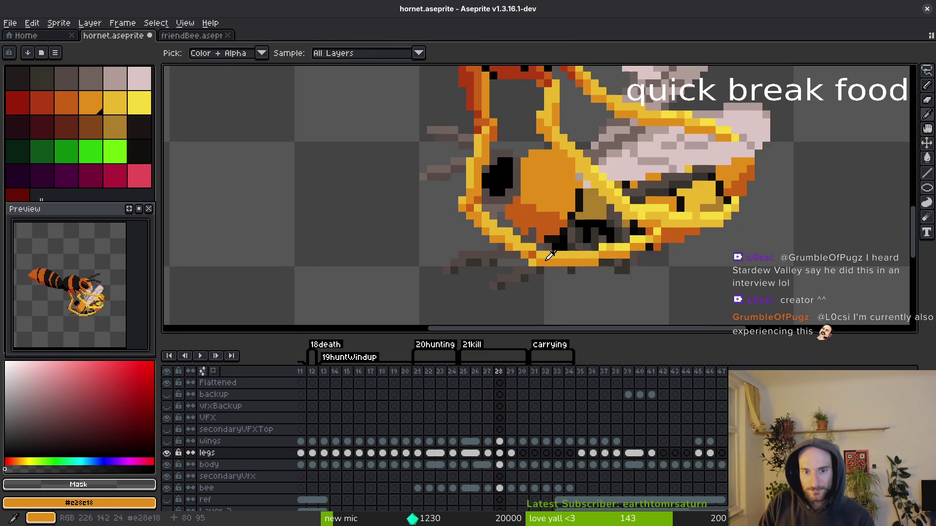
key(q)
scroll(600, 269, up, 1)
Move the leg pixels around the bee's lower body left and down.
mouse_move(726, 195)
mouse_down()
mouse_move(529, 258)
mouse_move(721, 273)
mouse_up()
mouse_move(684, 242)
mouse_down()
mouse_move(627, 244)
mouse_move(628, 295)
mouse_up()
scroll(633, 273, down, 2)
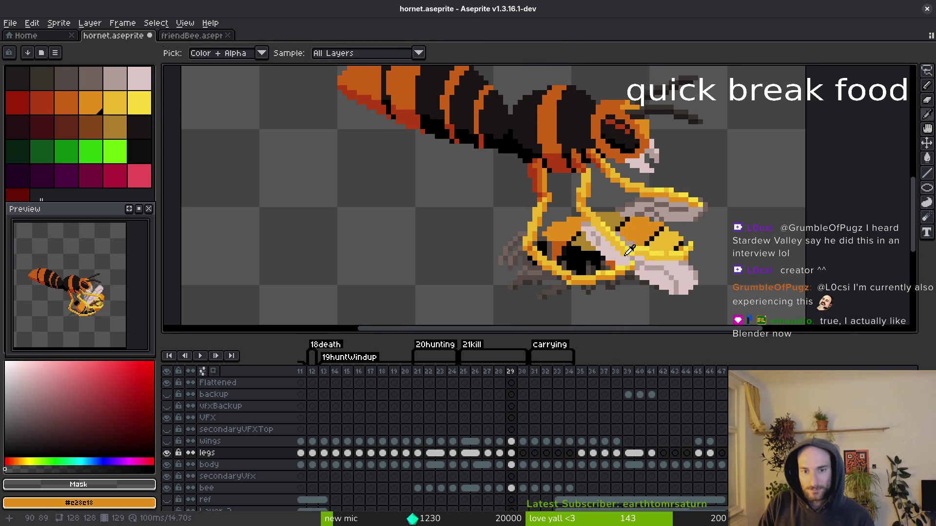
scroll(629, 234, down, 2)
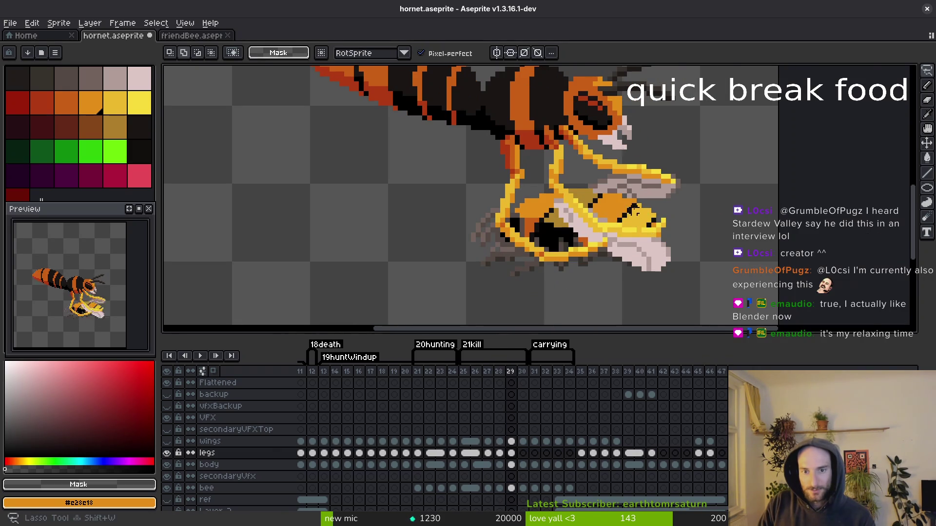
scroll(638, 211, up, 2)
Rotate the selected leg section about −20°, shift it slightly down-left, and commit.
mouse_move(524, 186)
mouse_down()
mouse_move(568, 246)
mouse_move(600, 207)
mouse_move(560, 169)
mouse_up()
drag(690, 212, 726, 305)
mouse_move(643, 259)
mouse_down()
mouse_move(612, 271)
mouse_move(624, 280)
mouse_up()
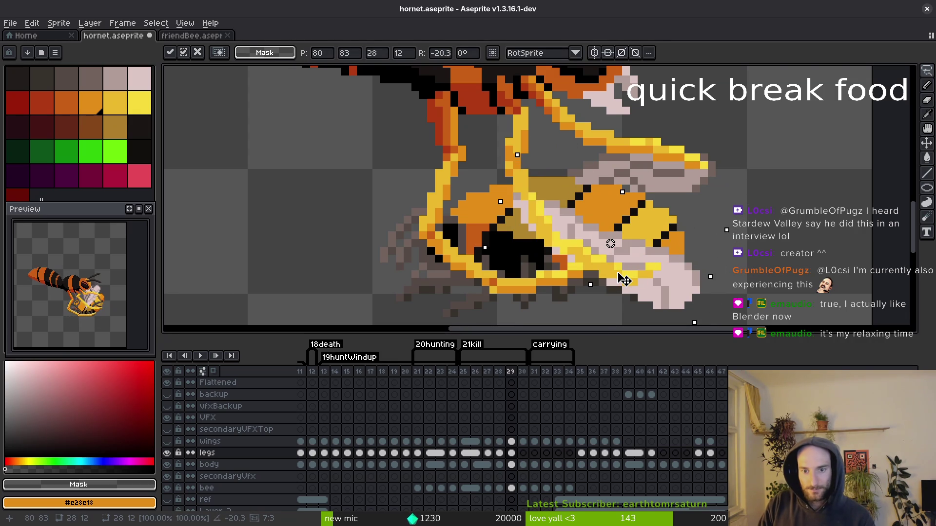
key(Return)
scroll(624, 281, up, 3)
Repaint bright yellow and pale pixels on the legs and bee in gold #cab82c, then save.
alt+click(683, 232)
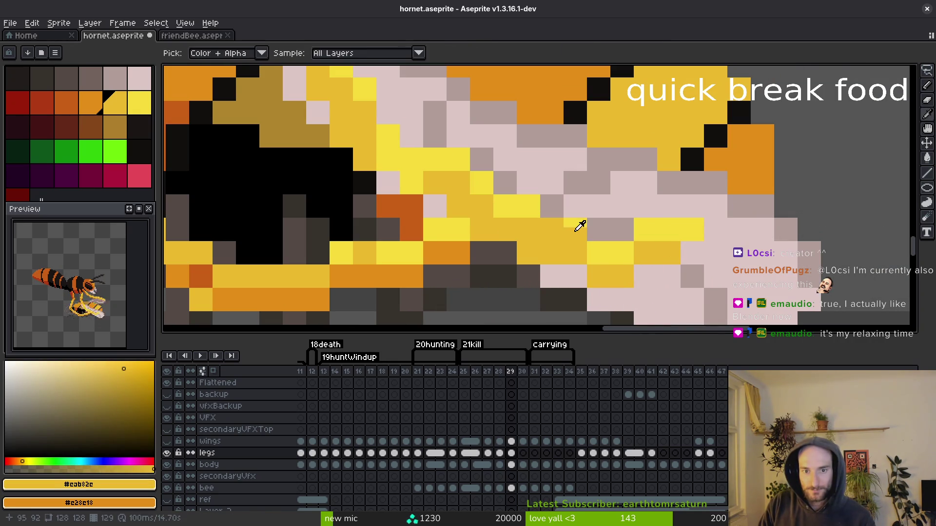
key(ctrl+s)
alt+click(428, 184)
click(411, 182)
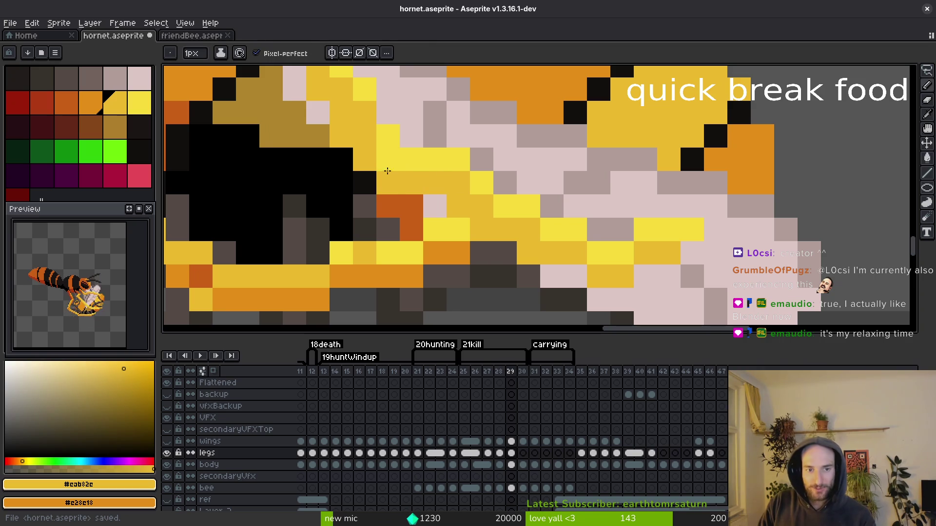
click(389, 183)
scroll(423, 181, down, 2)
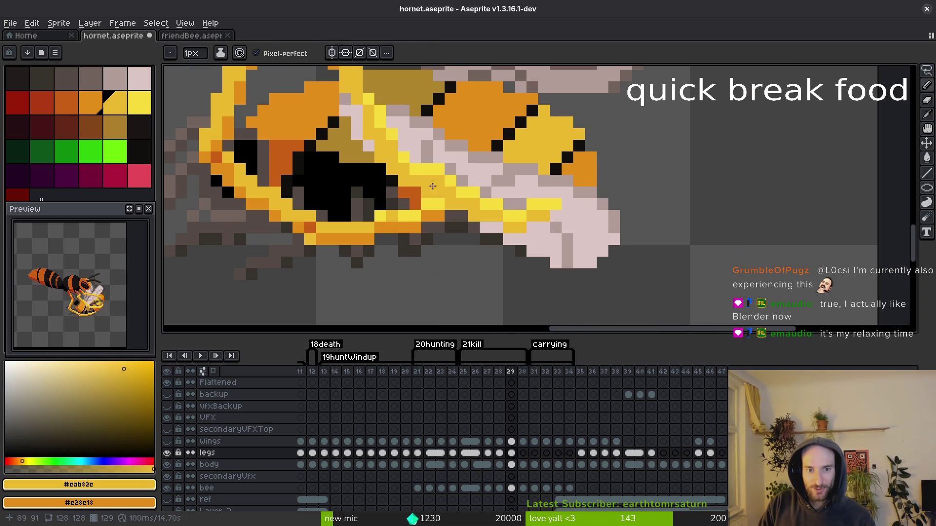
alt+click(430, 187)
key(ctrl+s)
Add bright yellow #f7db3b leg pixels beside the bee, save, and bring up the Open dialog.
scroll(450, 165, down, 2)
scroll(521, 221, up, 3)
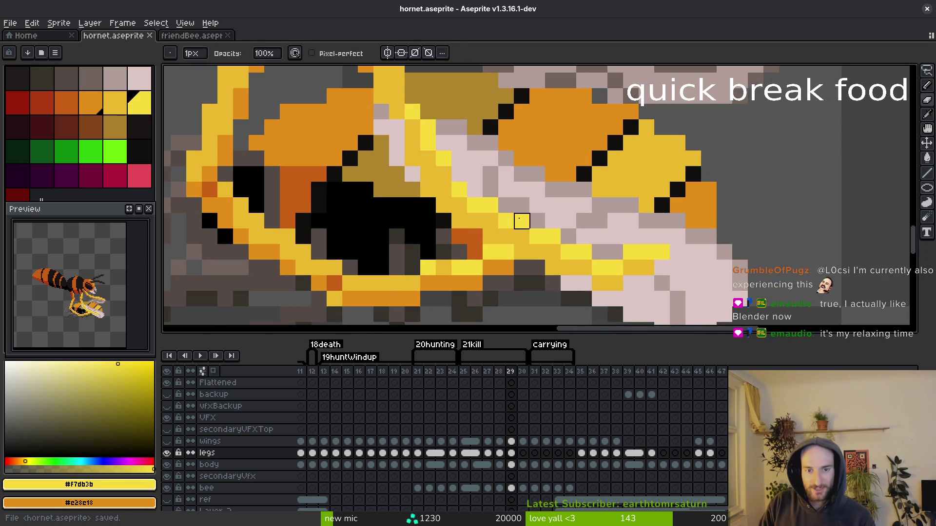
drag(521, 221, 535, 234)
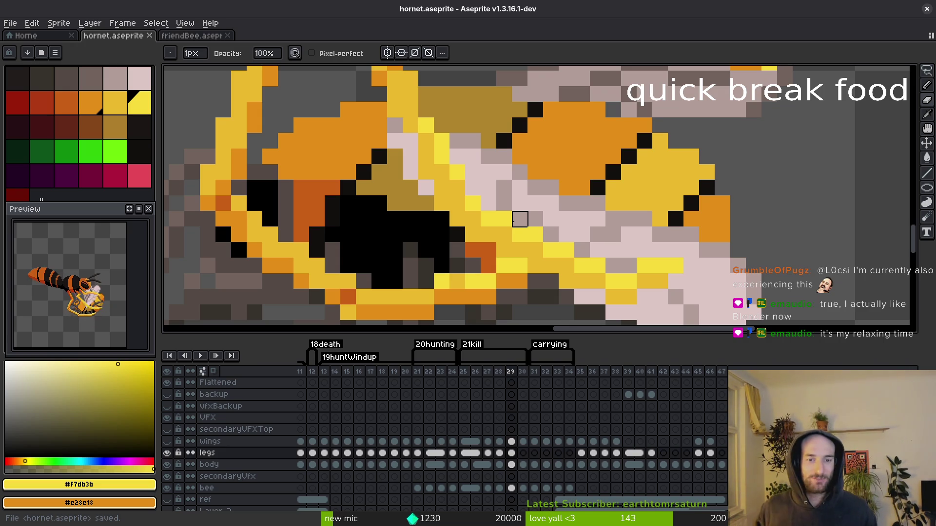
alt+click(463, 168)
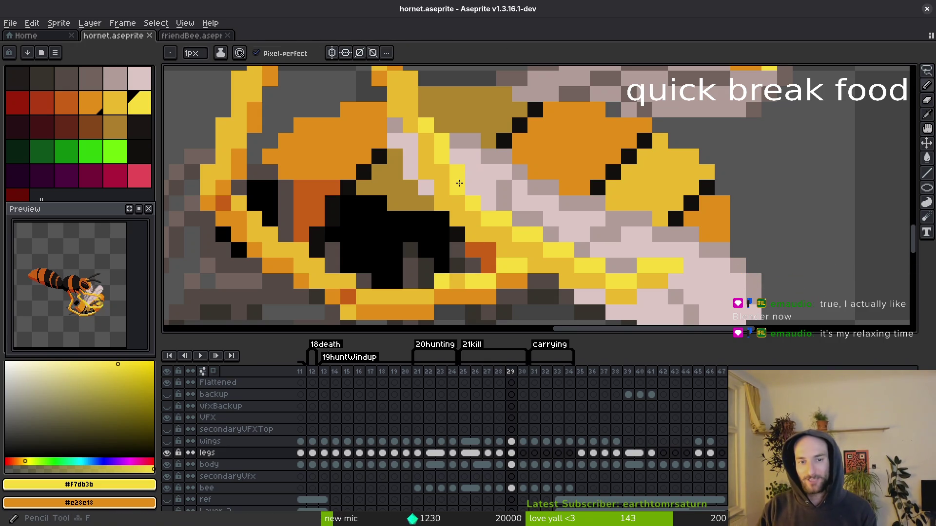
key(ctrl+s)
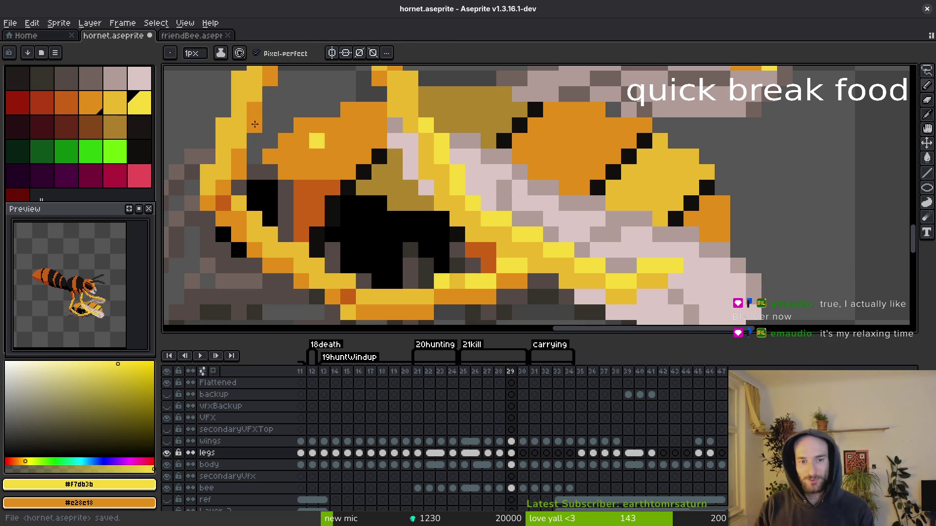
key(ctrl+shift+Tab)
key(ctrl+o)
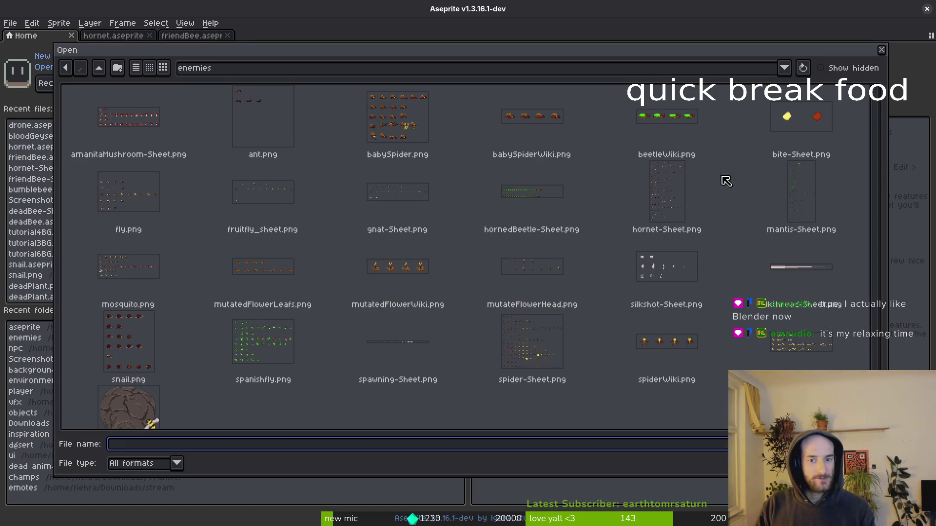
Go up from enemies to the art folder's aseprite subfolder and open fly.aseprite.
click(99, 68)
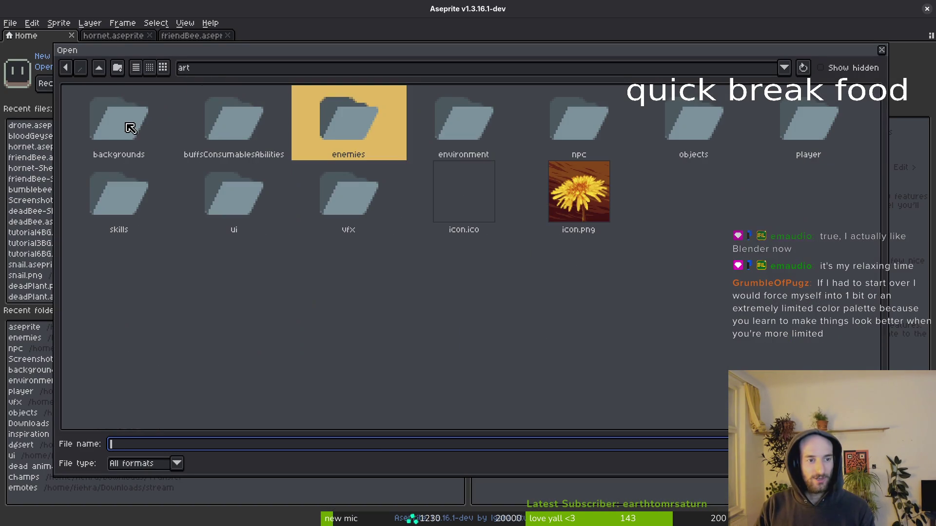
click(99, 68)
double_click(159, 135)
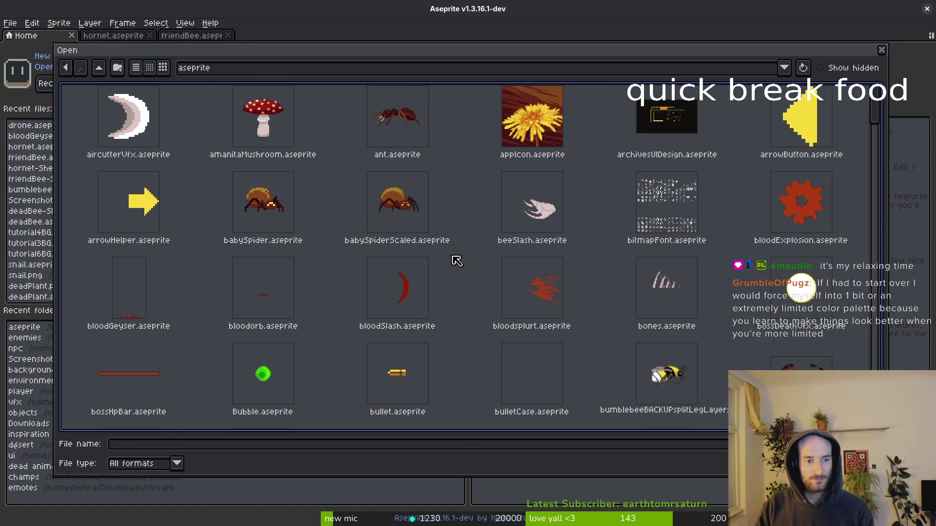
scroll(575, 252, down, 3)
scroll(581, 251, down, 6)
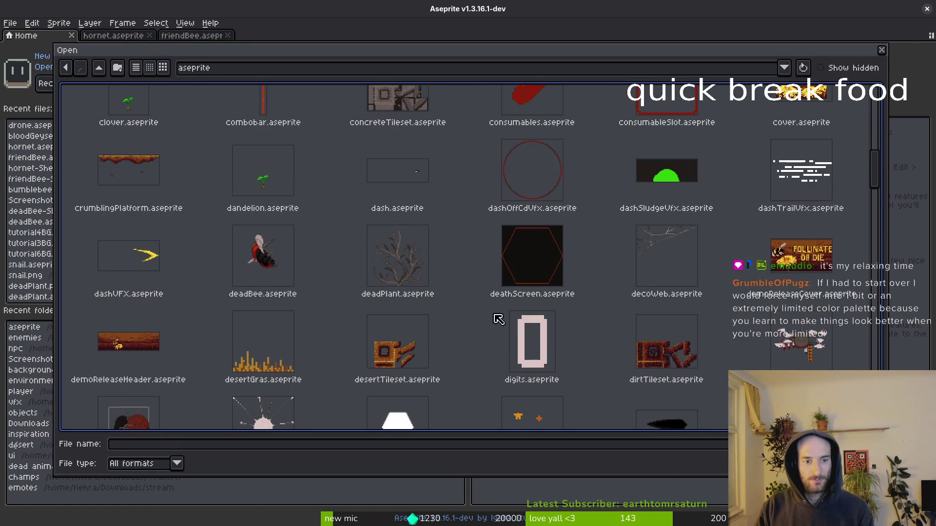
scroll(441, 320, down, 3)
scroll(516, 385, down, 3)
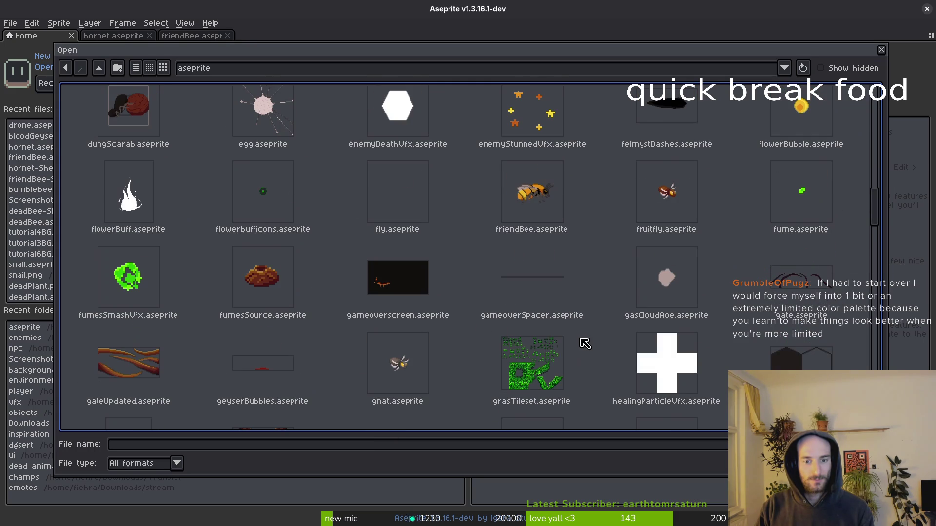
click(401, 393)
scroll(536, 317, down, 2)
scroll(664, 244, up, 2)
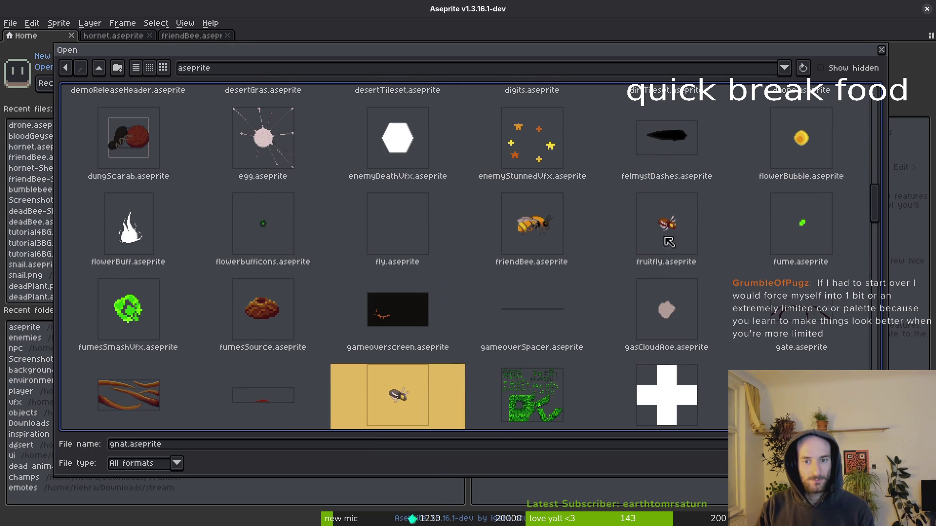
click(410, 246)
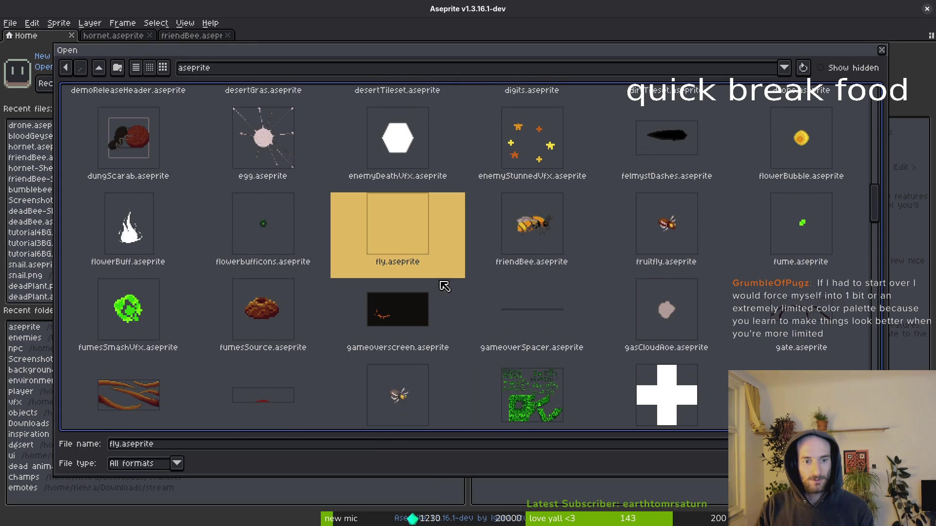
double_click(409, 247)
Toggle the wings, legs and body layers, play the fly animation, and hide the second BODY layer.
click(315, 382)
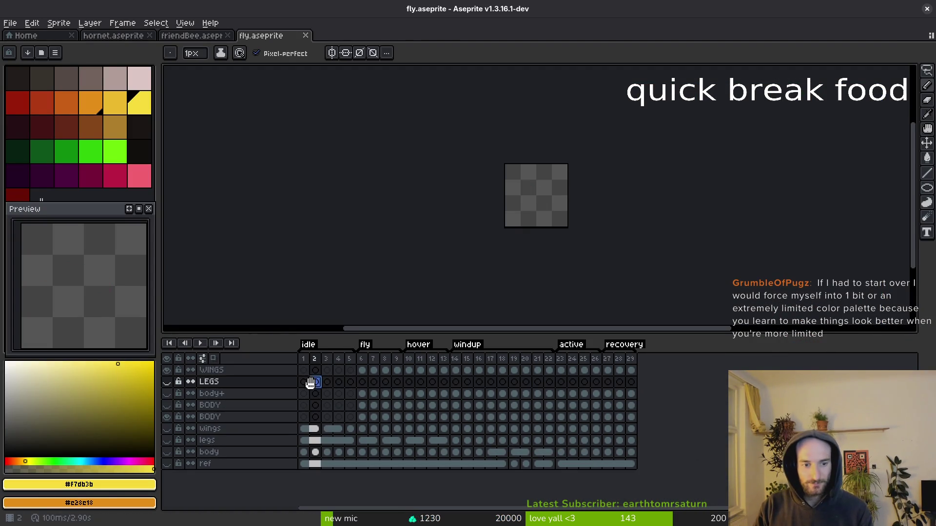
drag(170, 433, 170, 452)
click(170, 453)
click(170, 451)
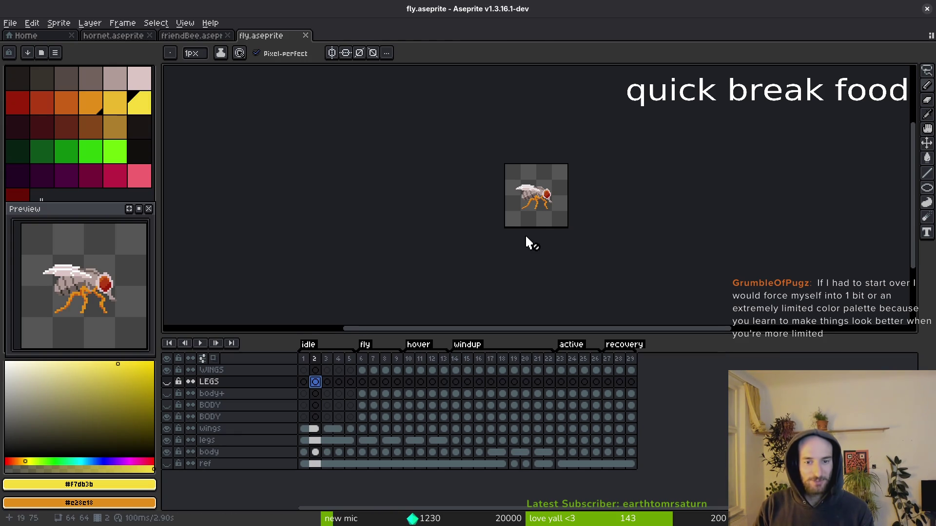
scroll(541, 229, up, 3)
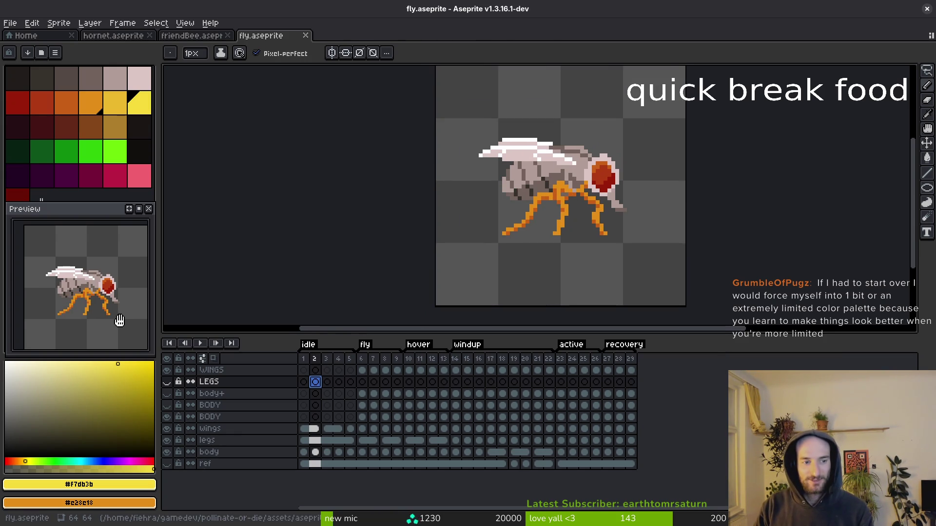
key(Return)
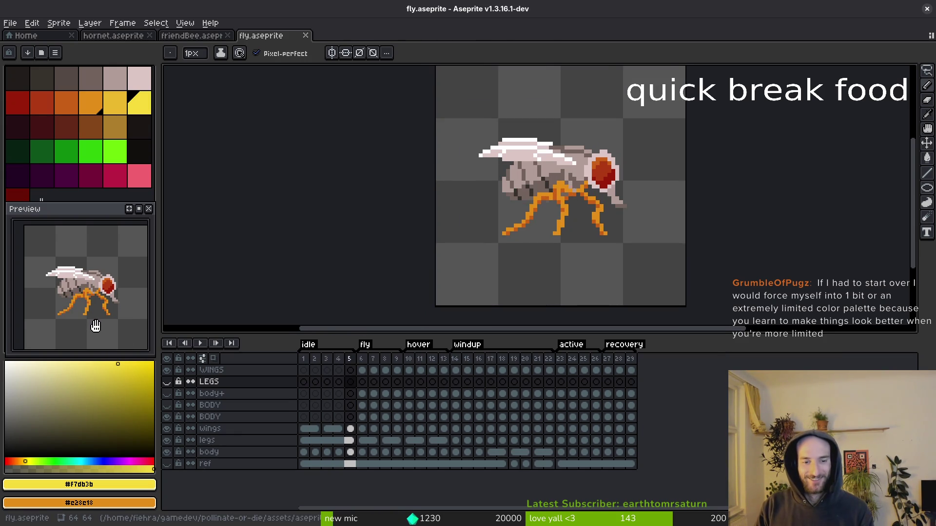
click(168, 418)
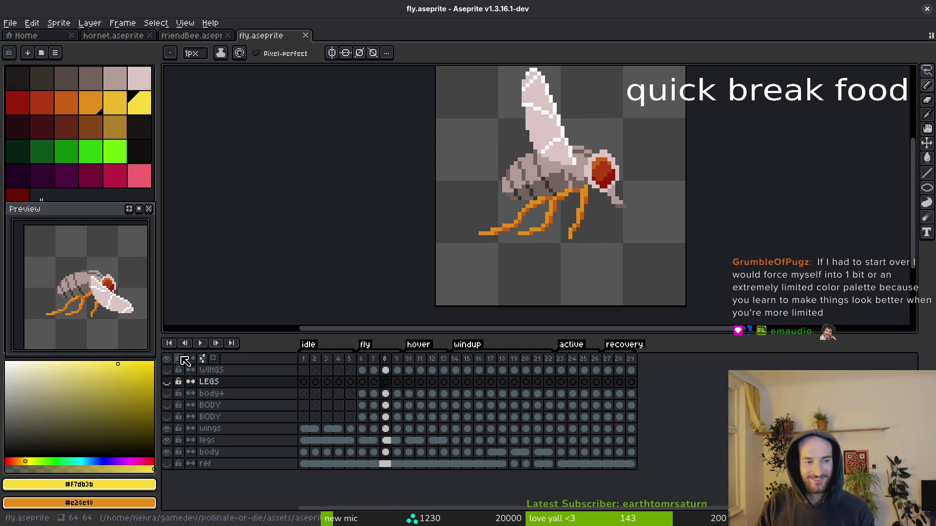
Show the brown-and-gold bug on the BODY layer with the WINGS layer visible.
key(i)
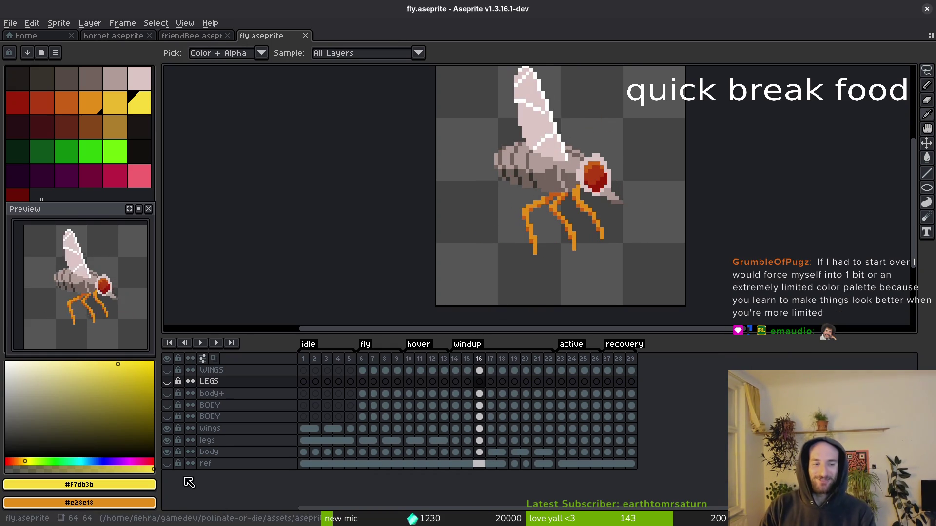
drag(169, 428, 167, 452)
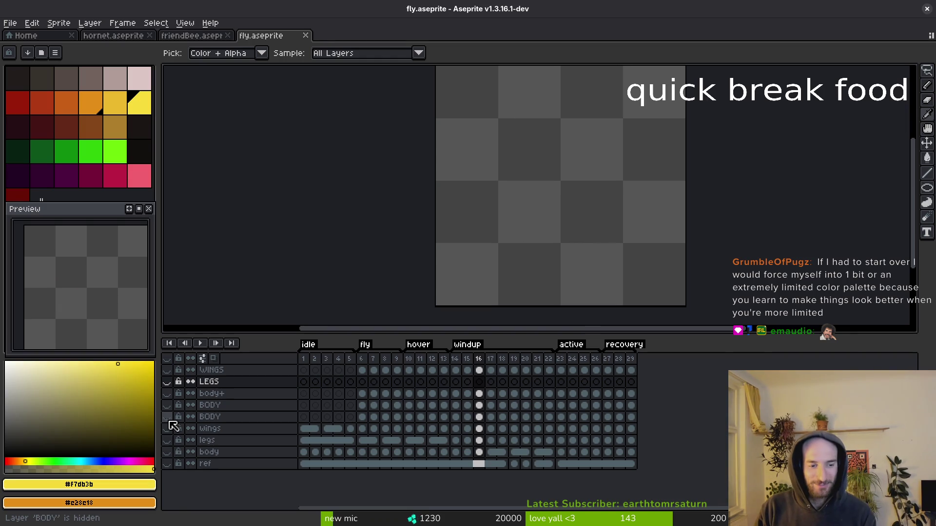
click(168, 418)
click(167, 371)
key(b)
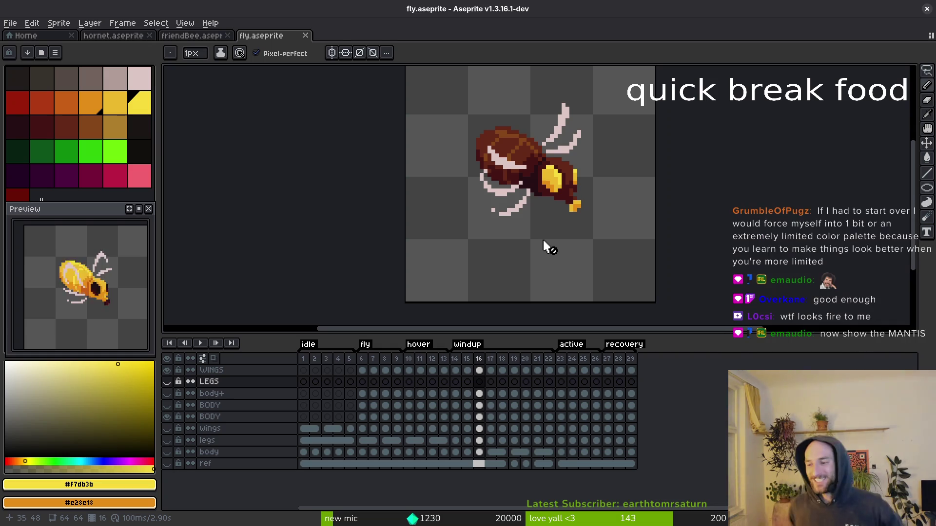
Centre the bug in the view and save fly.aseprite.
drag(532, 260, 555, 247)
drag(495, 229, 506, 215)
scroll(506, 215, down, 3)
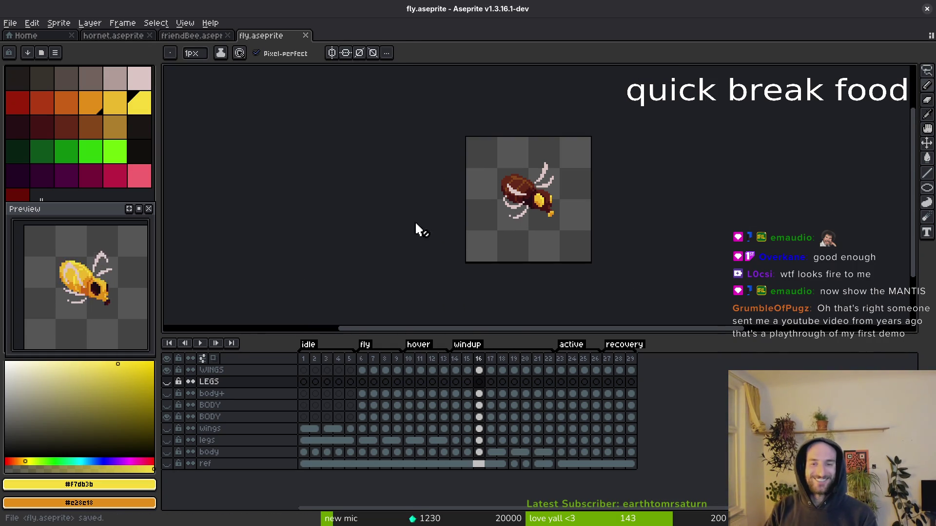
key(alt)
key(ctrl+s)
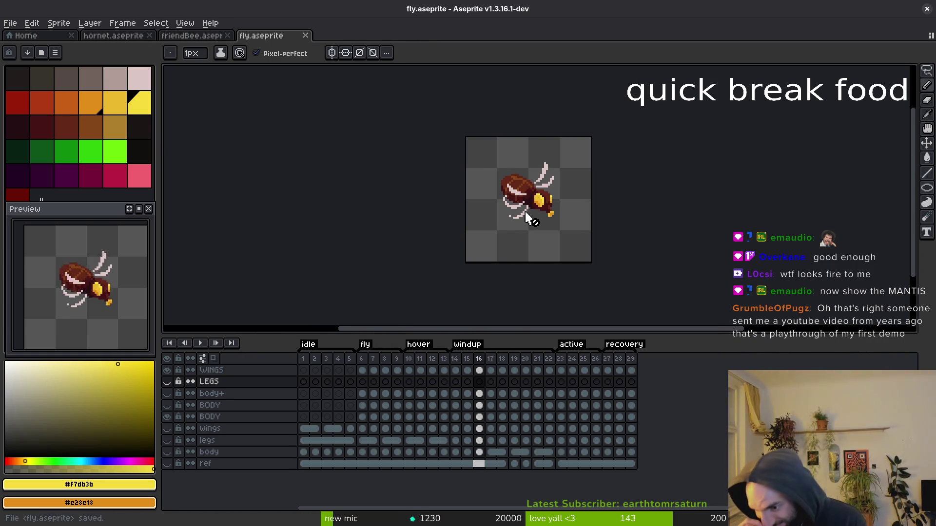
key(super)
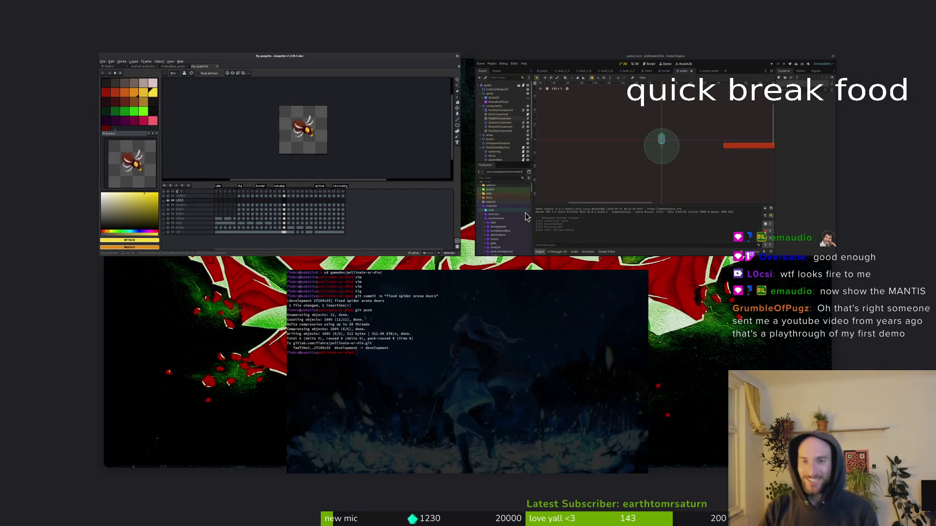
Maximise Brave, open the honey game from the itch.io profile, and run it full screen.
key(super)
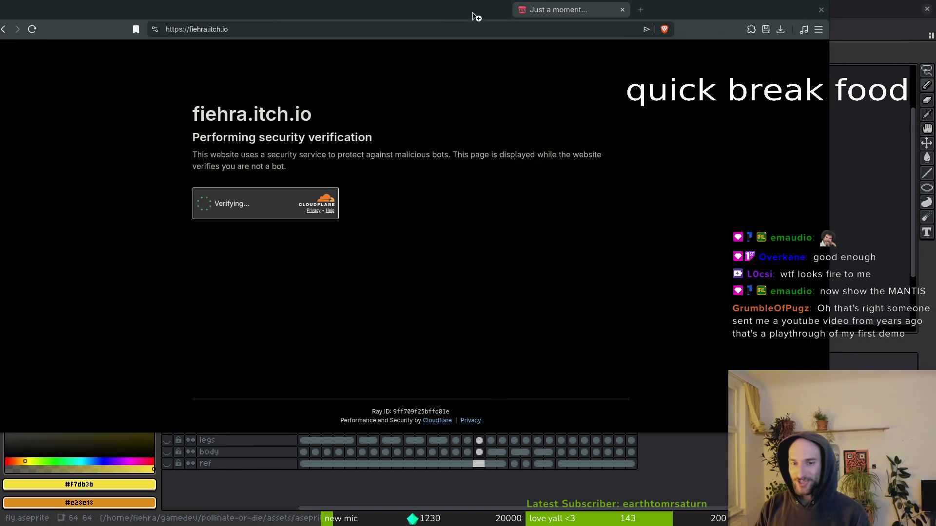
double_click(510, 27)
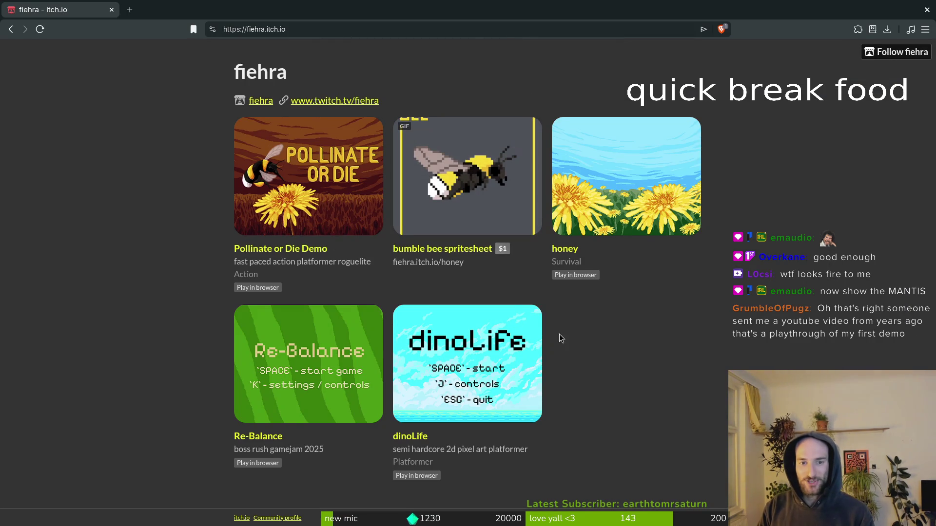
click(627, 178)
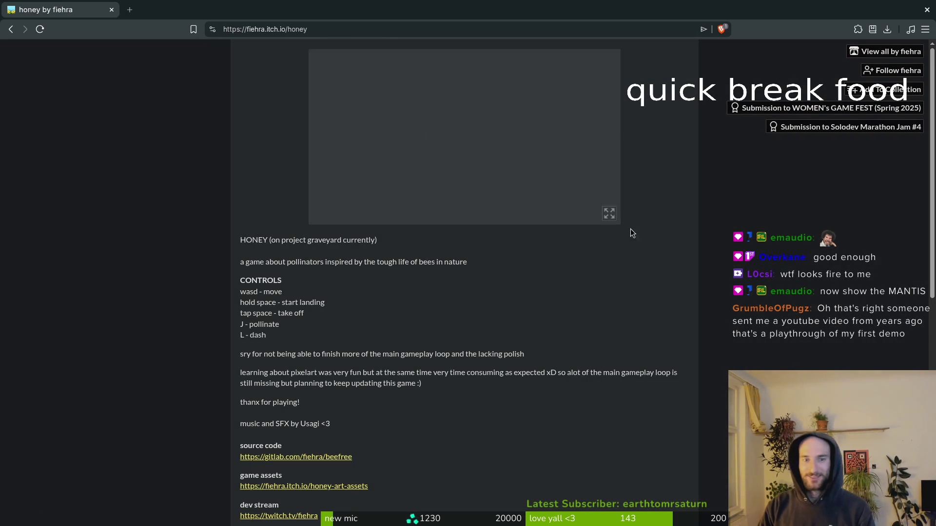
click(610, 215)
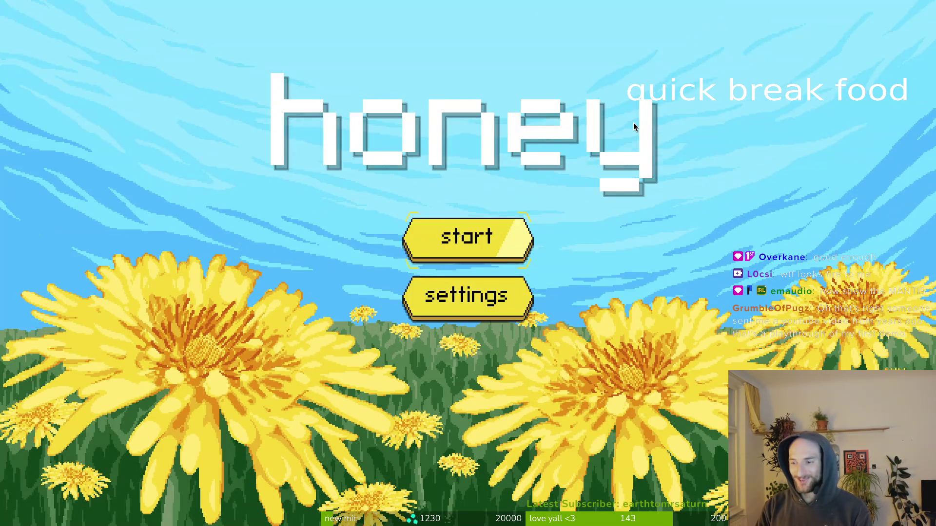
Start a new game and fly the bee right past the flowers onto the tree stump.
key(Return)
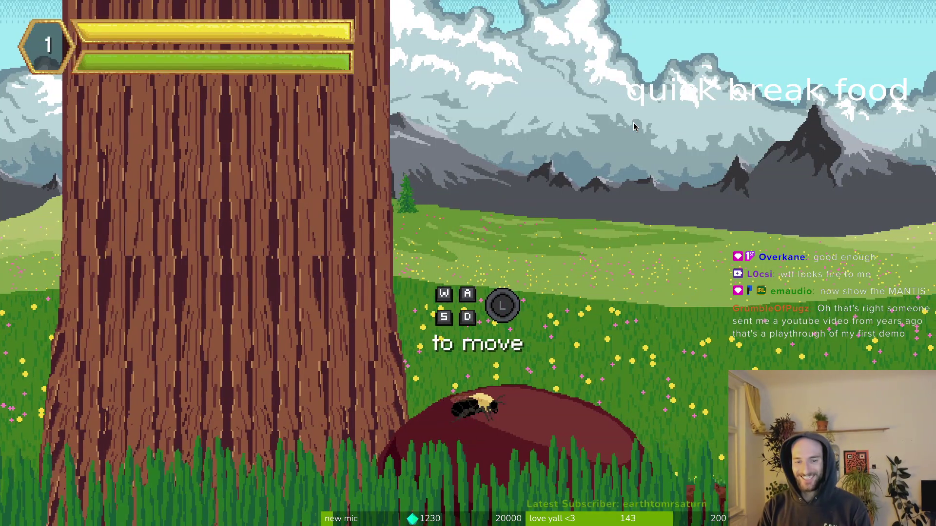
key(d)
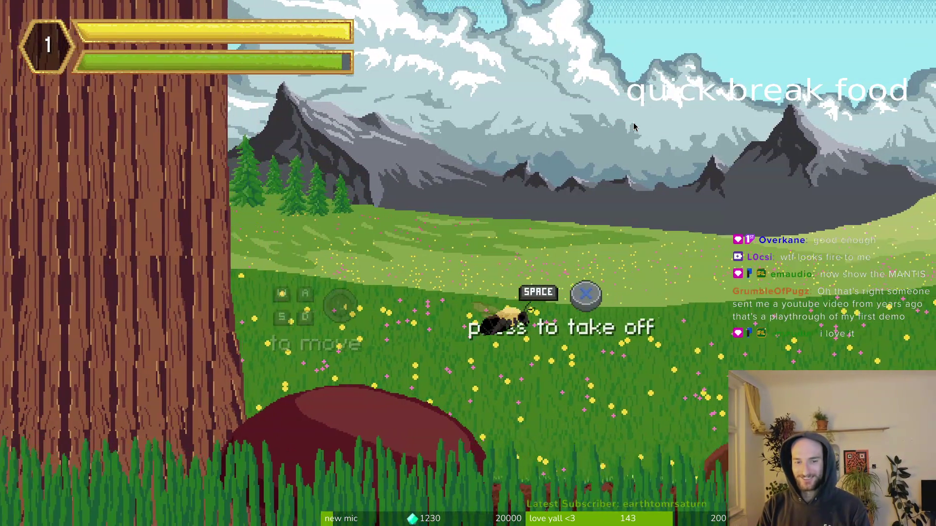
key(space)
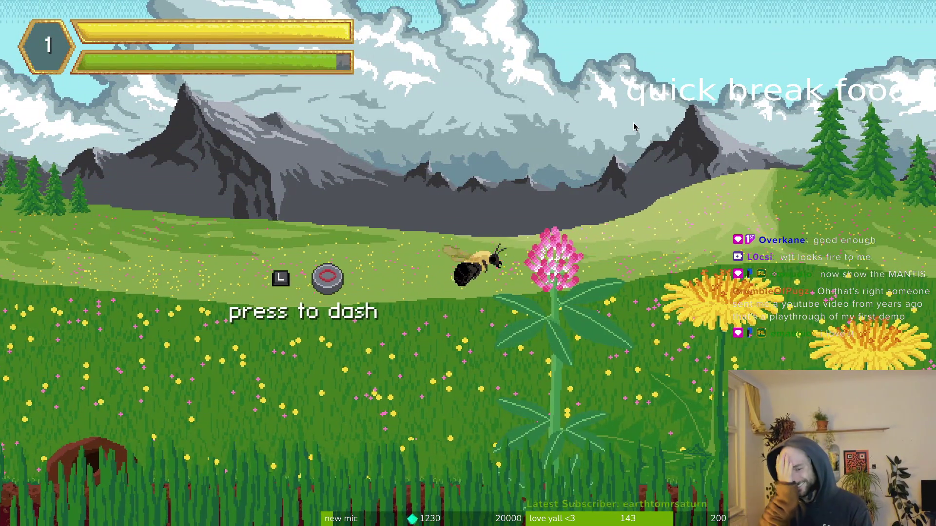
key(d)
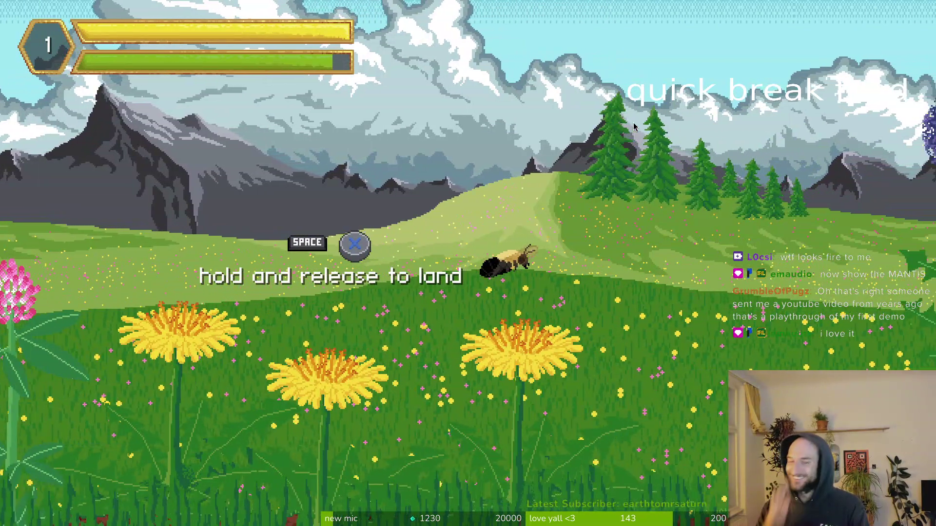
key(d)
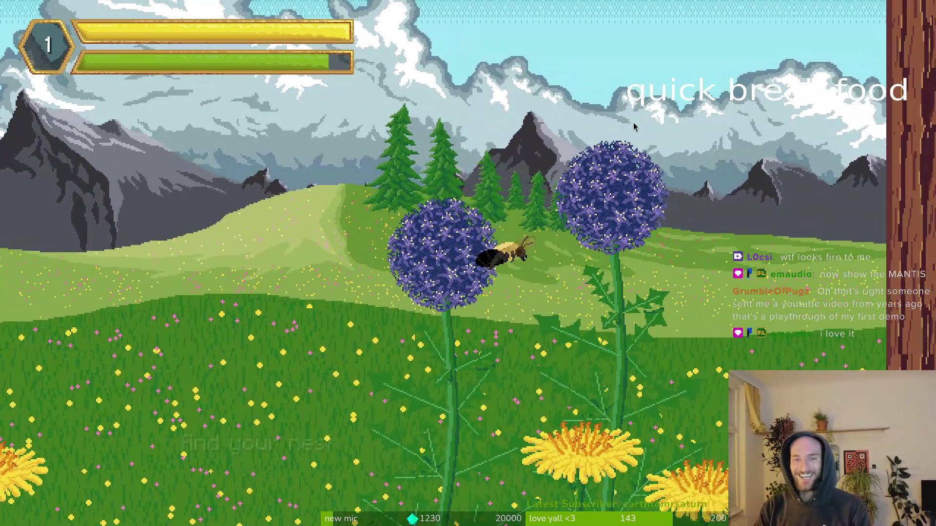
key(d)
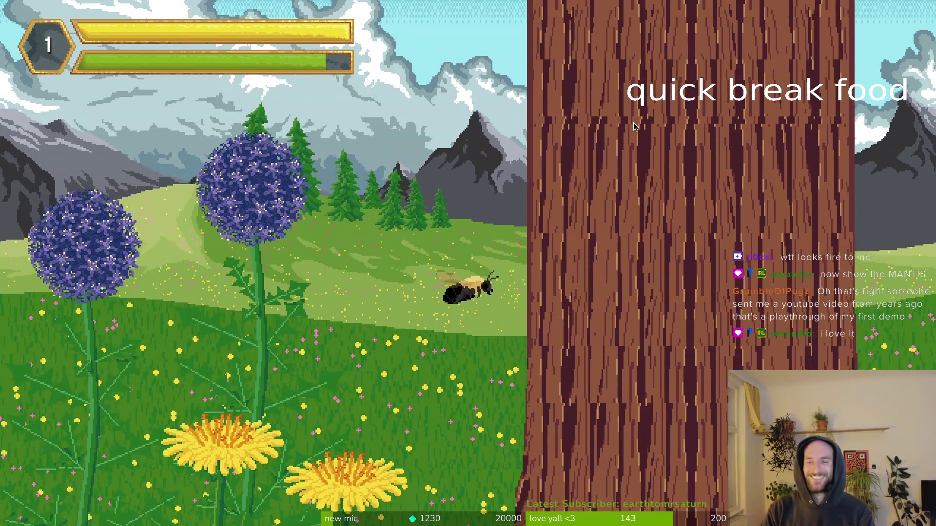
key(d)
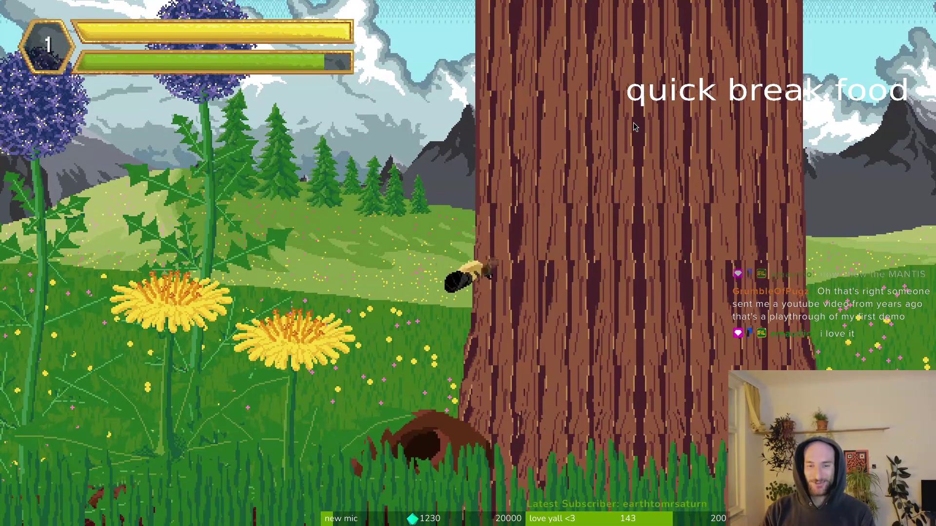
key(a)
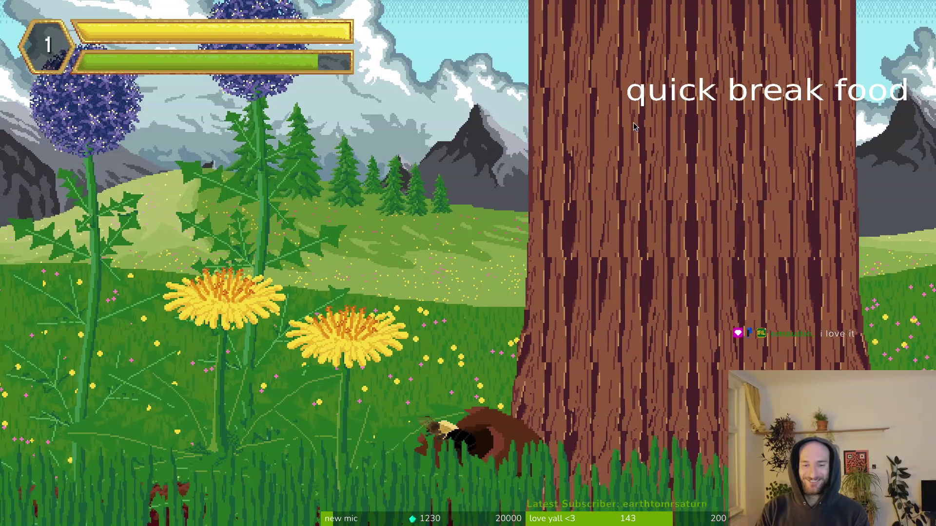
Pause the game, view the bee's Skills menu, and resume playing.
key(Escape)
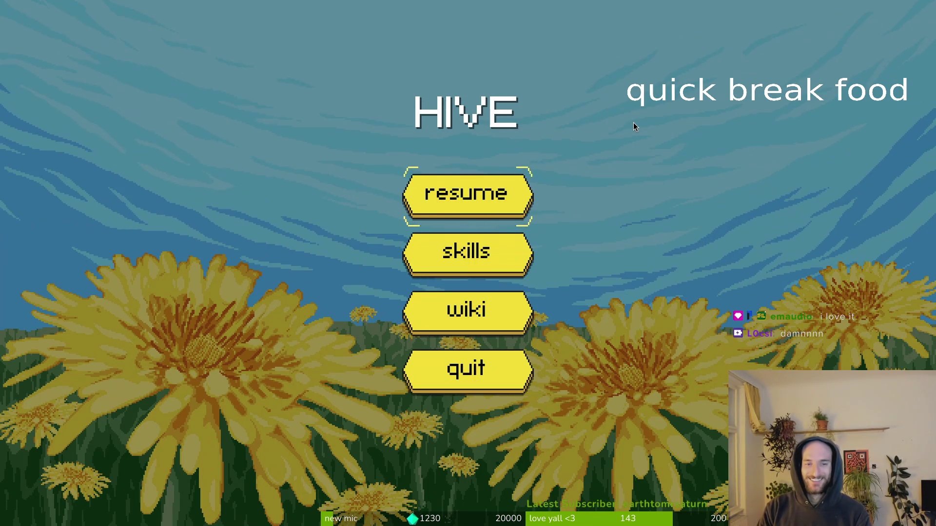
click(472, 261)
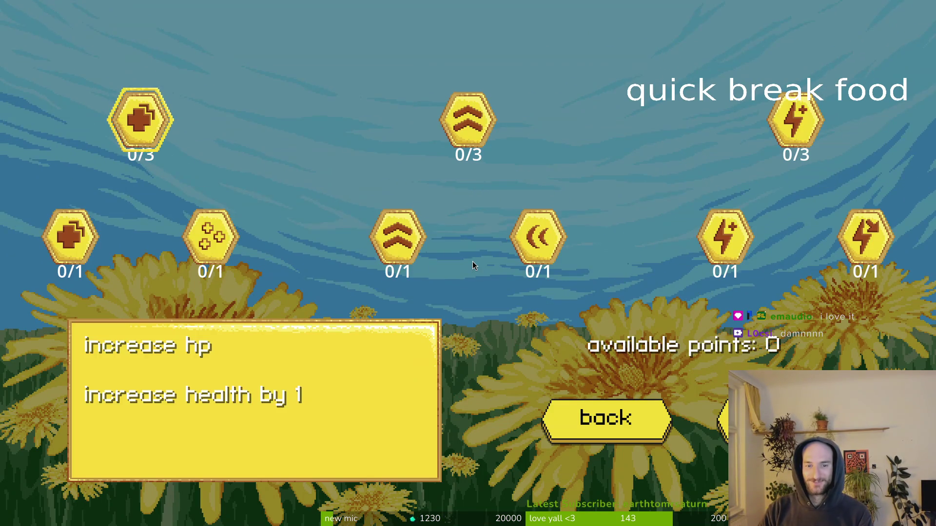
click(613, 413)
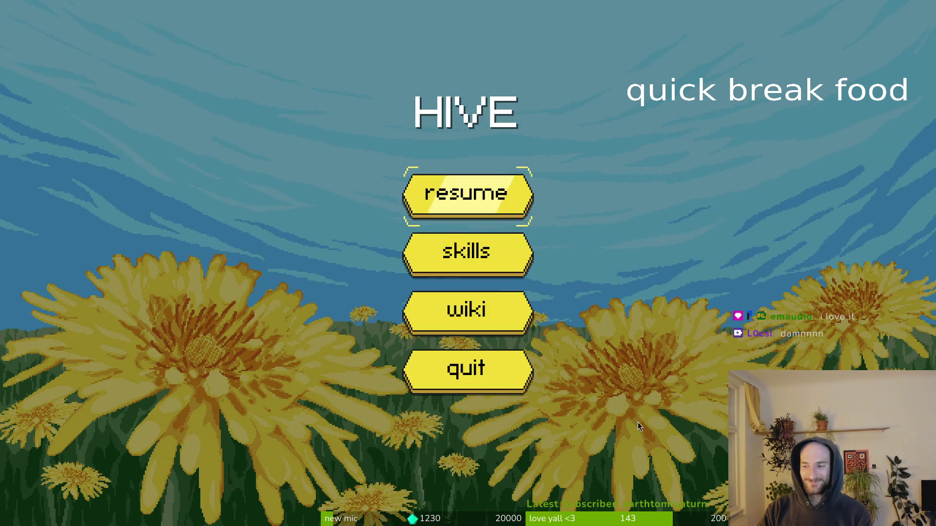
click(419, 193)
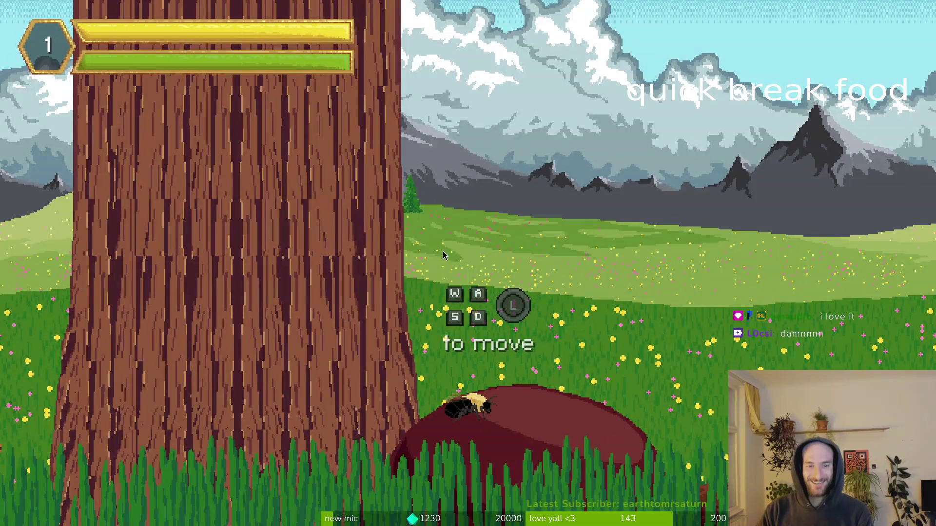
Fly the bee across the meadow, land on a dandelion, and pollinate it.
key(d)
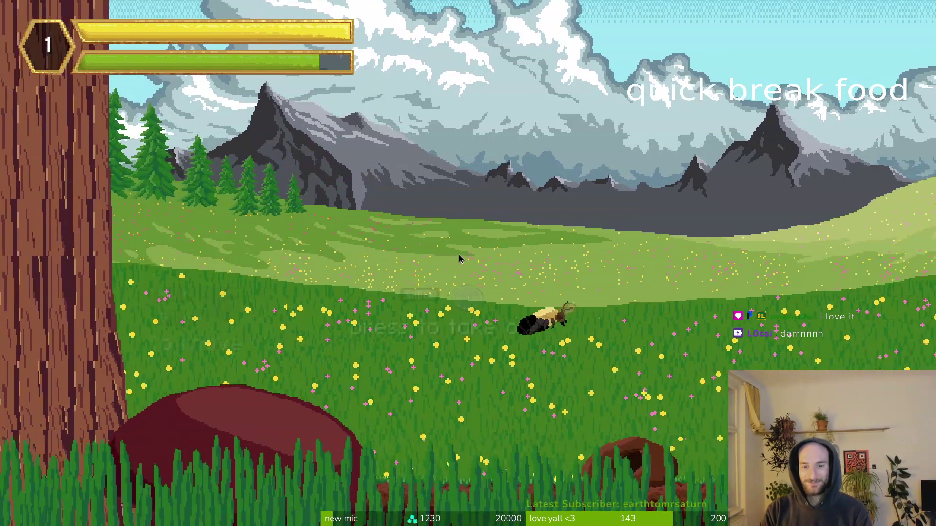
key(space)
key(a)
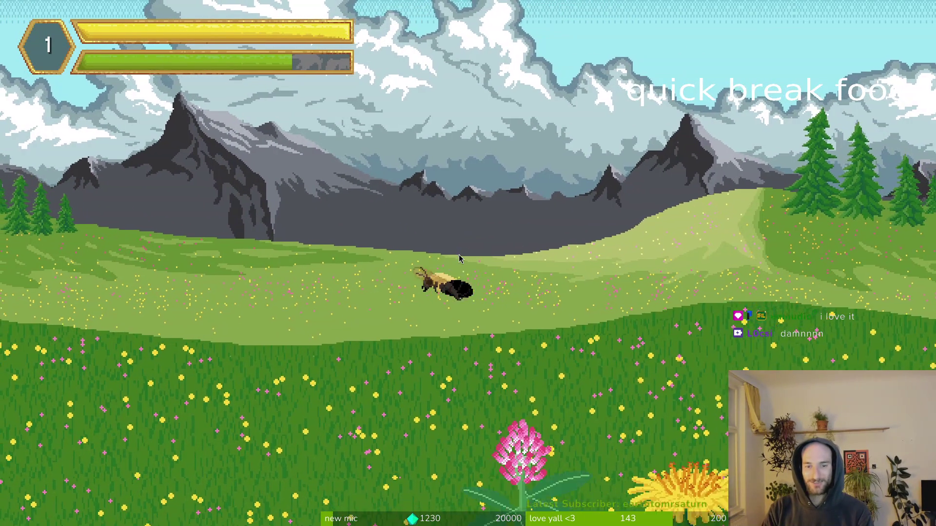
key(w)
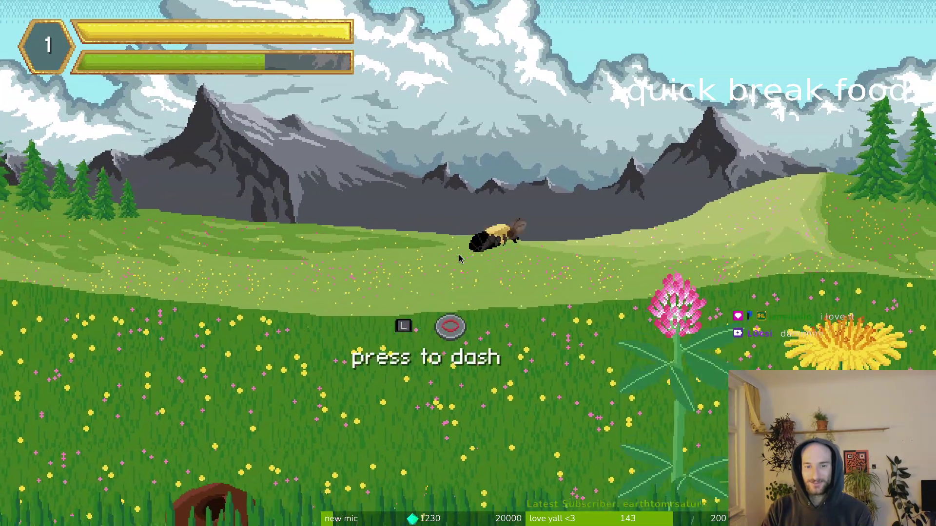
key(a)
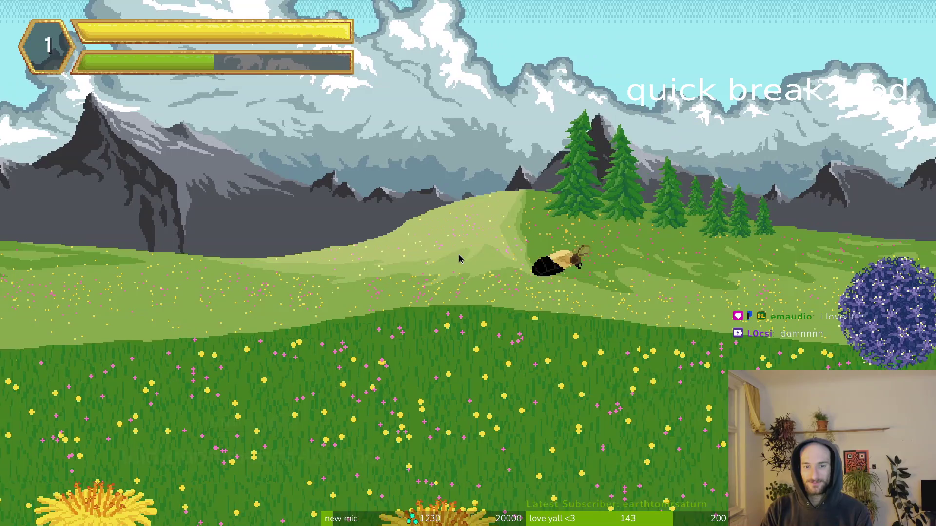
key(a)
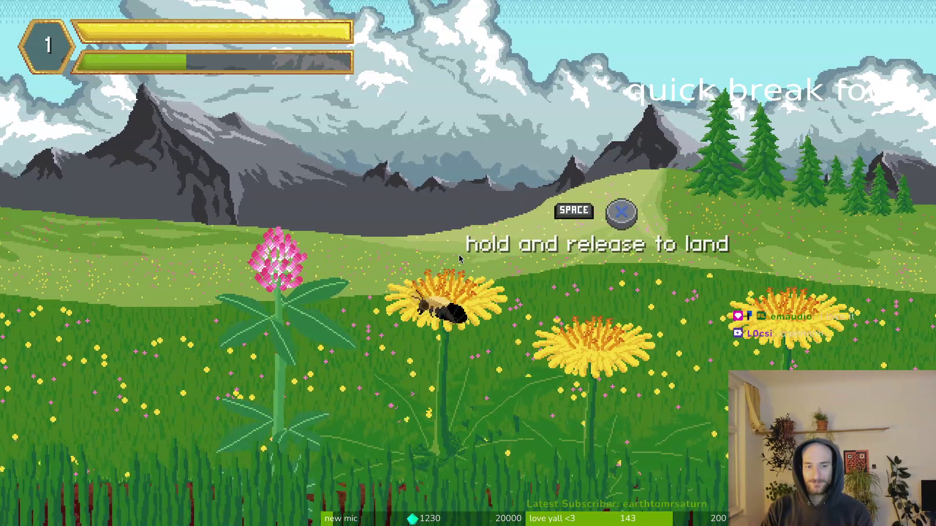
key(space)
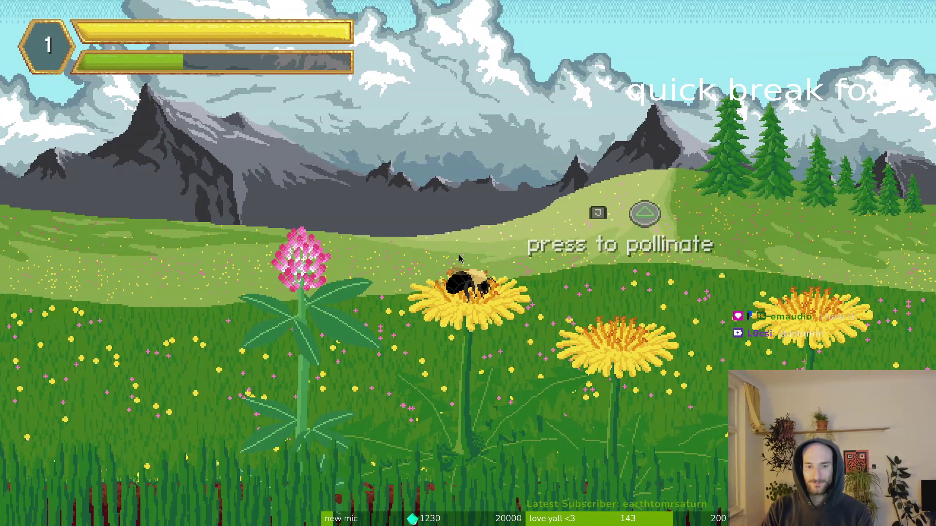
key(j)
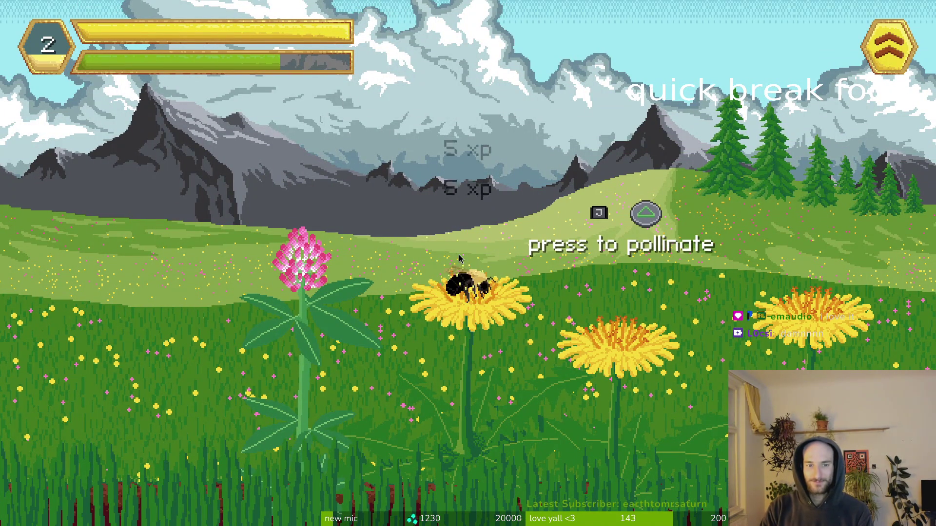
Pollinate the pink clover to reach level 3, then exit fullscreen.
key(a)
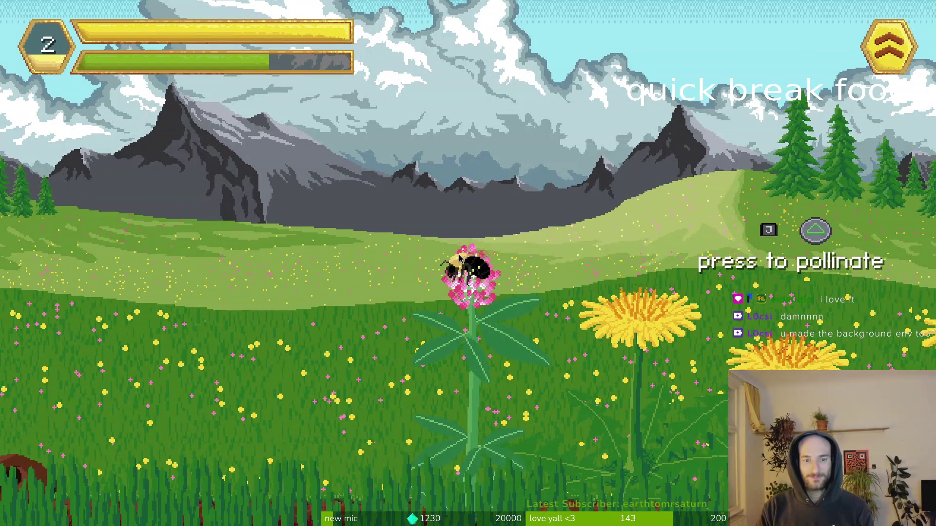
key(j)
key(j)
key(Escape)
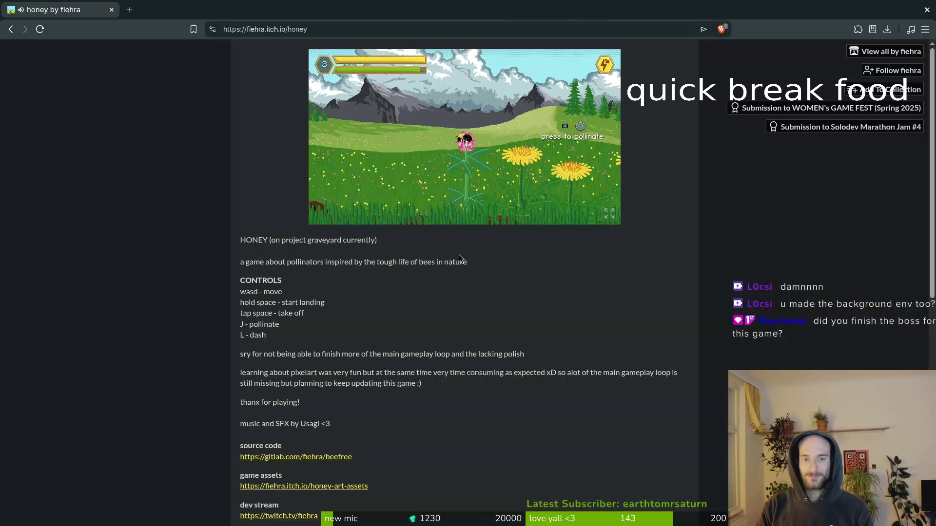
Close the honey itch.io game tab to bring Aseprite back.
click(111, 12)
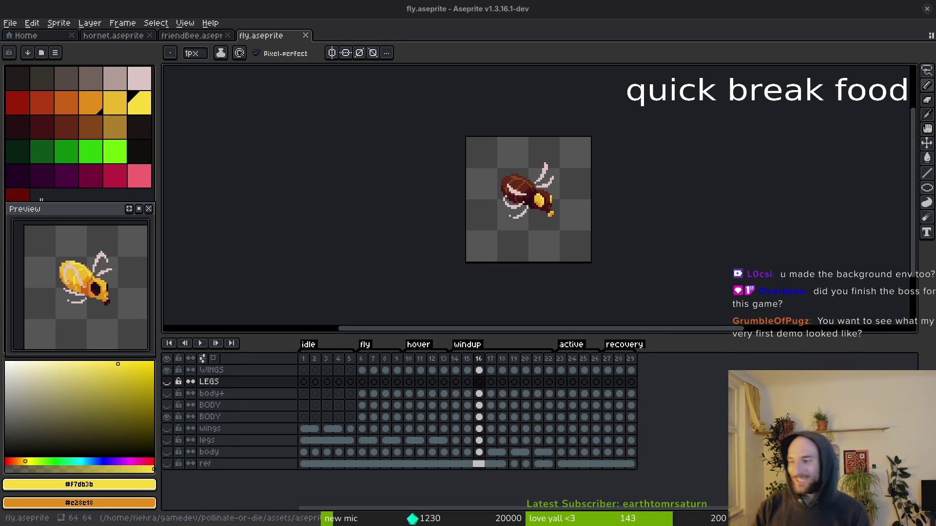
Run the project, load the mantis boss arena via debug level select, then quit with F8.
key(alt+Tab)
click(768, 29)
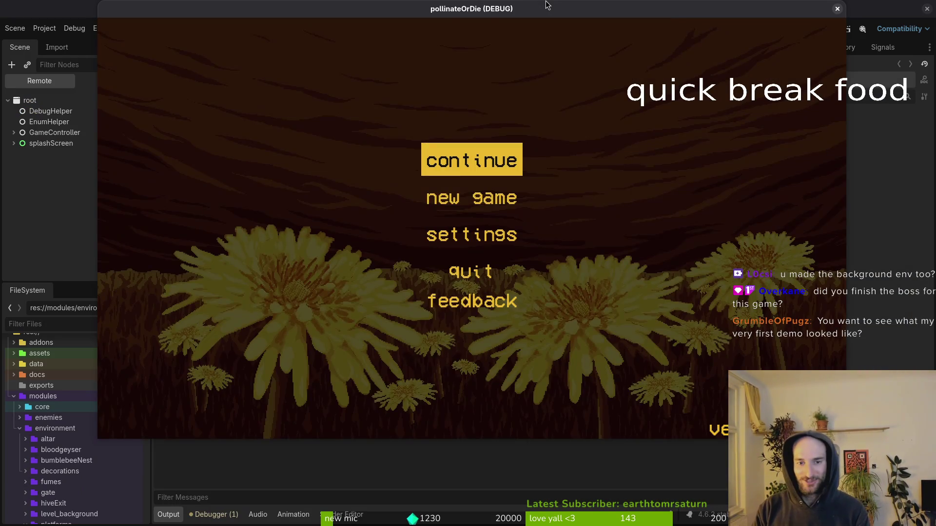
key(Return)
key(F1)
key(Down)
key(Return)
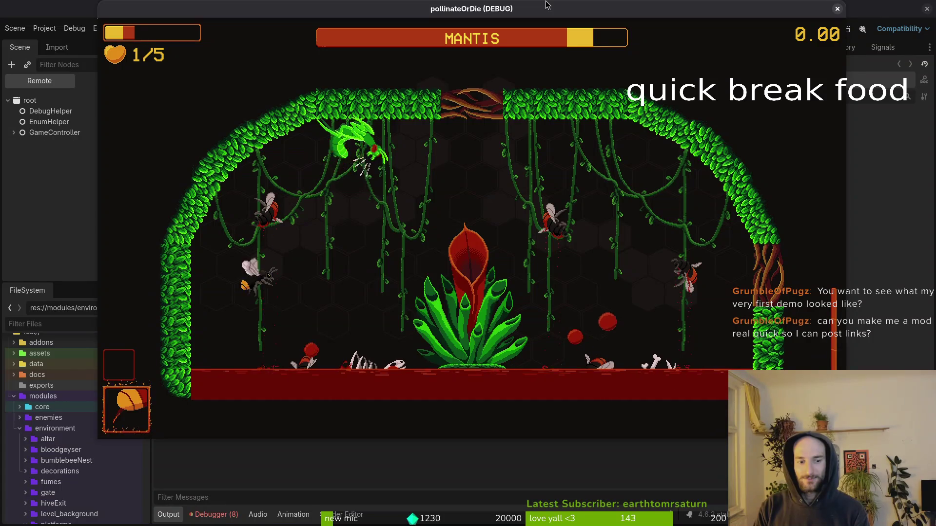
key(Escape)
key(F8)
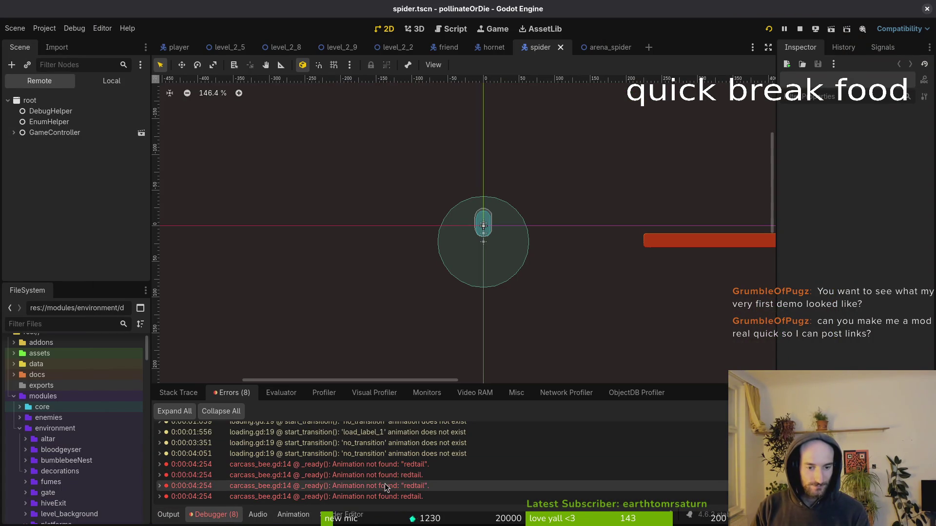
Quick-open carcass_bee.tscn and list its AnimationPlayer's animations.
key(shift+alt+o)
text(carcass)
key(Return)
click(111, 81)
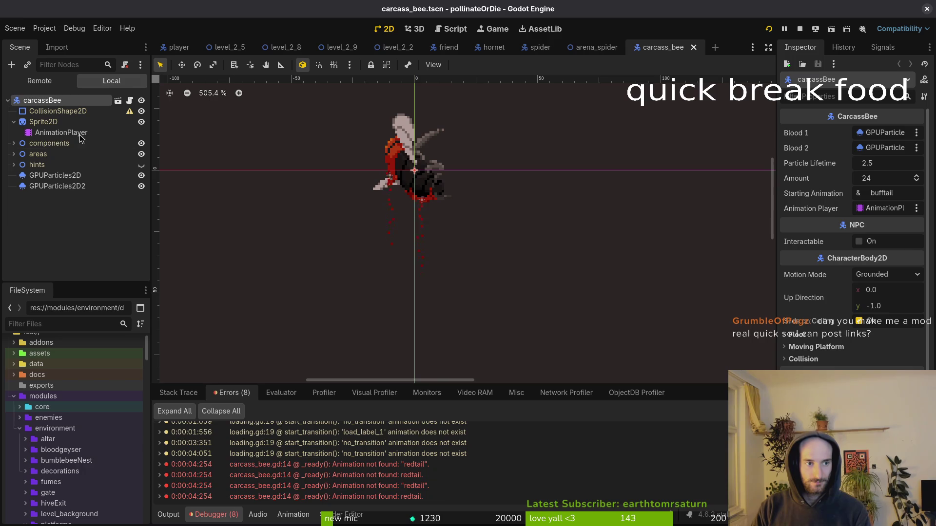
click(61, 132)
click(381, 334)
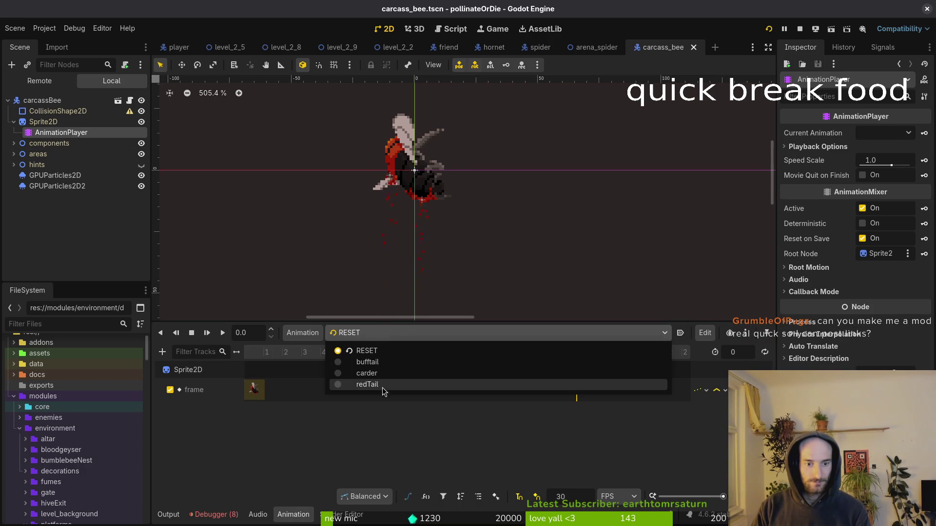
click(358, 400)
Open carcass_vertical to compare its animation names and inspect the redtail error details.
key(alt+shift+o)
text(vertica)
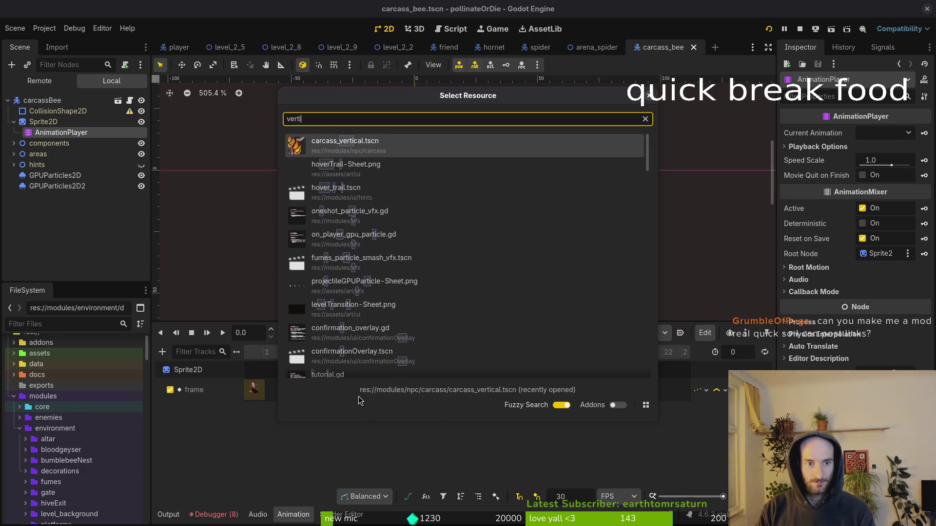
key(Return)
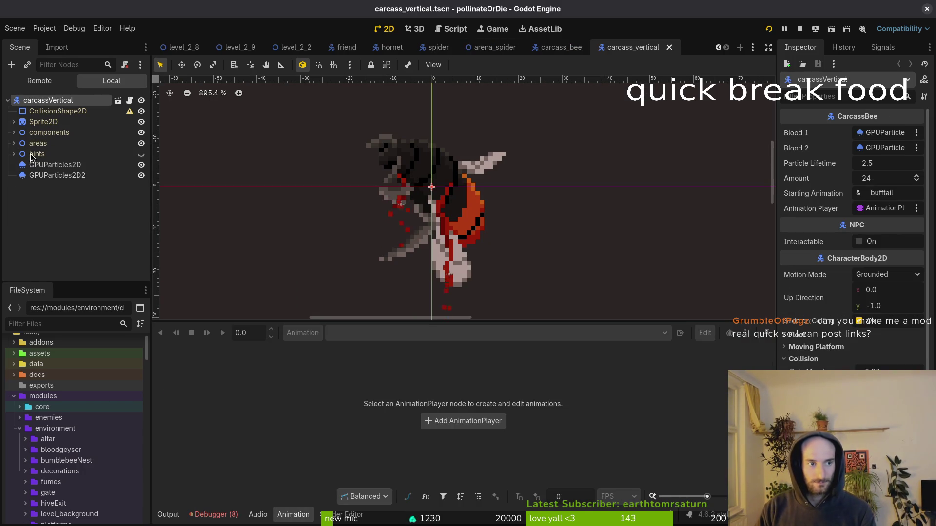
click(14, 122)
click(61, 132)
click(376, 333)
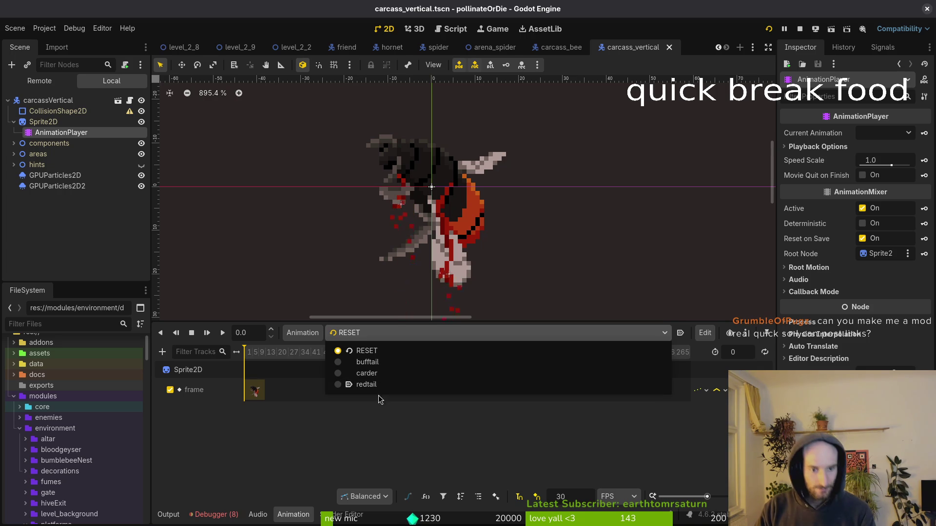
key(F5)
click(224, 515)
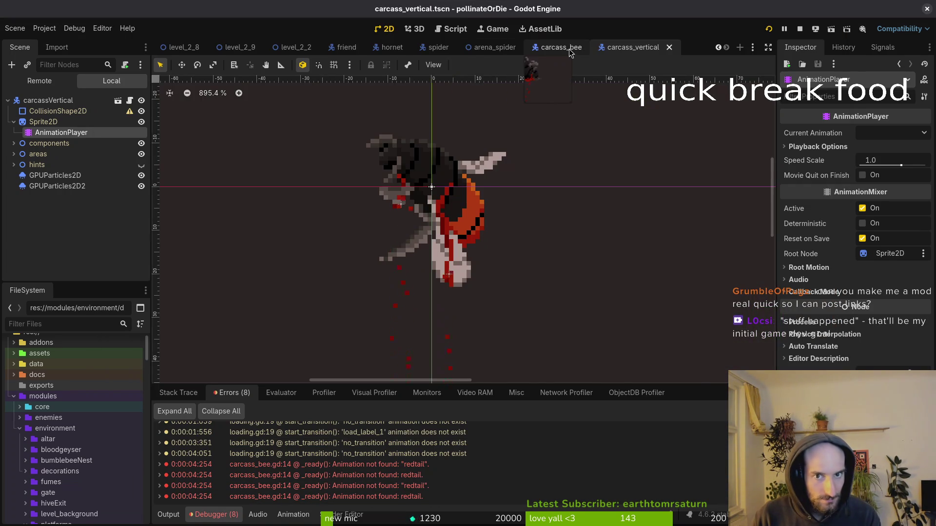
Rename carcass_bee's redTail animation to redtail in the Animation Libraries editor and run the game.
click(570, 52)
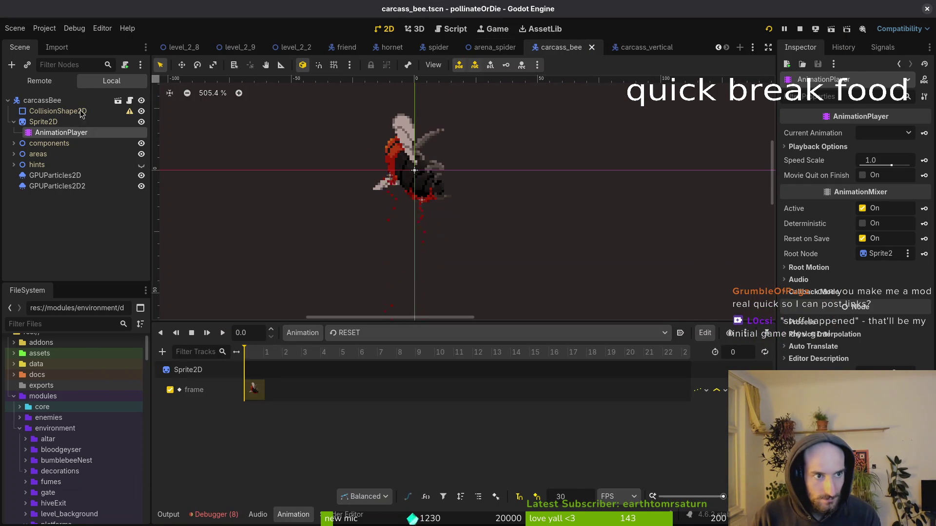
click(398, 336)
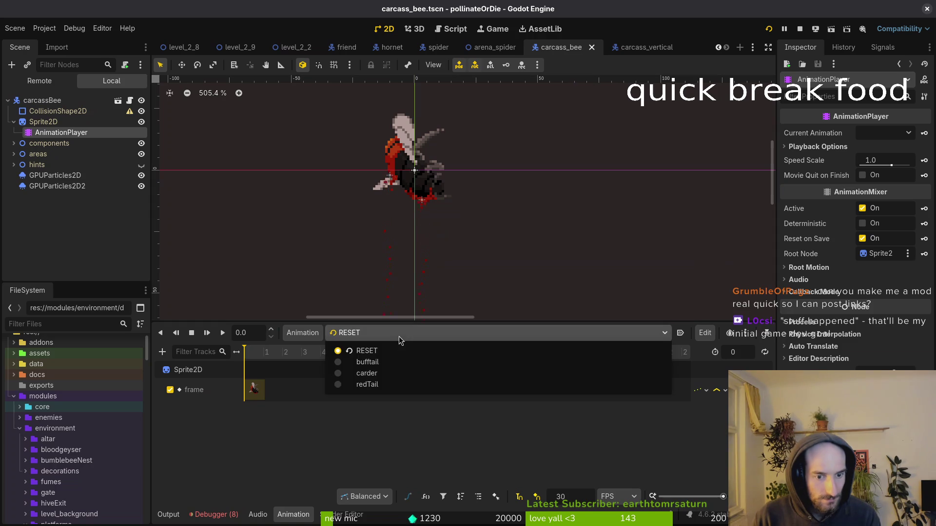
click(396, 386)
click(286, 336)
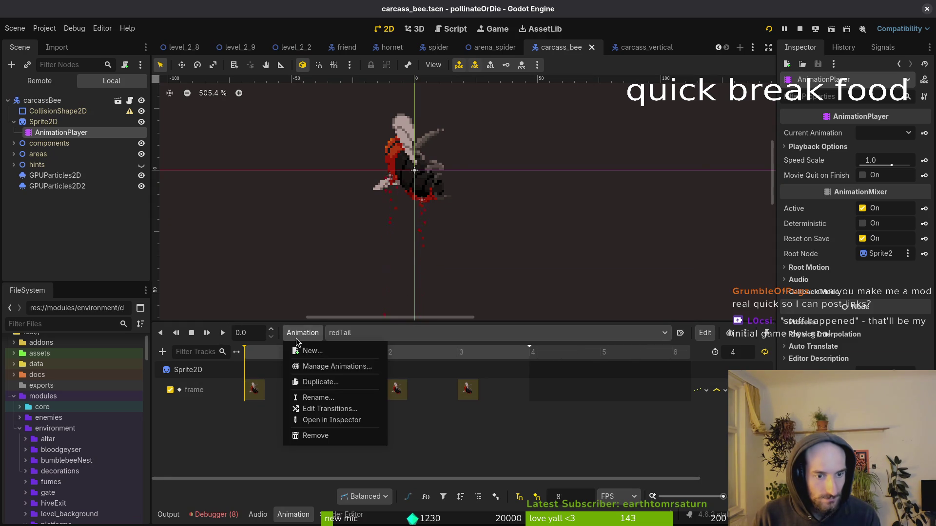
click(315, 372)
double_click(290, 222)
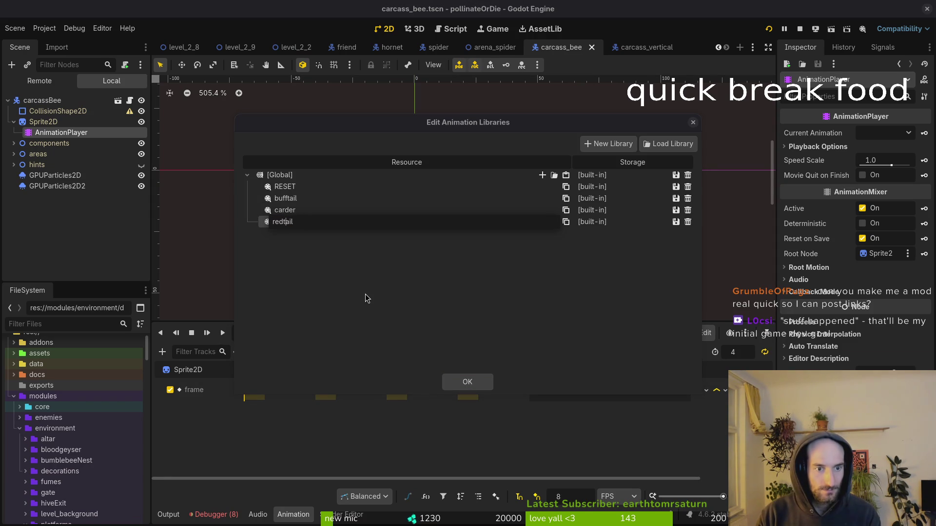
key(Return)
click(467, 382)
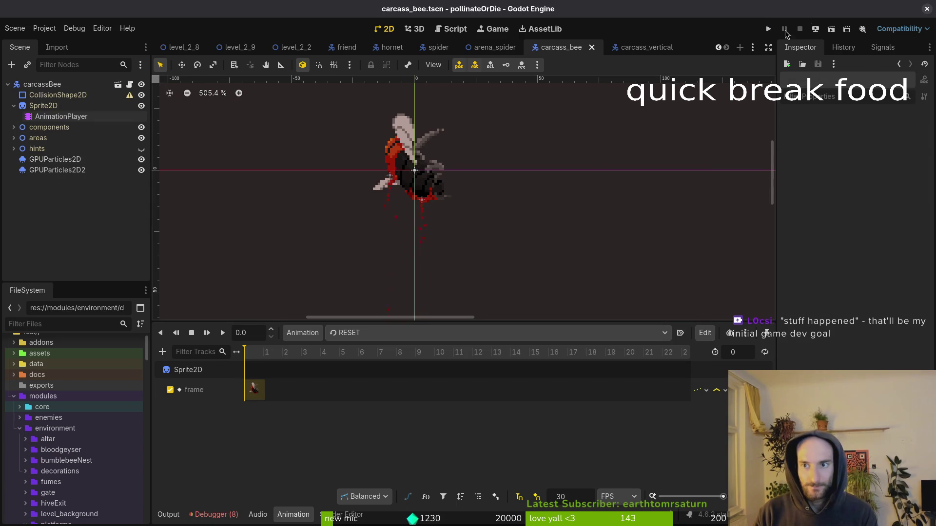
click(769, 29)
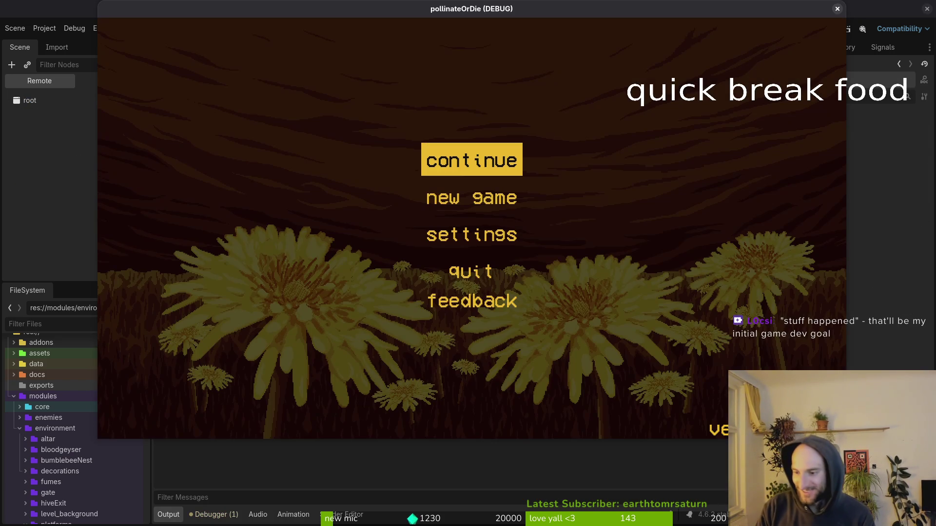
Continue past the title menu to level select, then close the pollinateOrDie game window.
key(Return)
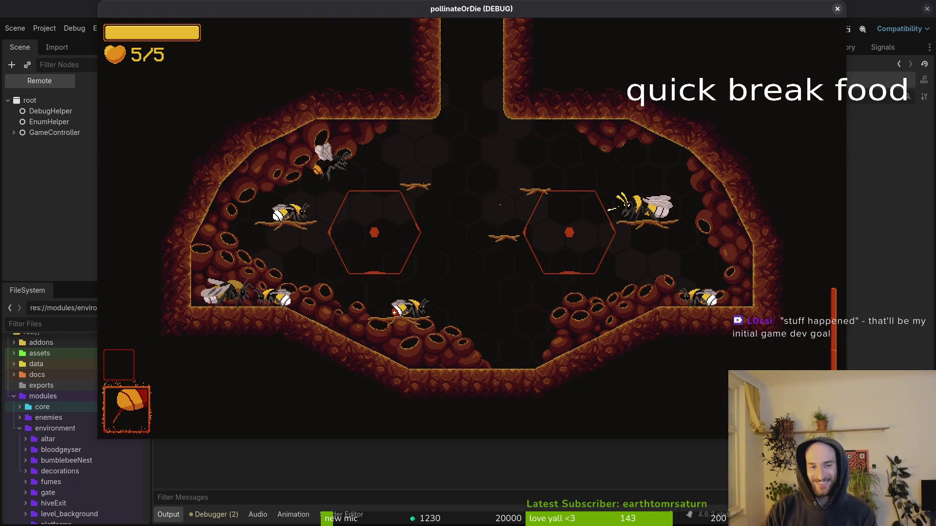
key(Escape)
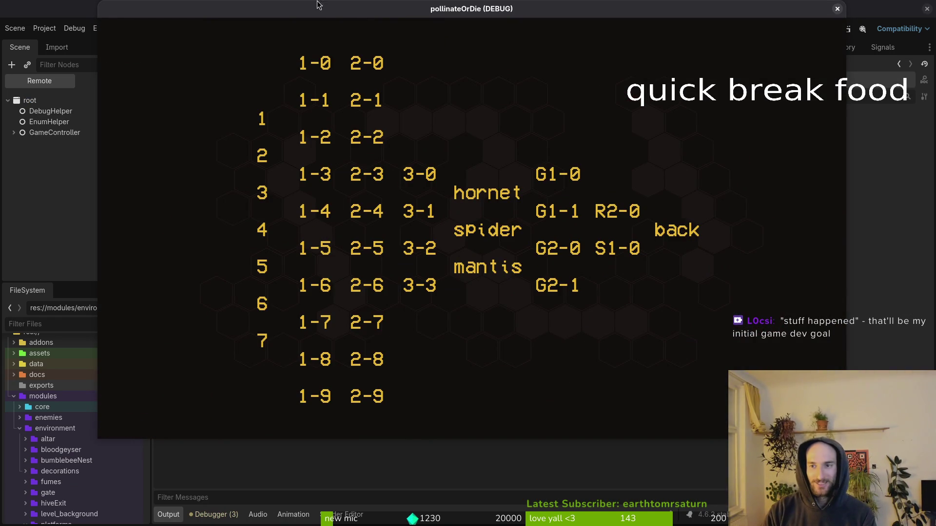
click(837, 9)
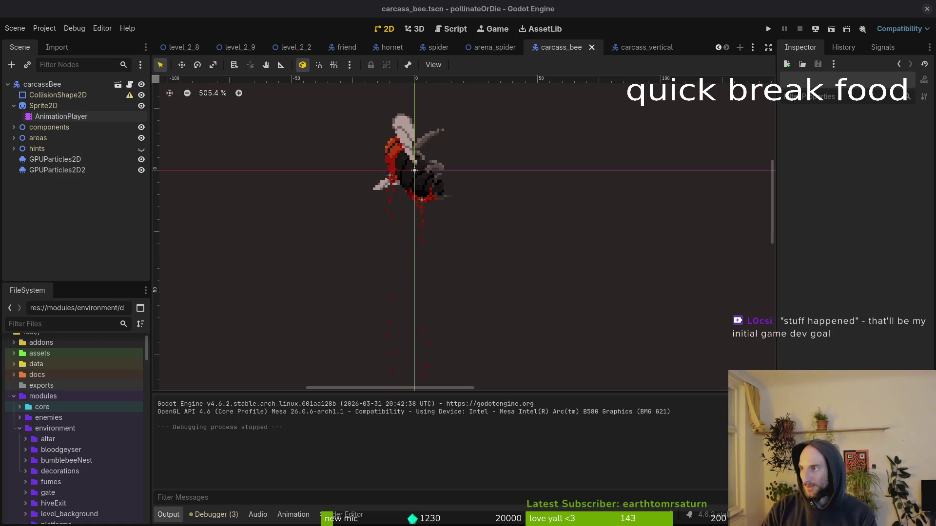
key(alt+Tab)
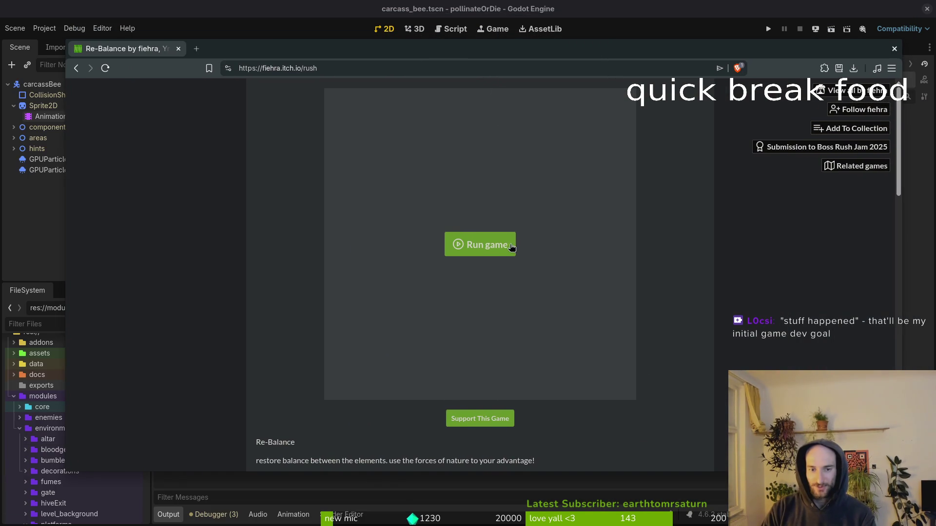
click(483, 245)
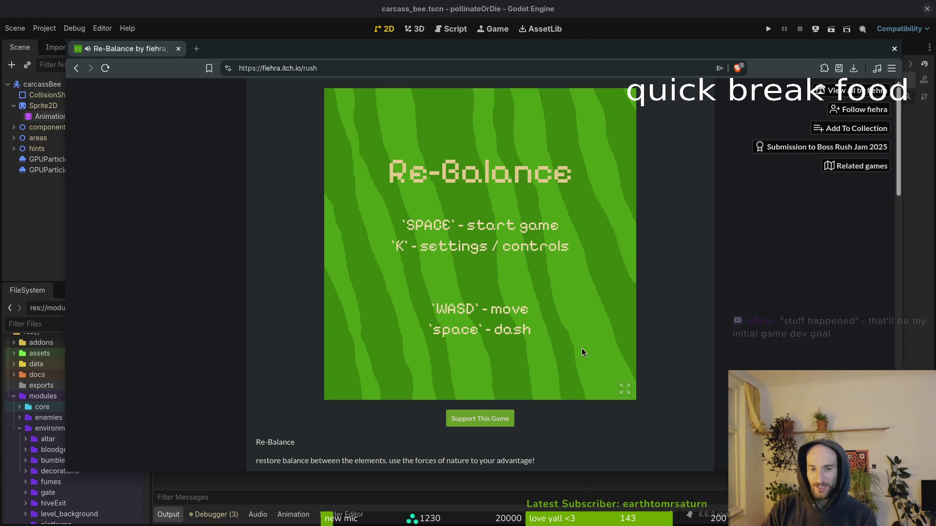
key(space)
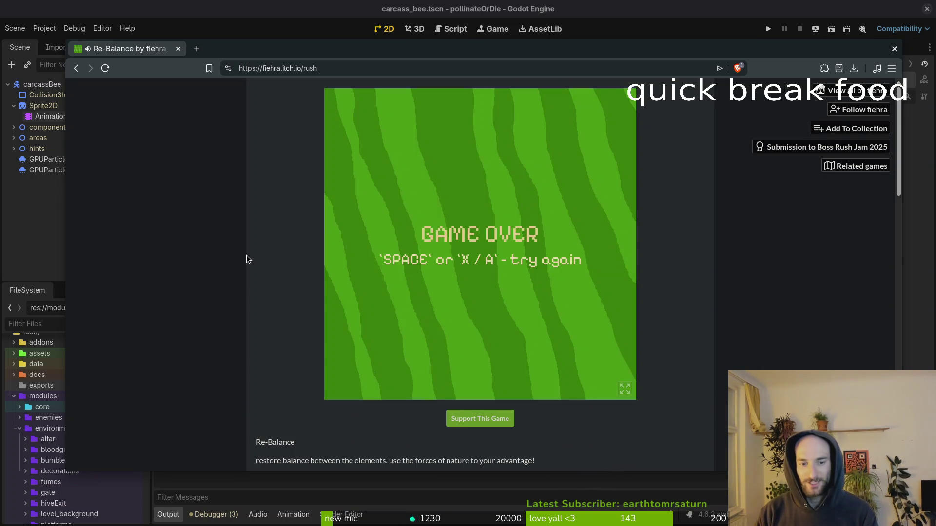
key(space)
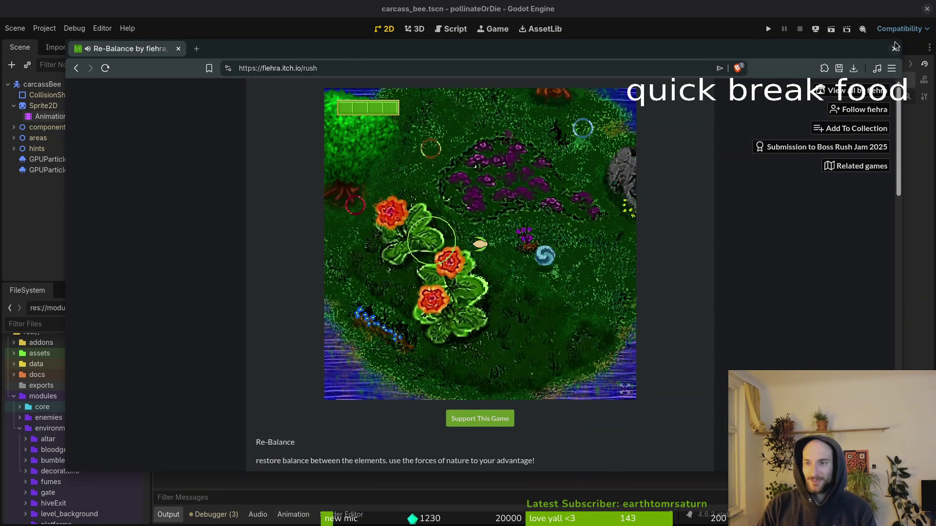
key(alt+Tab)
scroll(457, 276, right, 2)
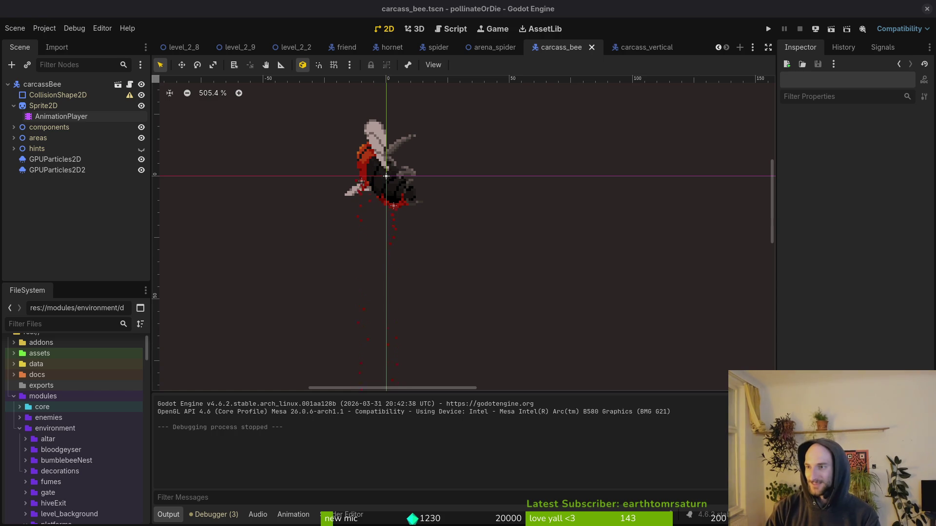
Pan around the carcass_bee scene in Godot, then switch to Aseprite's hornet.aseprite file.
drag(370, 198, 410, 226)
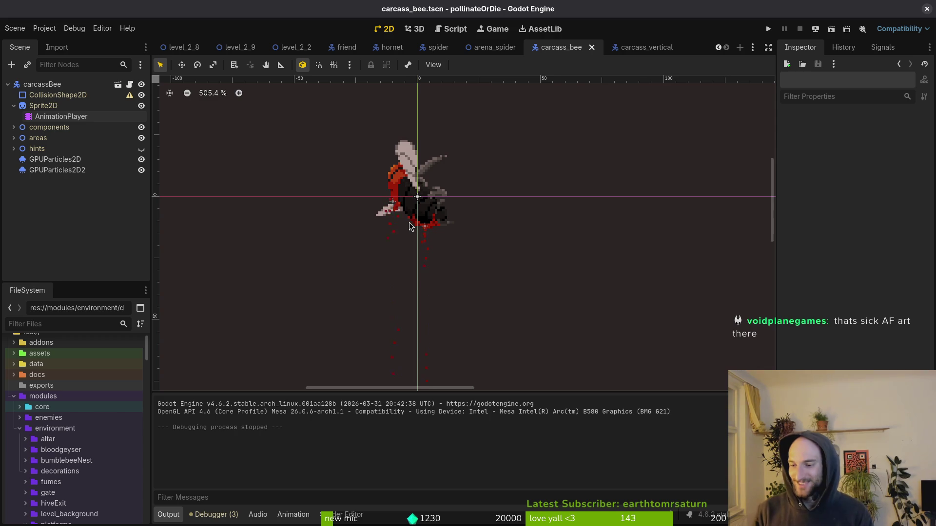
drag(417, 323, 425, 326)
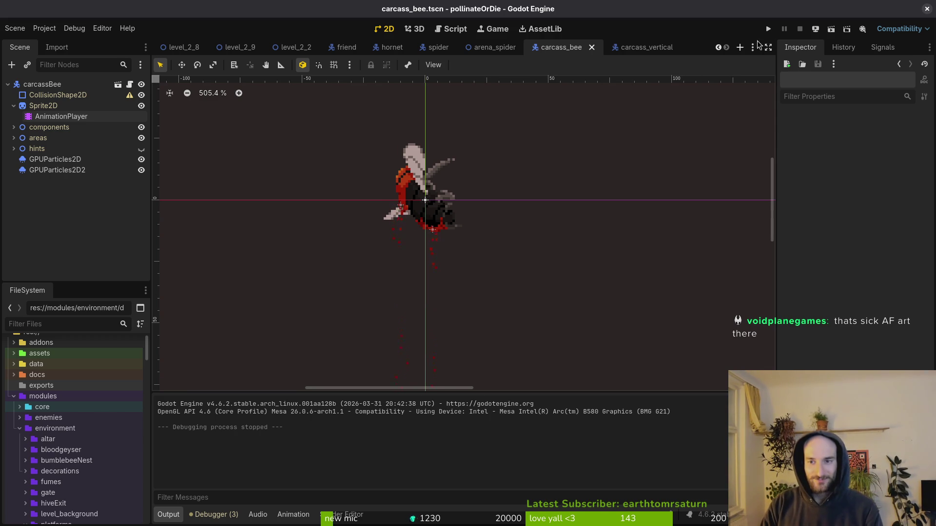
key(alt+Tab)
key(ctrl+w)
click(90, 35)
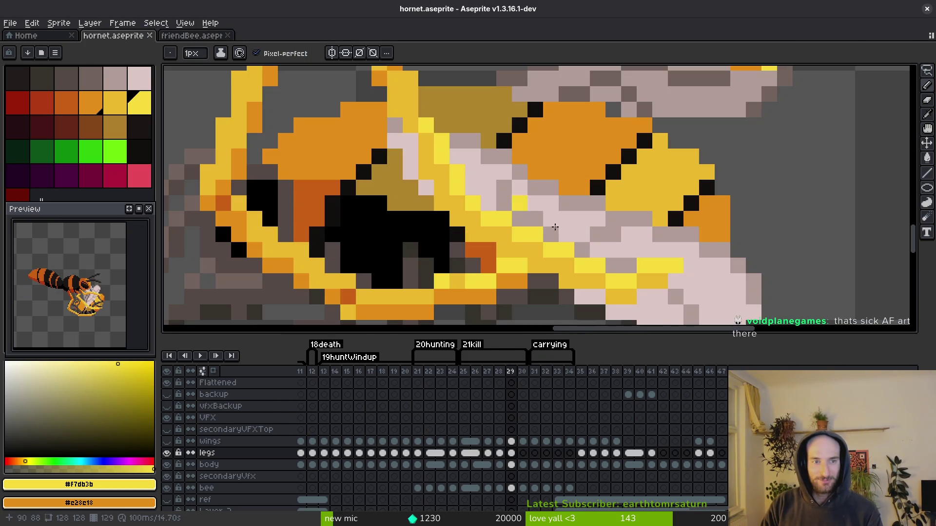
Compare neighbouring frames, then draw a new darker-yellow line down the hornet's leg on frame 29.
scroll(490, 220, down, 5)
scroll(490, 220, up, 4)
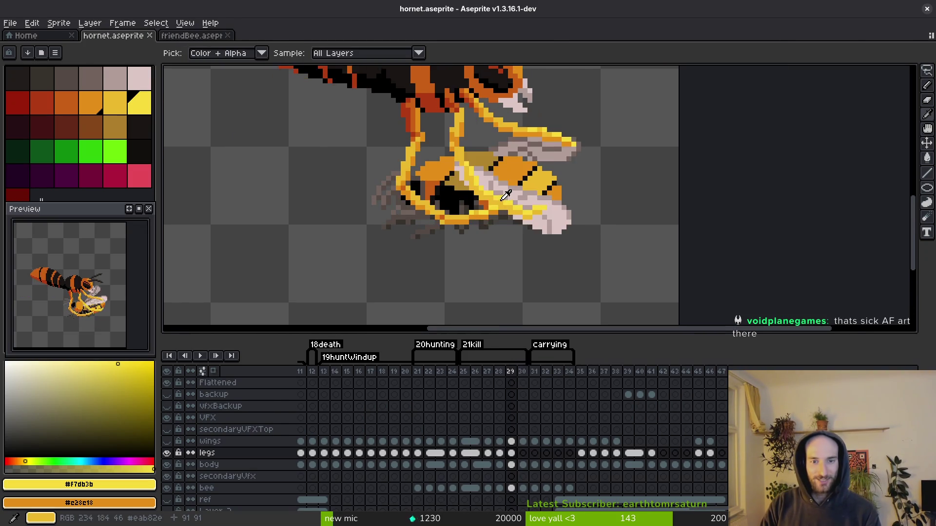
scroll(515, 209, up, 1)
scroll(516, 209, down, 1)
key(comma)
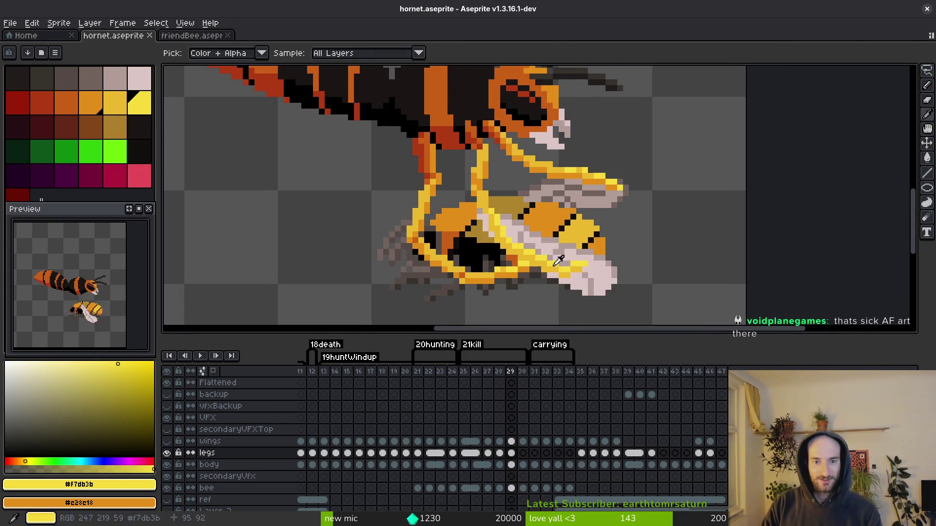
key(period)
key(comma)
key(period)
key(comma)
key(period)
scroll(554, 241, up, 2)
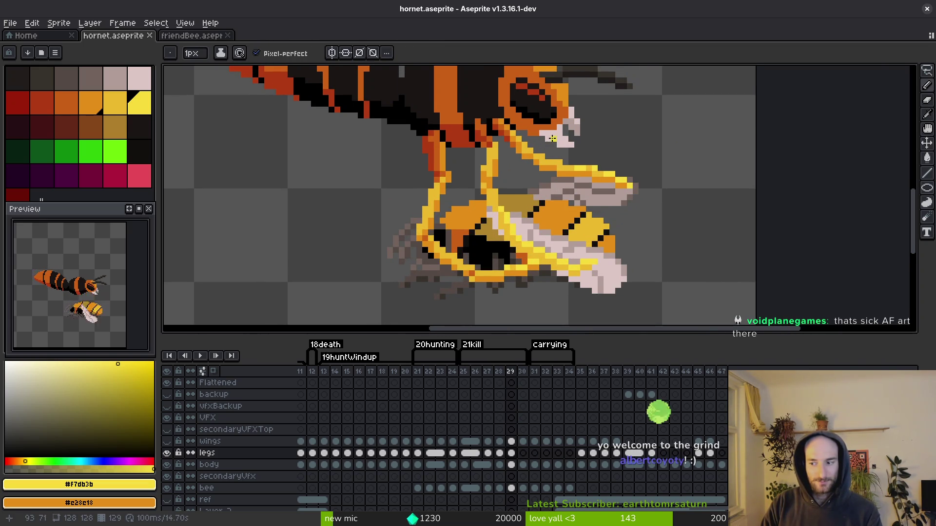
alt+click(522, 141)
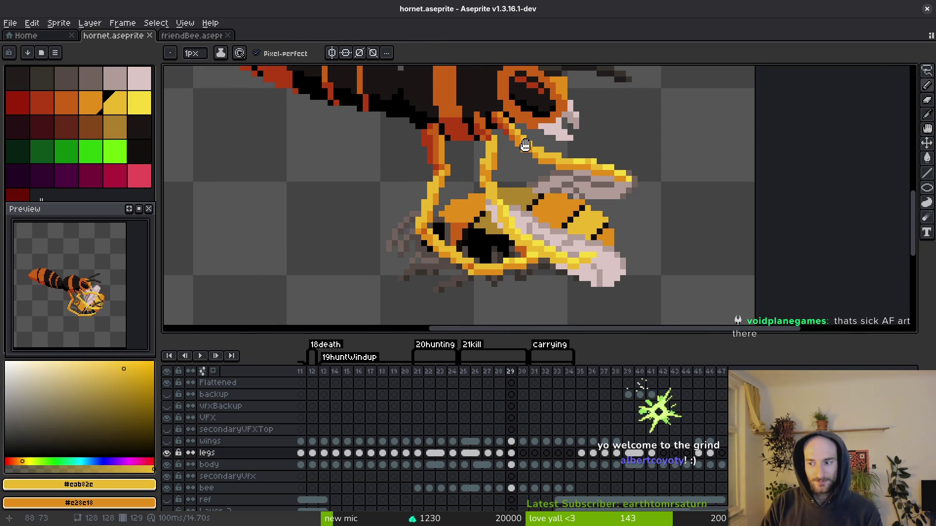
scroll(512, 127, up, 1)
drag(512, 128, 530, 198)
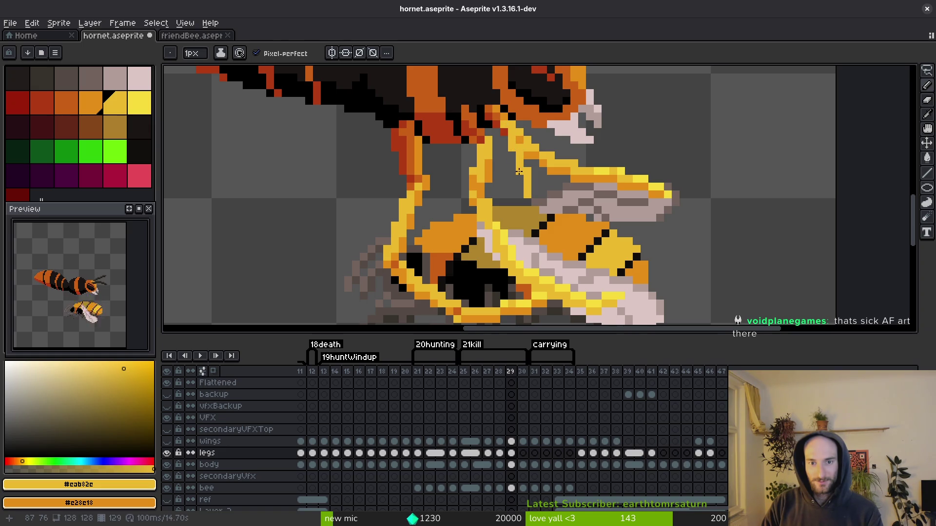
Erase the old leg section, then rotate the leg about -42° and move it onto the bee.
key(e)
mouse_move(519, 125)
mouse_down()
mouse_move(543, 146)
mouse_move(539, 155)
mouse_move(648, 200)
mouse_move(700, 142)
mouse_up()
key(b)
key(m)
mouse_move(600, 215)
mouse_down()
mouse_move(685, 201)
mouse_move(679, 194)
mouse_move(689, 203)
mouse_up()
mouse_move(606, 277)
mouse_down()
mouse_move(643, 262)
mouse_move(649, 244)
mouse_up()
drag(604, 177, 564, 239)
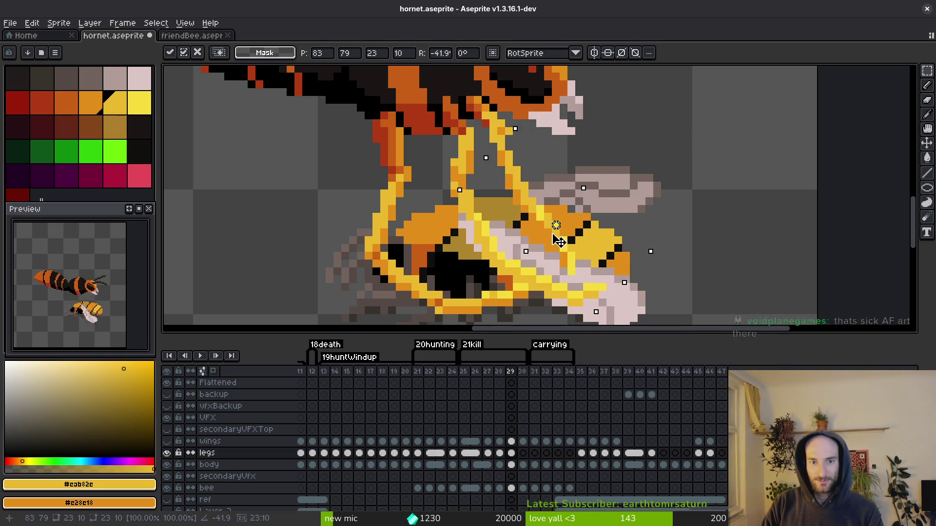
key(e)
Erase stray leg pixels, add orange shading, and repaint the leg where it crosses the bee.
scroll(516, 159, up, 2)
click(525, 152)
key(b)
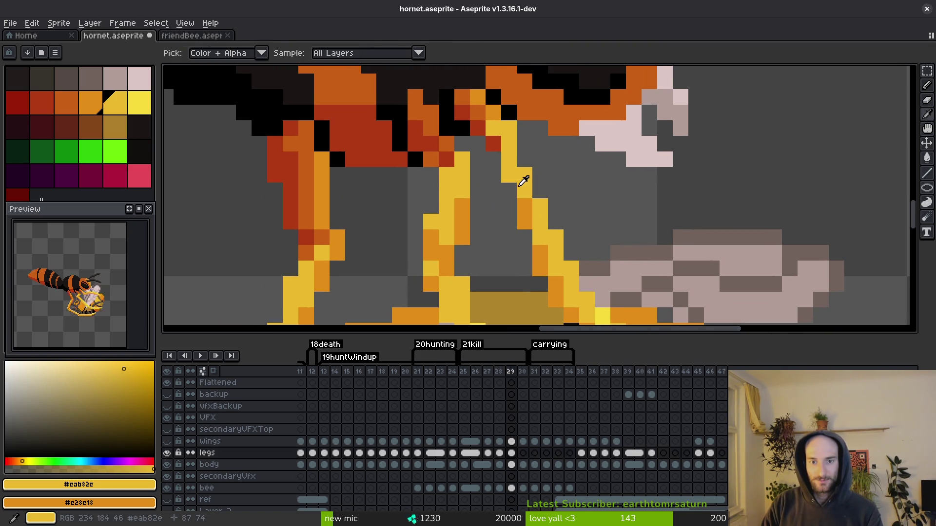
alt+click(525, 207)
click(491, 158)
click(524, 237)
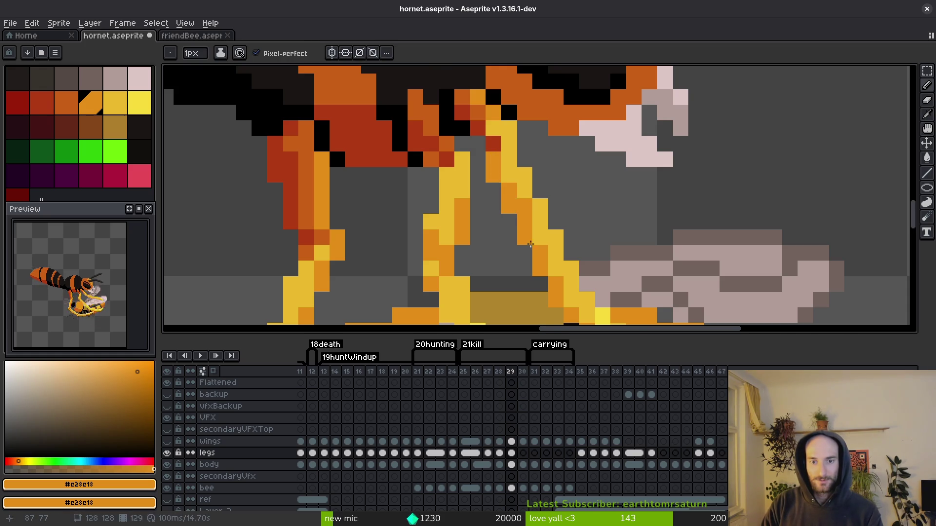
scroll(553, 189, down, 4)
scroll(563, 219, up, 3)
alt+click(544, 175)
click(555, 191)
drag(604, 269, 590, 252)
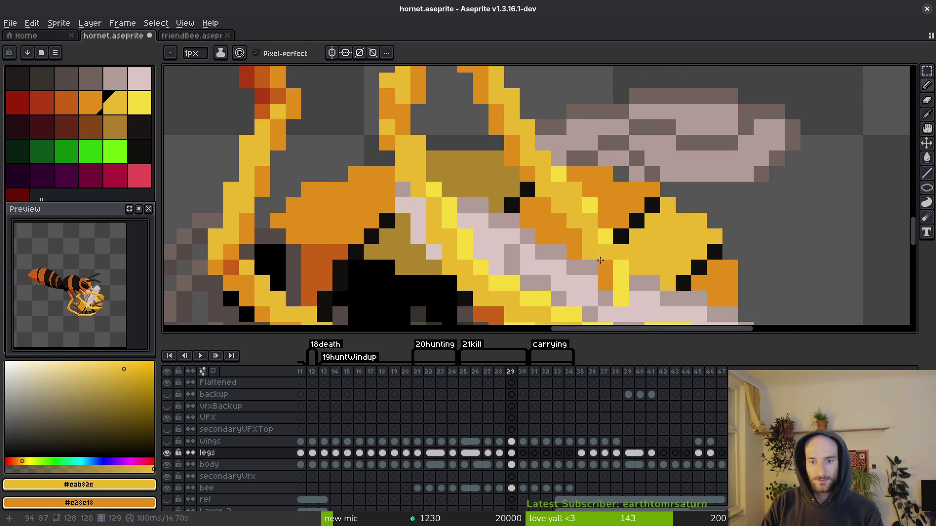
Draw a bright yellow highlight along the leg, touch up nearby pixels, and save.
alt+click(631, 265)
drag(591, 218, 574, 196)
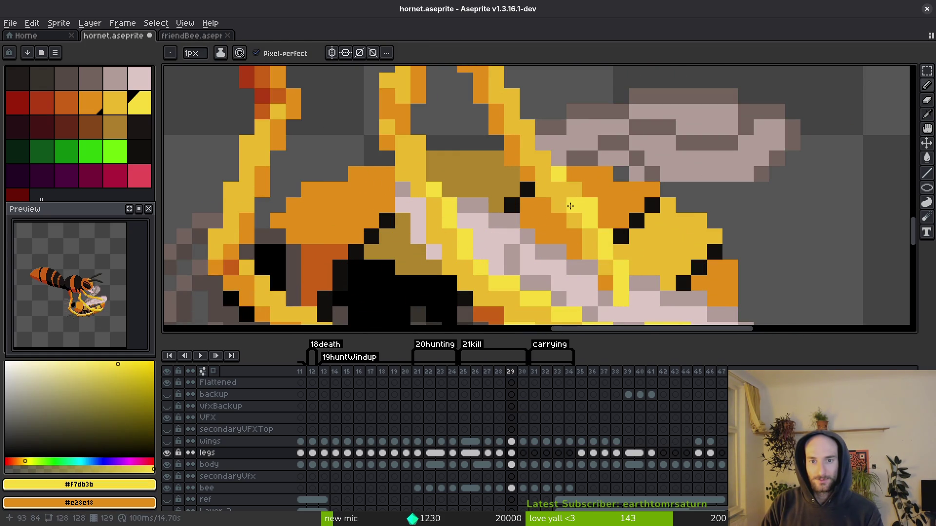
alt+click(570, 203)
alt+click(592, 198)
click(544, 155)
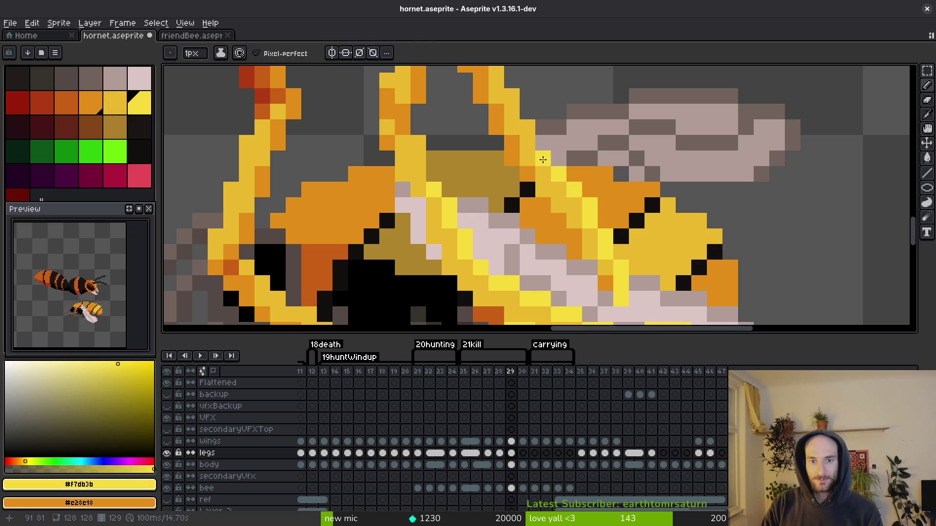
alt+click(544, 174)
click(529, 174)
drag(512, 161, 512, 142)
scroll(533, 170, down, 3)
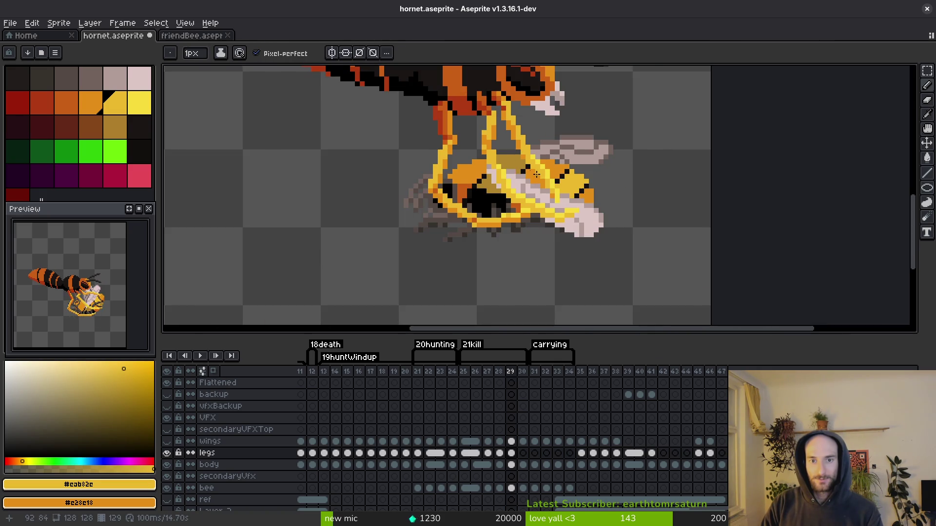
scroll(531, 175, up, 4)
scroll(536, 146, down, 3)
key(ctrl+s)
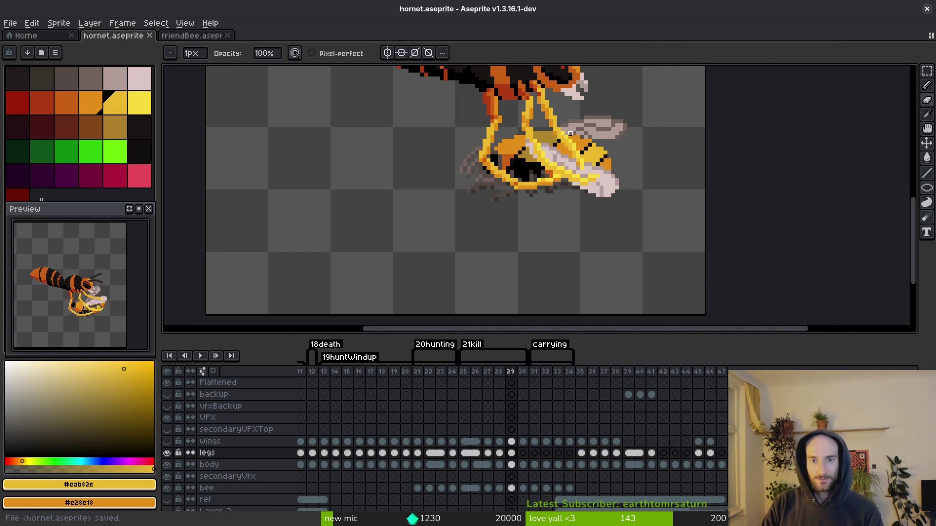
scroll(539, 111, up, 3)
scroll(538, 112, down, 3)
scroll(556, 194, up, 3)
click(546, 155)
scroll(546, 155, down, 2)
key(ctrl+s)
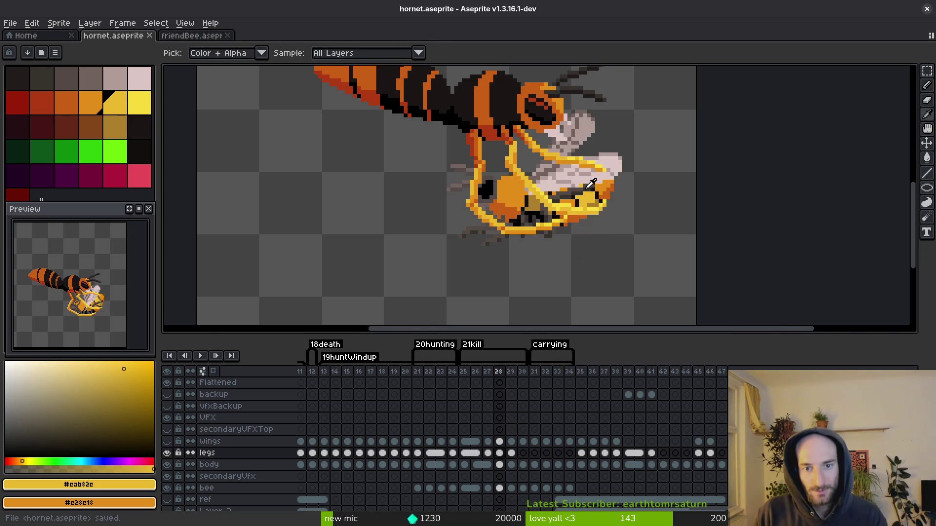
scroll(517, 171, down, 1)
scroll(590, 195, down, 1)
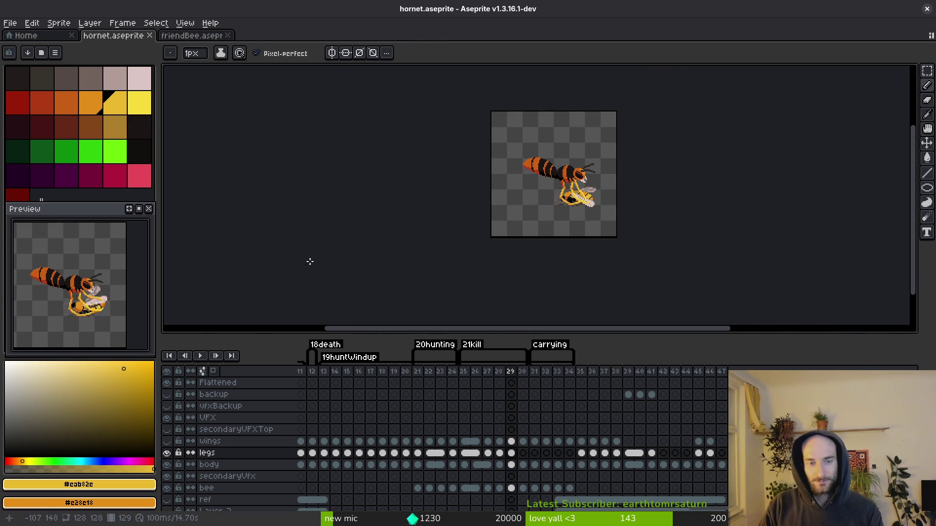
key(i)
scroll(561, 205, up, 4)
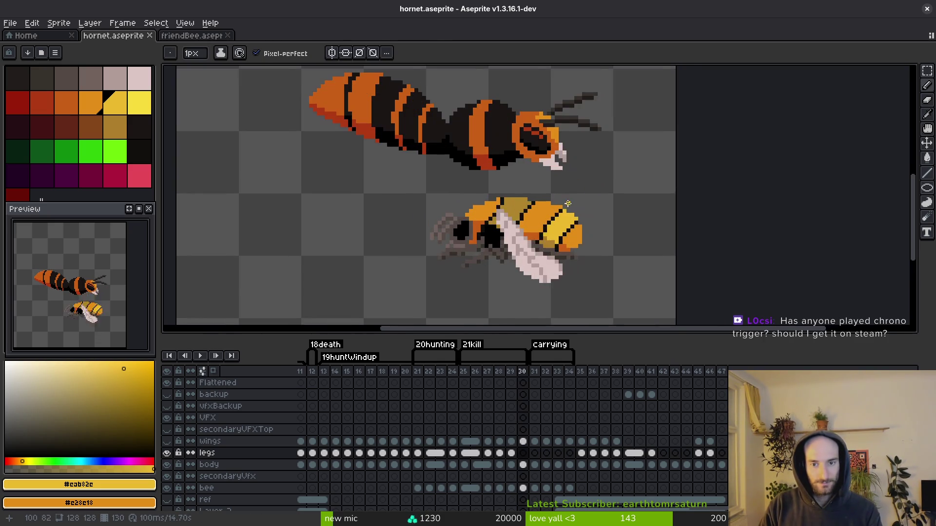
click(523, 453)
key(ctrl+s)
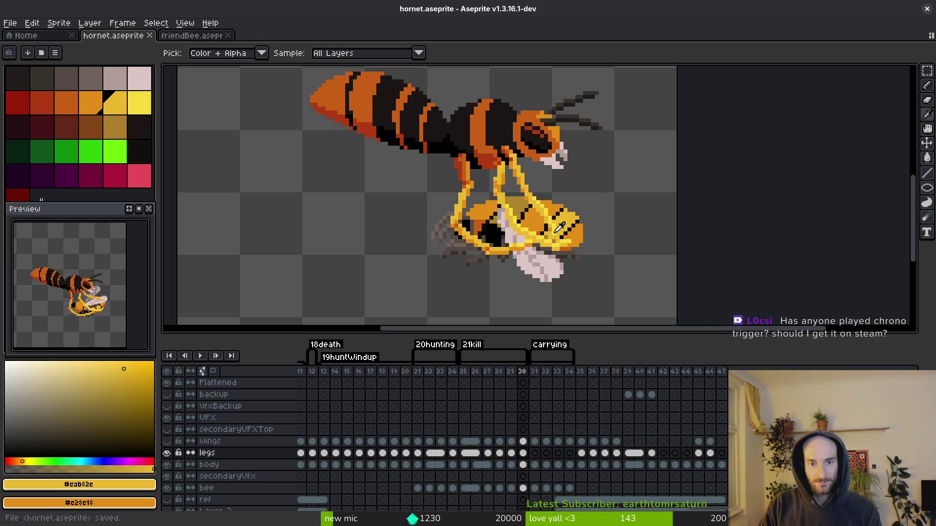
key(b)
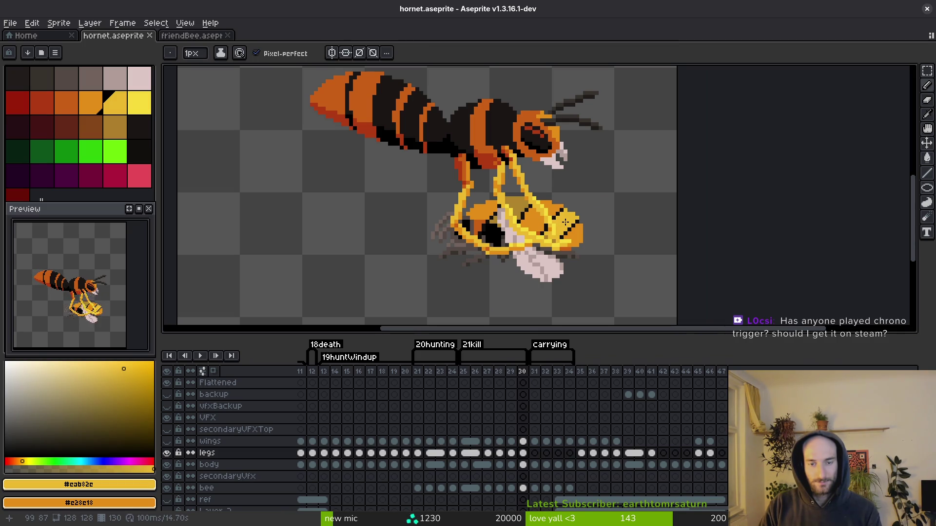
scroll(565, 222, down, 2)
key(i)
key(Left)
key(Left)
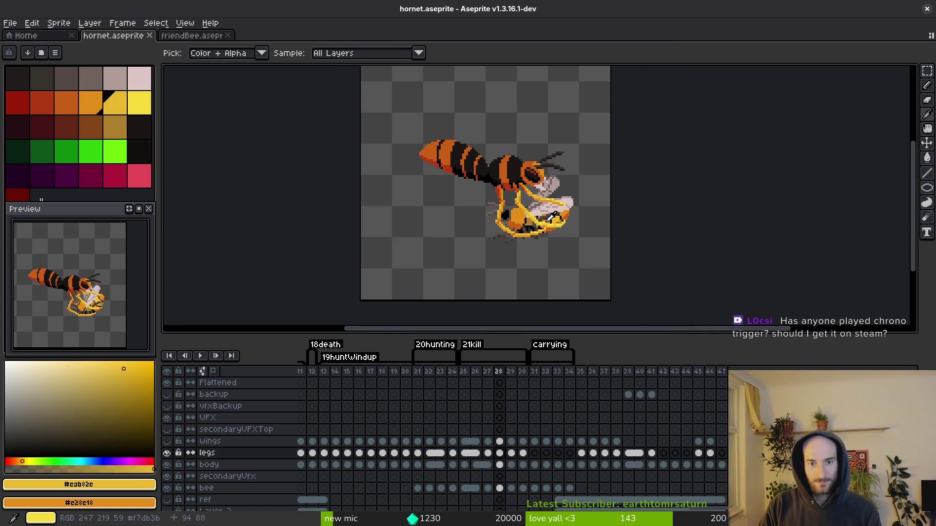
key(Left)
key(Right)
key(b)
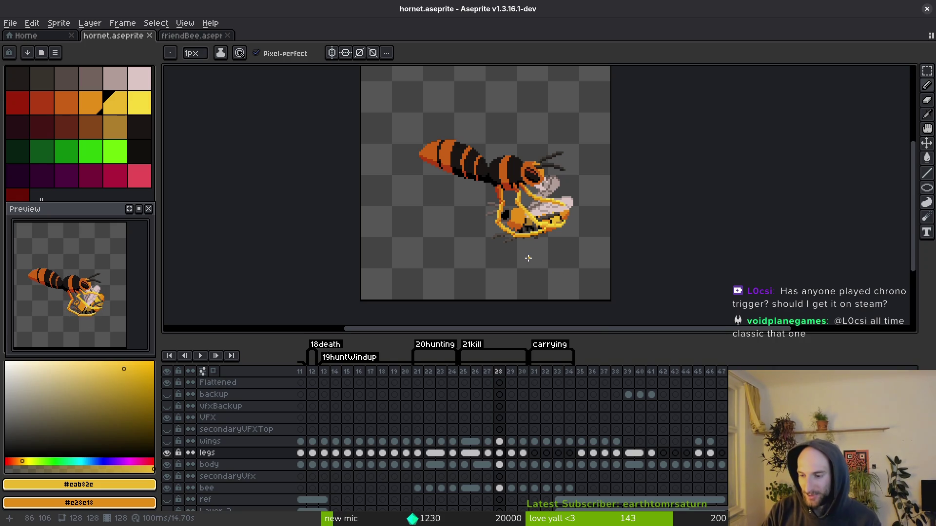
key(i)
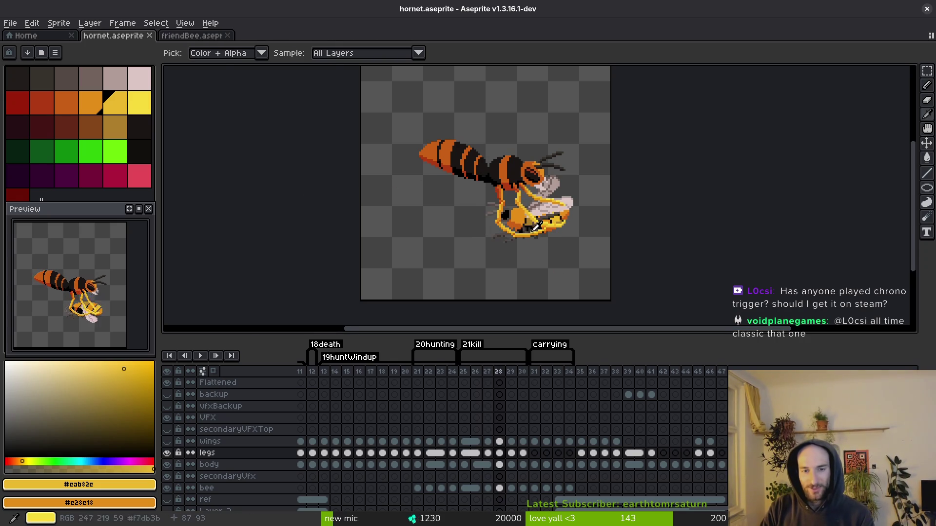
key(Left)
key(Right)
key(Left)
key(b)
key(Right)
key(m)
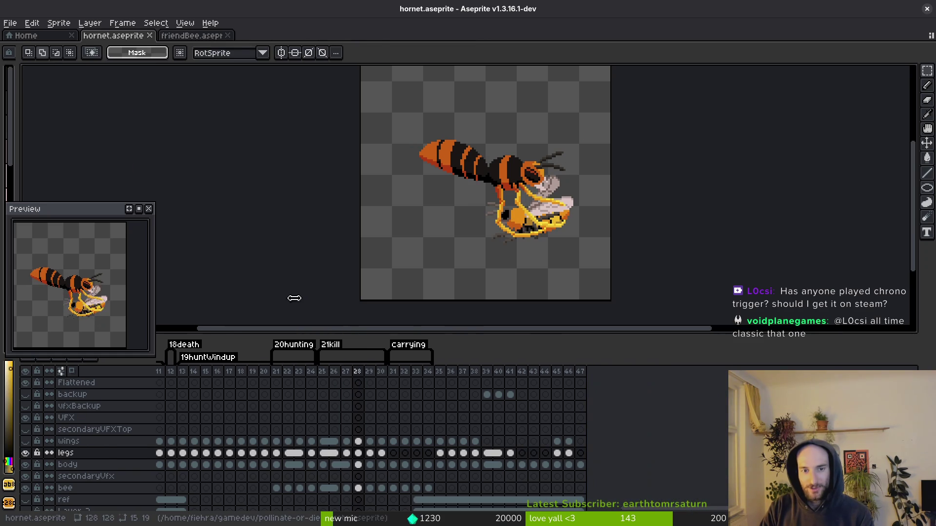
mouse_move(613, 77)
mouse_down()
mouse_move(480, 211)
mouse_move(359, 301)
mouse_up()
Move the wings, legs and body cels across frames 28–30 and save.
mouse_move(521, 442)
mouse_down()
mouse_move(510, 464)
mouse_move(498, 464)
mouse_up()
click(506, 273)
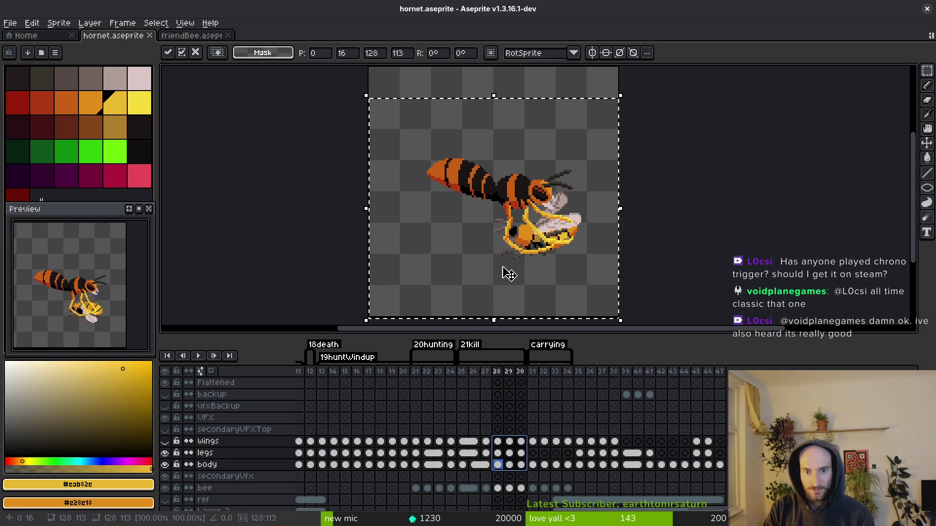
key(Return)
key(ctrl+s)
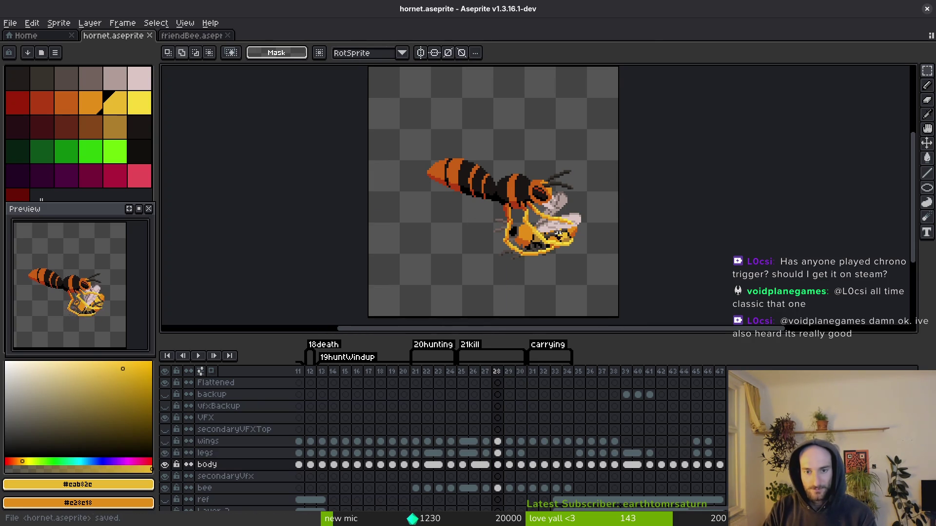
Lasso frame 28's lower legs around the bee, shift them into place, and save.
key(i)
scroll(501, 253, up, 3)
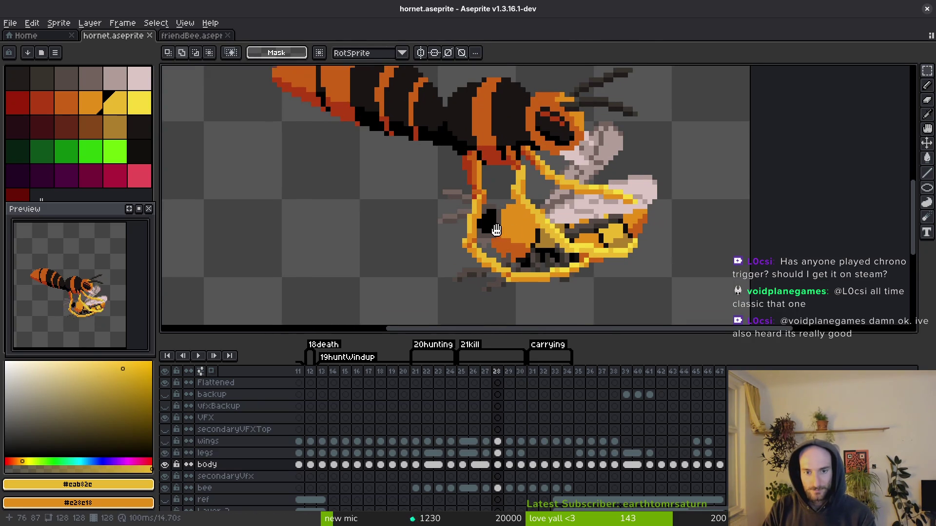
key(q)
key(Up)
mouse_move(497, 225)
mouse_down()
mouse_move(429, 224)
mouse_move(631, 298)
mouse_up()
drag(531, 246, 516, 229)
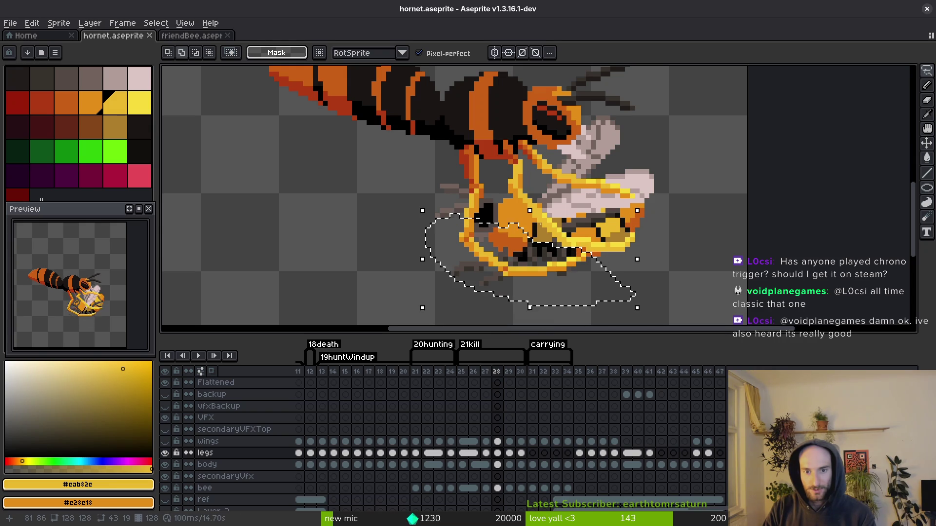
scroll(599, 228, up, 2)
mouse_move(600, 228)
mouse_down()
mouse_move(505, 203)
mouse_move(543, 207)
mouse_move(521, 274)
mouse_up()
scroll(522, 273, down, 1)
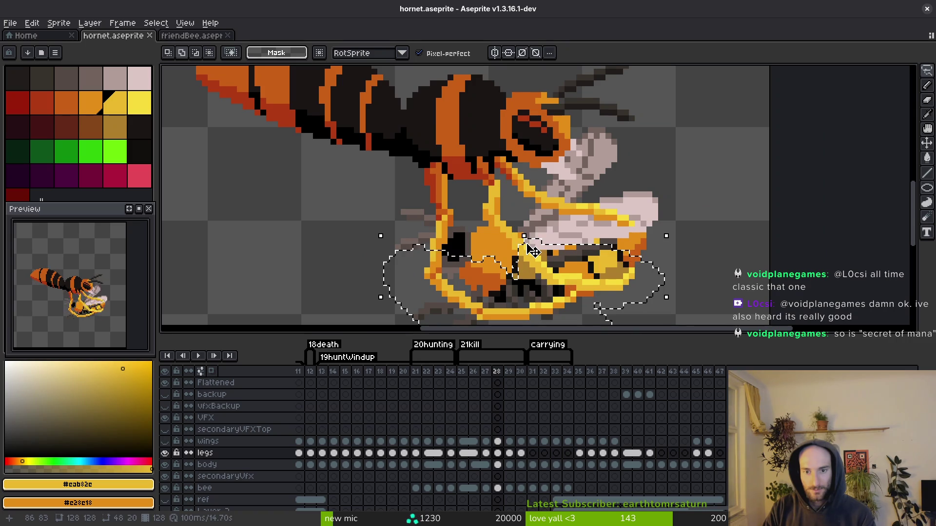
key(Return)
key(ctrl+s)
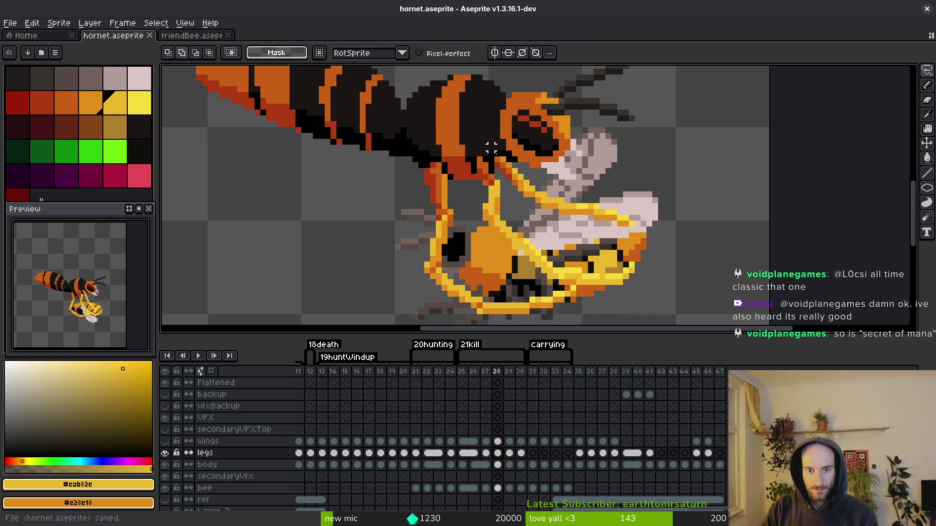
Recolour a leg pixel, erase a stray pixel, and turn the orange leg edge yellow.
scroll(526, 243, up, 2)
key(i)
key(b)
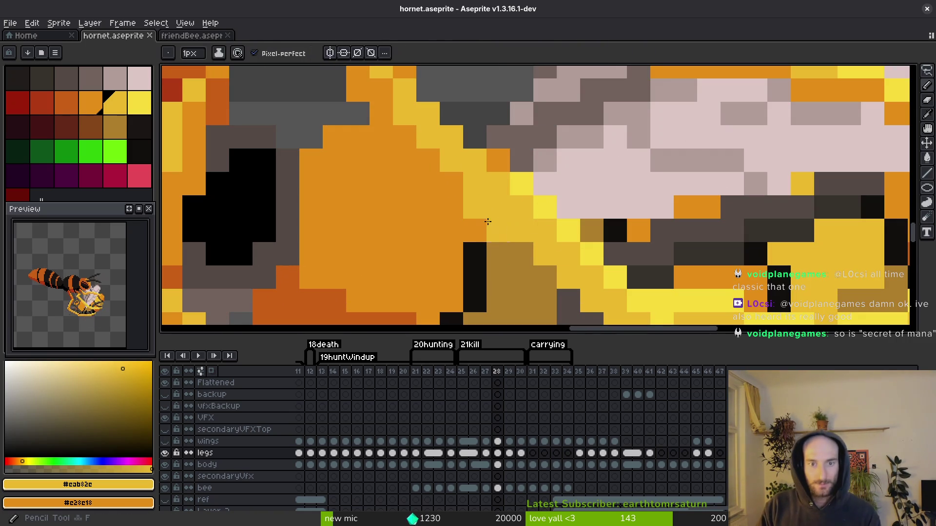
click(474, 208)
scroll(496, 209, down, 3)
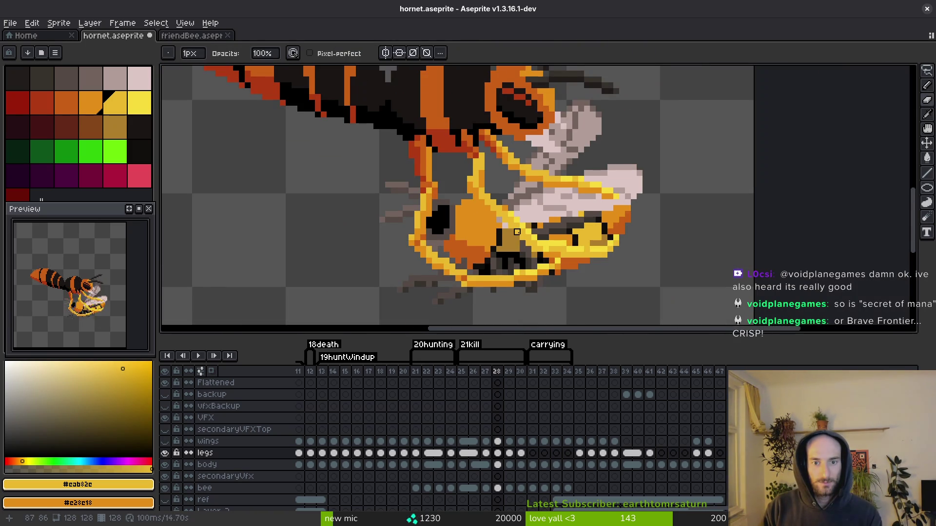
key(e)
scroll(505, 207, up, 2)
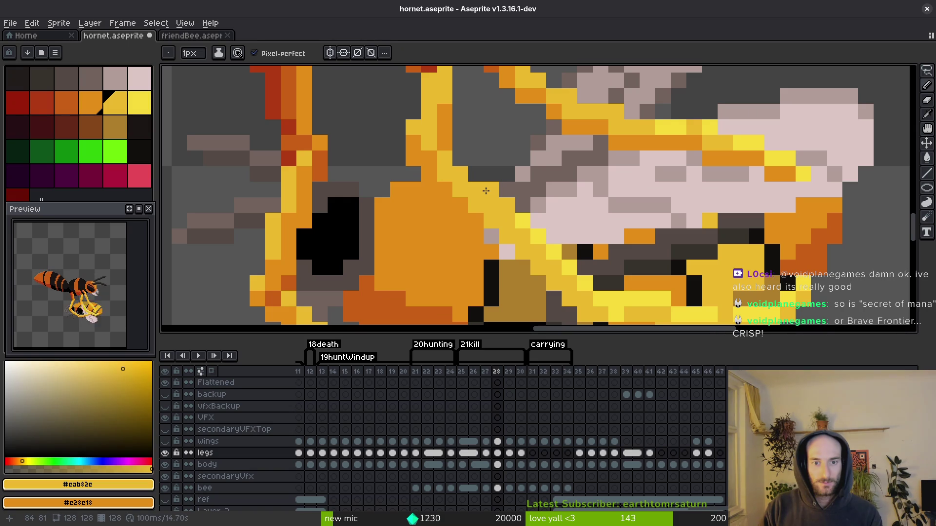
click(486, 191)
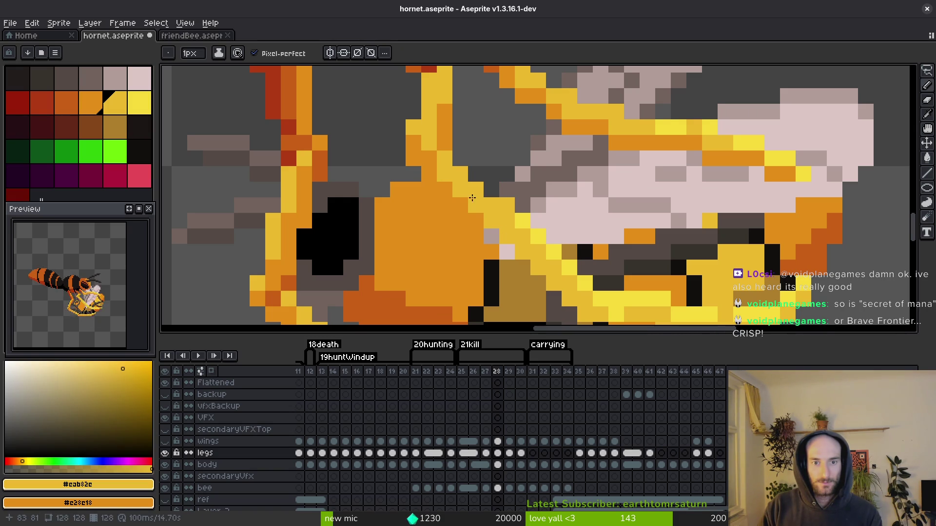
drag(434, 177, 461, 204)
scroll(478, 216, down, 3)
scroll(487, 216, up, 2)
key(i)
key(b)
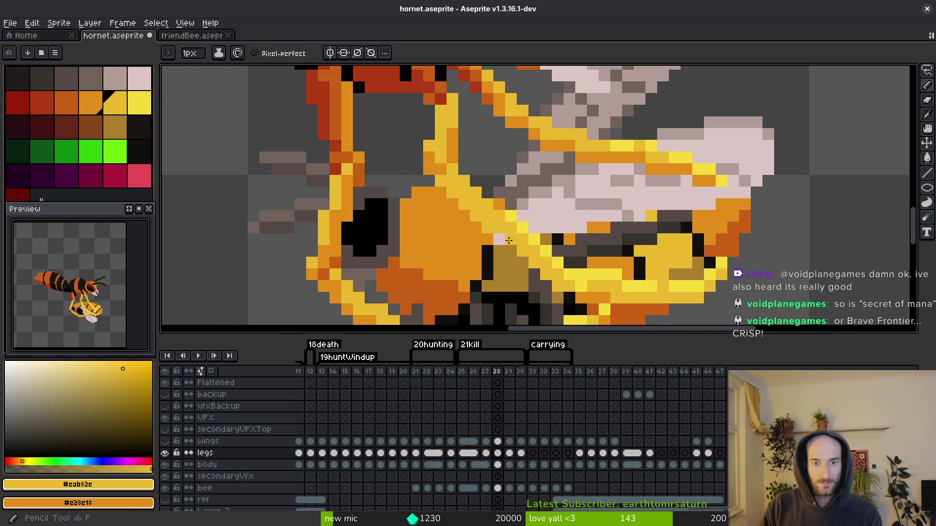
Save, compare frame 28 against frame 27, then move on to frame 29.
key(ctrl+s)
scroll(502, 222, down, 3)
scroll(513, 240, up, 2)
scroll(512, 241, down, 1)
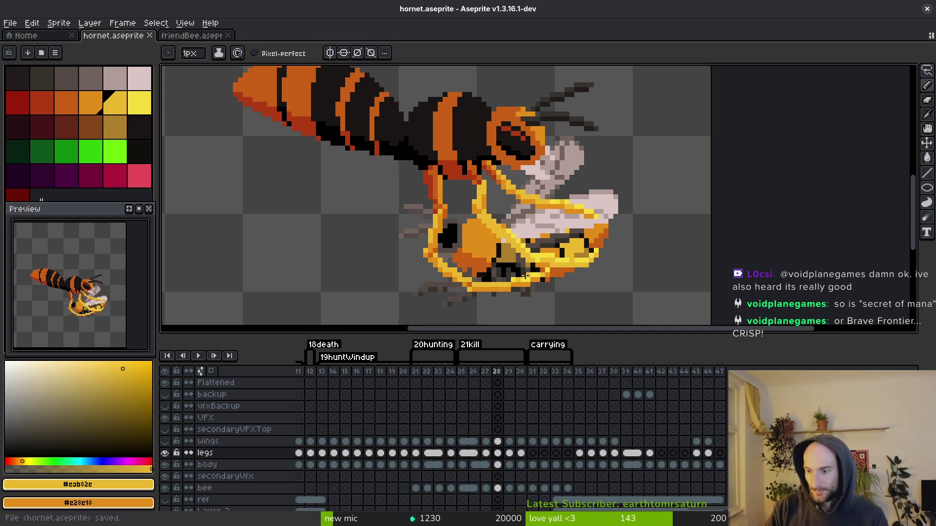
key(Left)
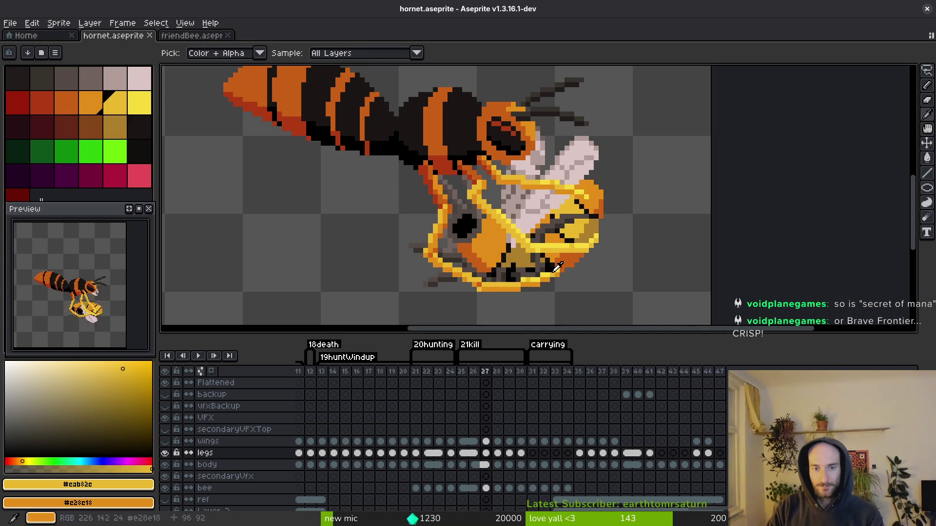
scroll(546, 263, down, 1)
key(Right)
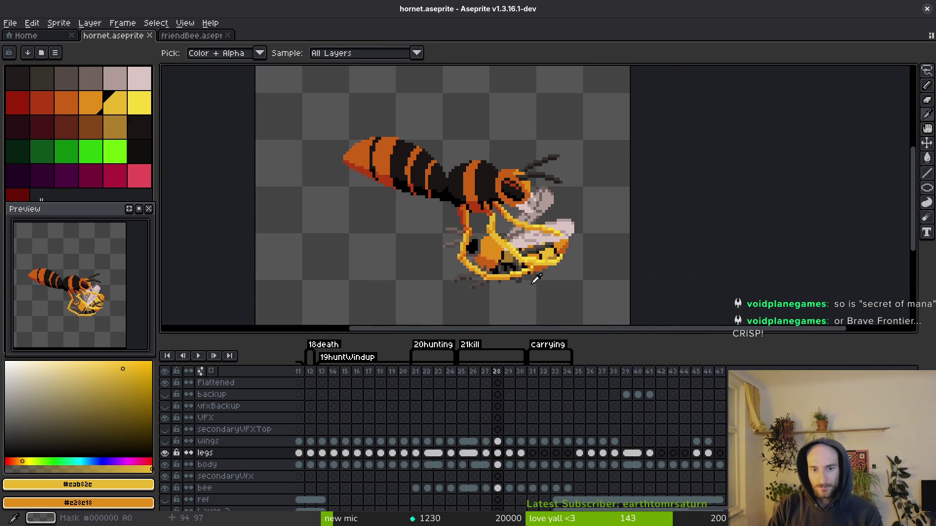
key(Left)
key(Right)
drag(550, 276, 539, 265)
key(Left)
key(Right)
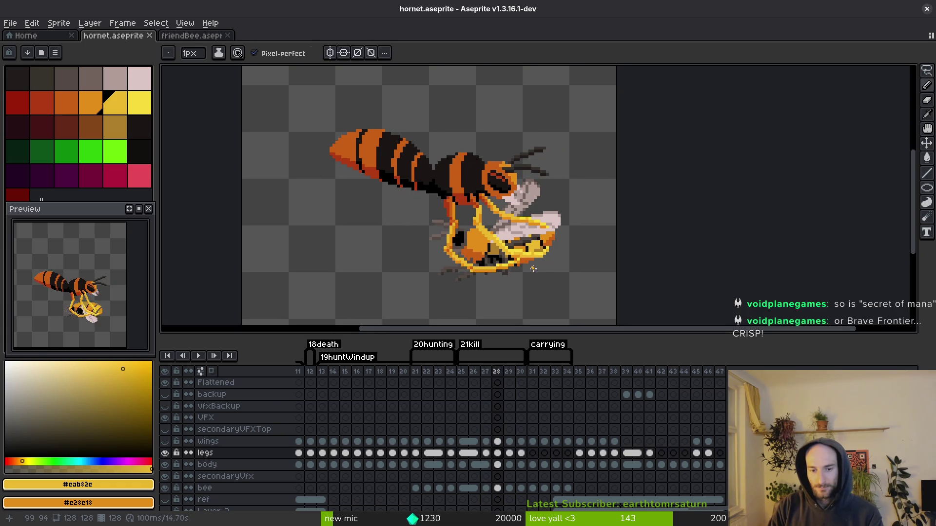
key(Right)
Shift the wings, legs and body cels of frames 29–30 together and save.
key(b)
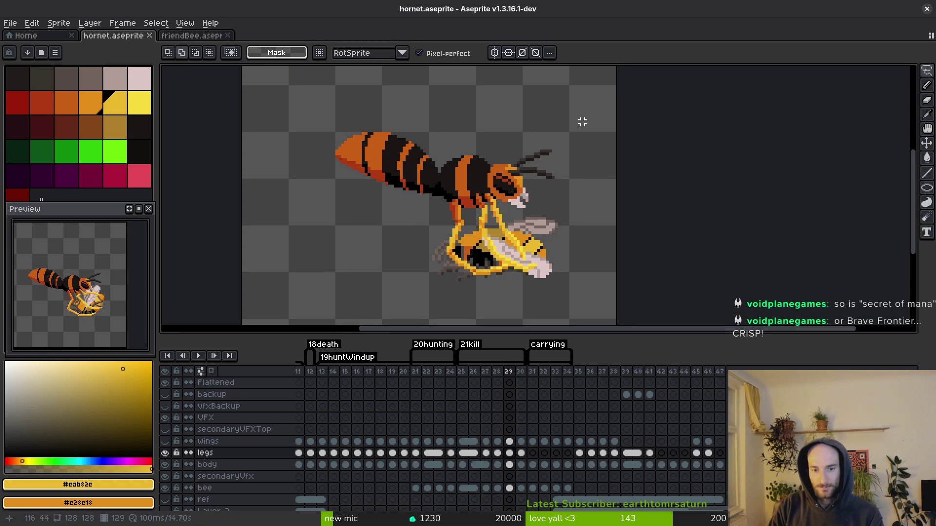
key(ctrl+z)
key(ctrl+z)
key(ctrl+z)
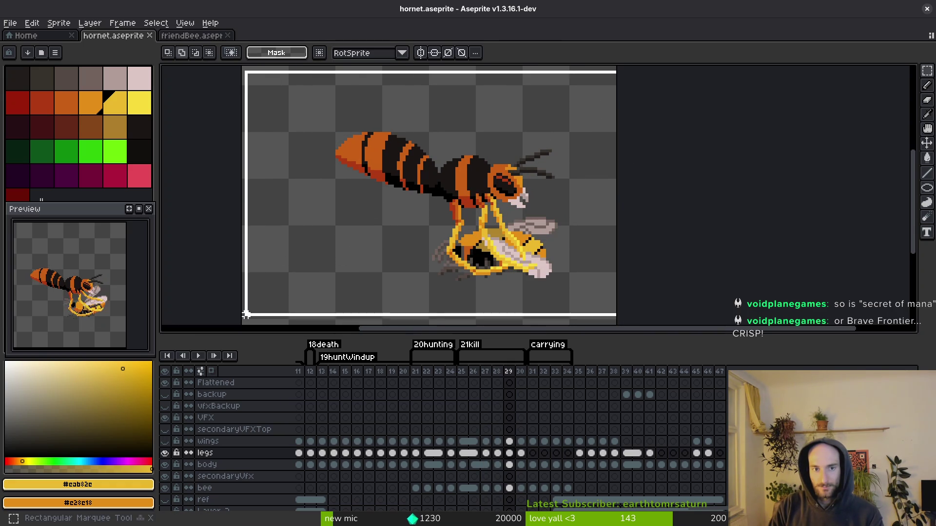
drag(520, 441, 509, 465)
drag(519, 219, 530, 236)
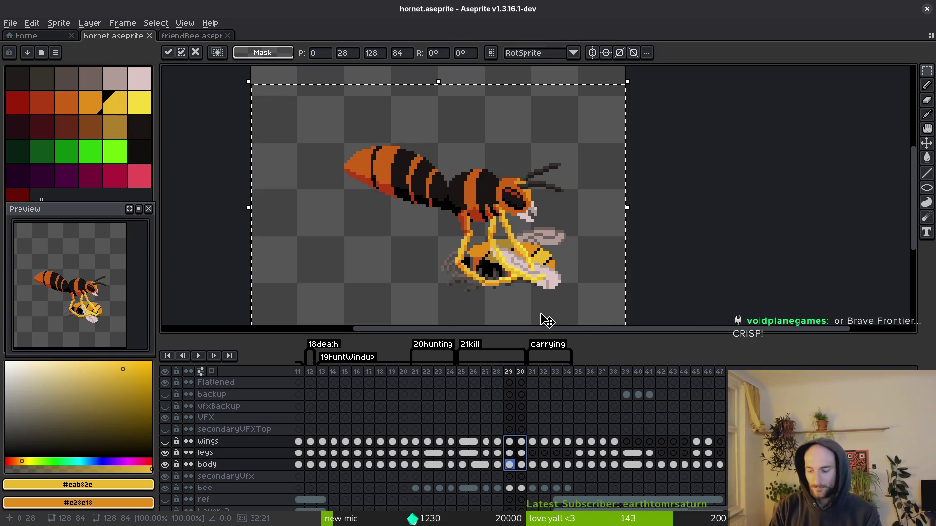
key(ctrl+s)
On frame 30, nudge the wings, legs and body cels and save the sprite.
key(Right)
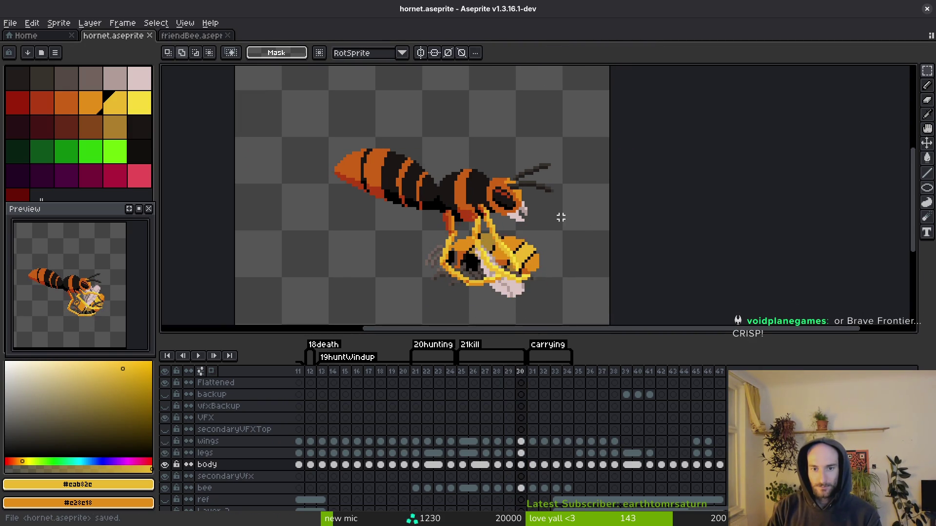
key(1)
key(ctrl+a)
scroll(565, 244, up, 1)
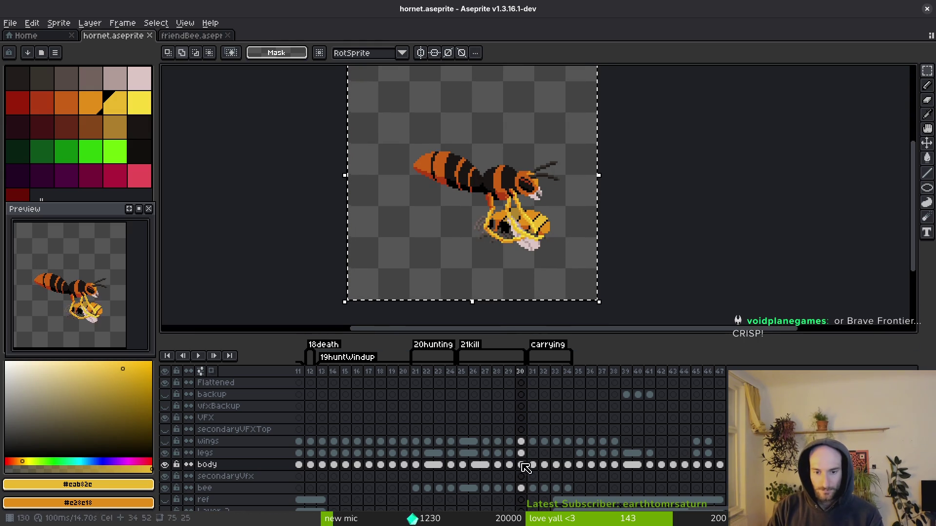
drag(520, 443, 527, 469)
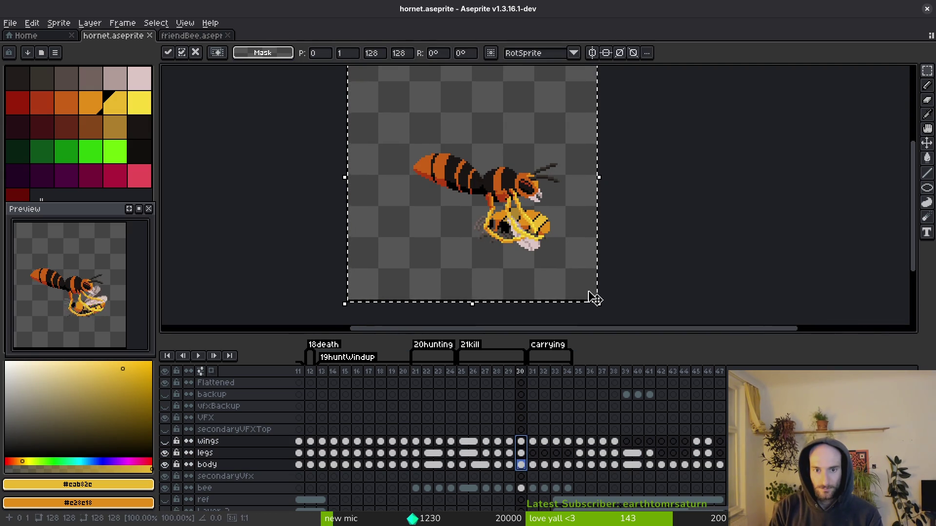
key(ctrl+s)
key(alt)
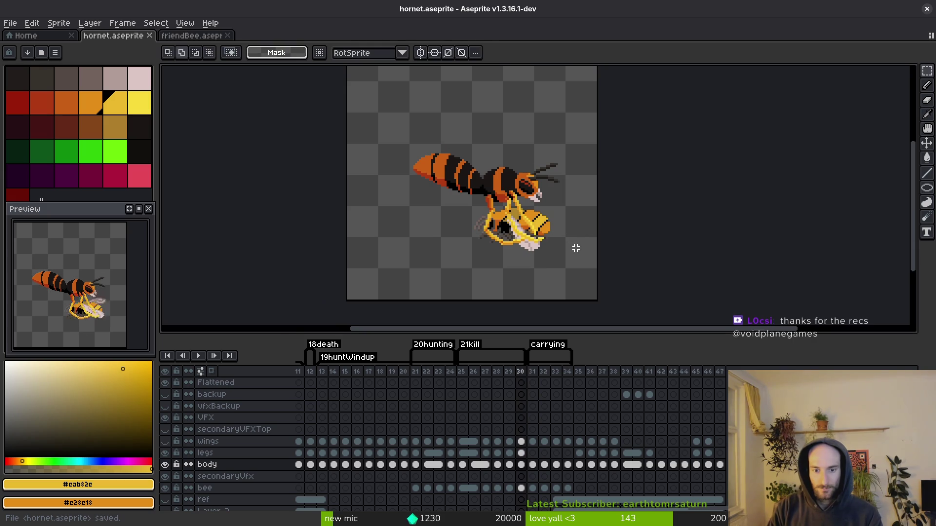
Move the hornet parts across frames 31–34 and apply the move.
key(period)
key(ctrl+a)
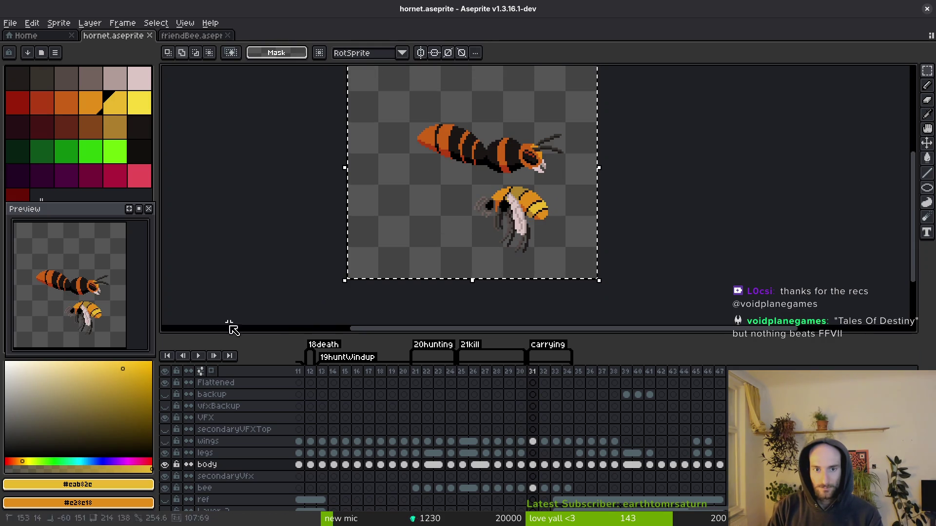
drag(569, 444, 533, 464)
scroll(536, 266, up, 2)
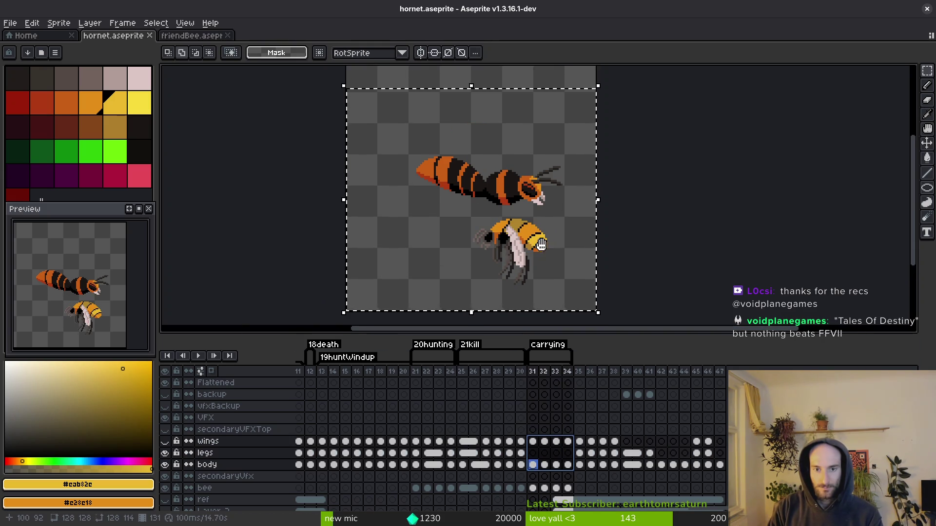
click(542, 254)
key(Return)
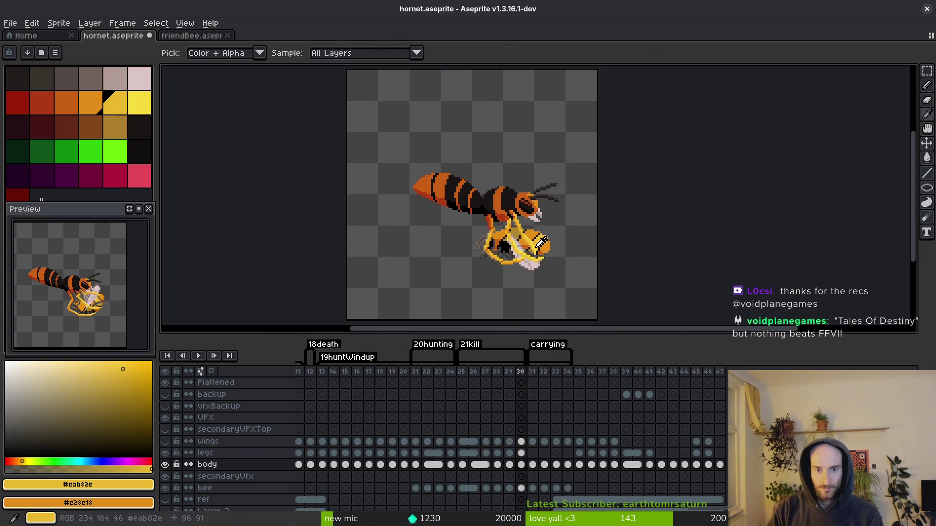
scroll(525, 204, up, 4)
Flip back and forth between frames 29, 30 and 31 to compare the hornet's poses.
key(i)
key(comma)
key(period)
key(comma)
key(period)
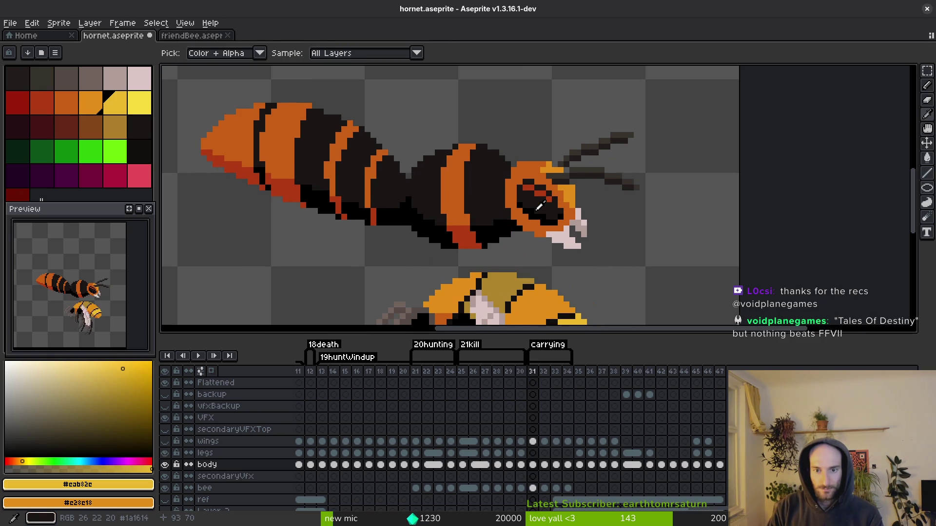
key(comma)
key(comma)
key(period)
key(period)
key(comma)
key(period)
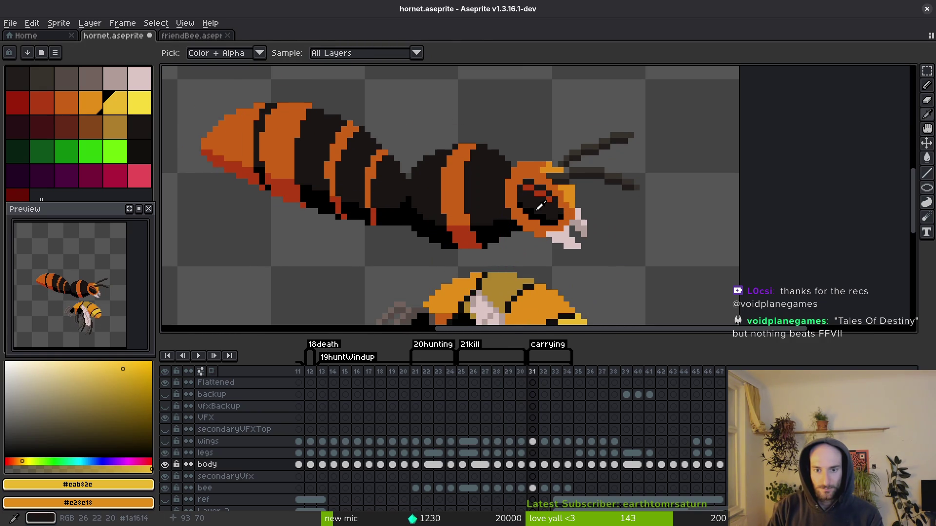
key(comma)
key(period)
scroll(536, 213, down, 4)
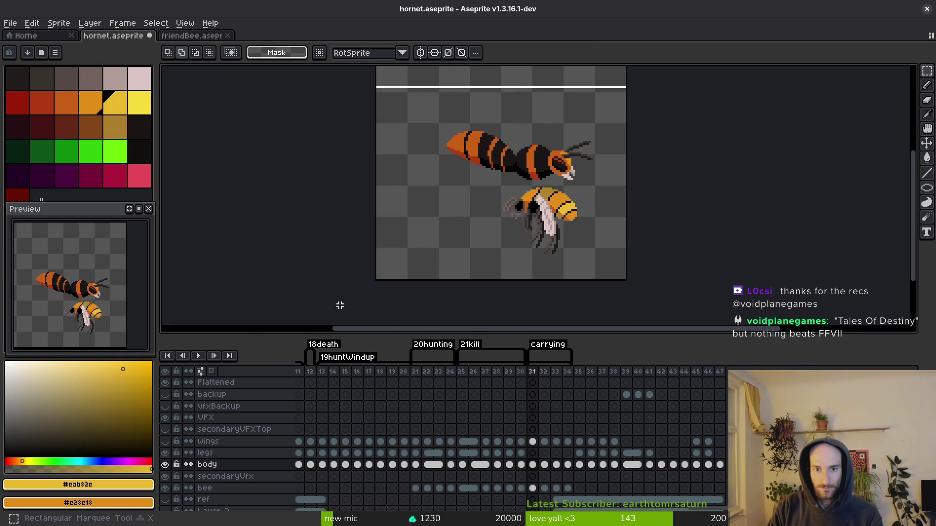
Select frames 31–34's cels, unhide the legs and wings layers, deselect, and save.
mouse_move(563, 446)
mouse_down()
mouse_move(541, 445)
mouse_move(533, 465)
mouse_up()
click(165, 452)
click(165, 441)
drag(538, 206, 505, 254)
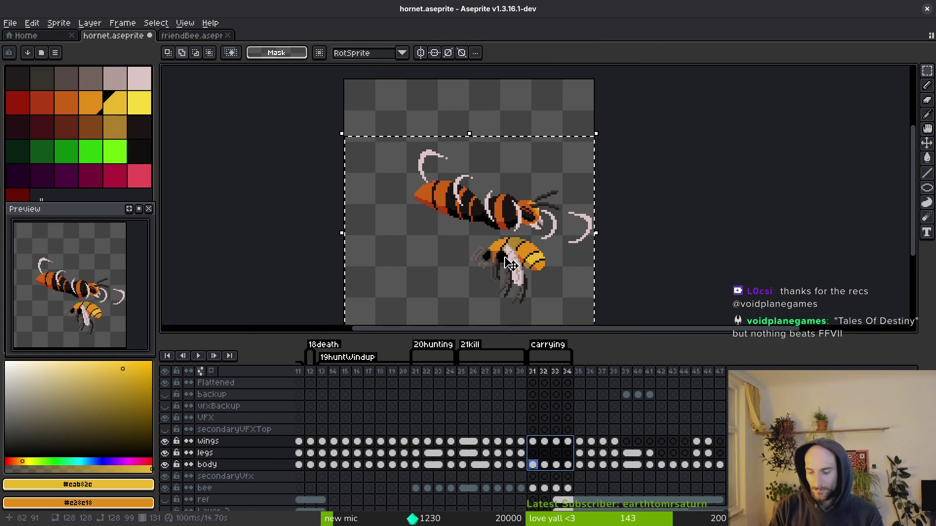
click(506, 254)
key(ctrl+s)
Compare frame 30 against frame 29 to check the body alignment.
key(Left)
key(Left)
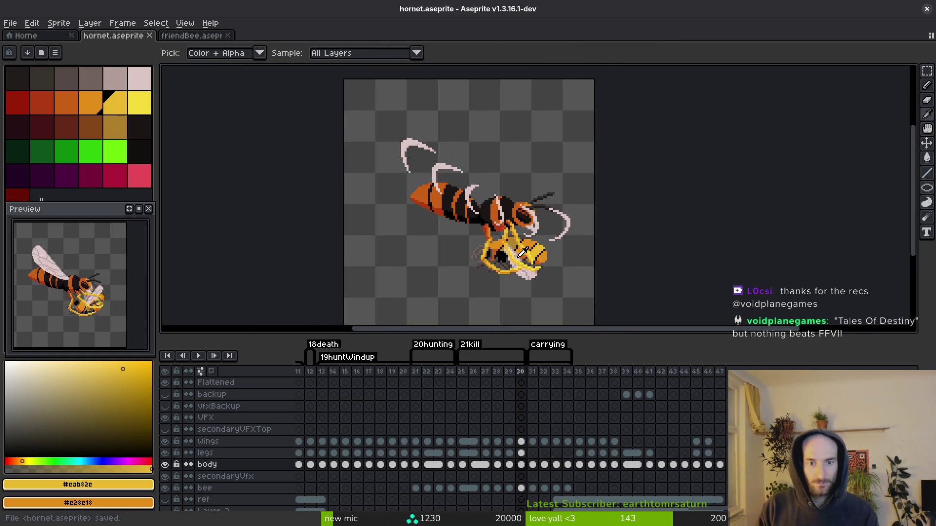
key(Left)
key(Right)
key(Right)
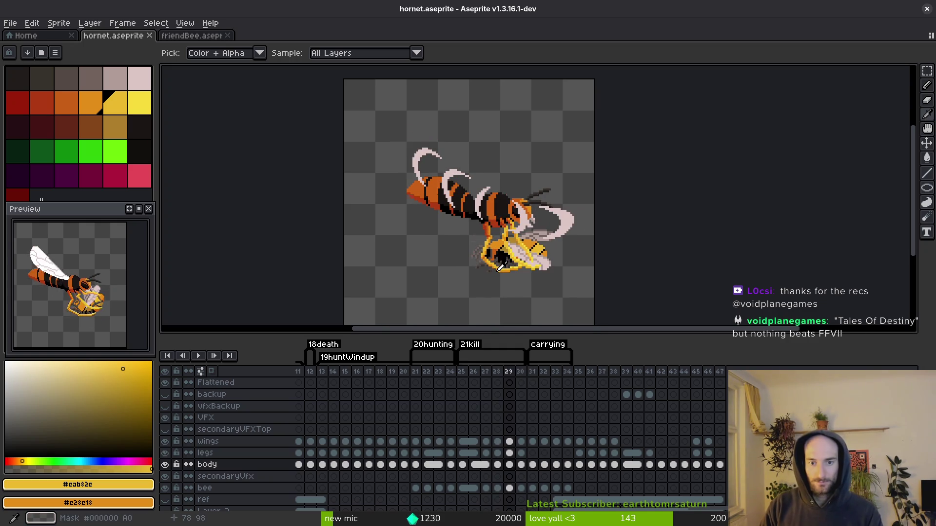
scroll(513, 269, up, 5)
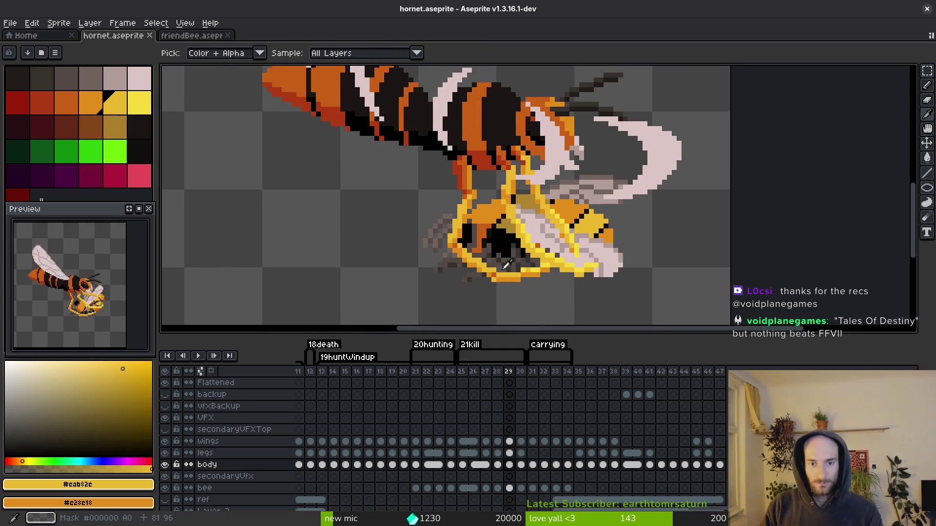
key(Left)
key(Right)
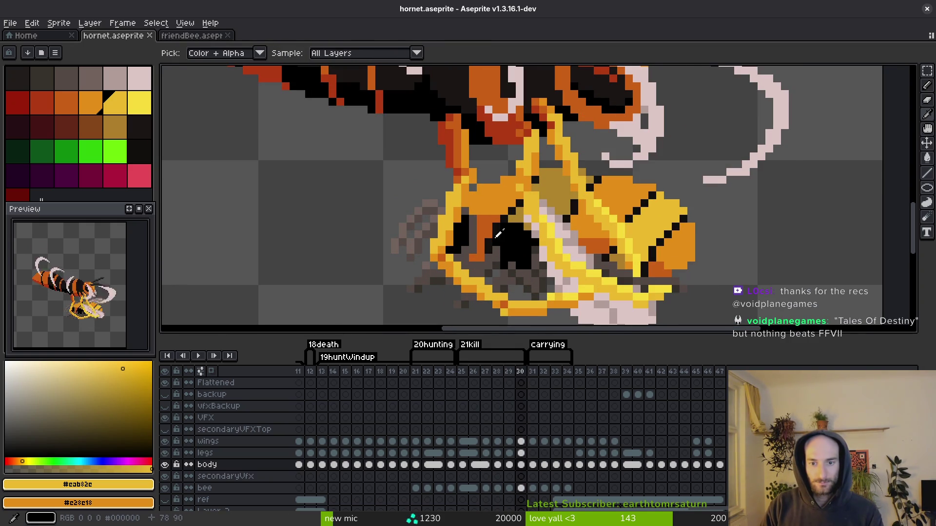
Lasso the hornet's body on frame 30, move it up one pixel, and save.
key(shift+w)
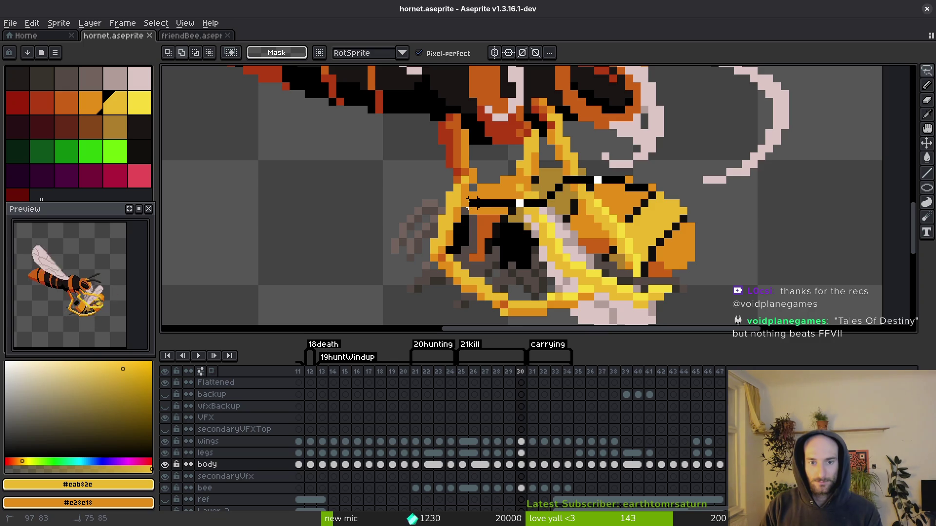
scroll(433, 209, down, 5)
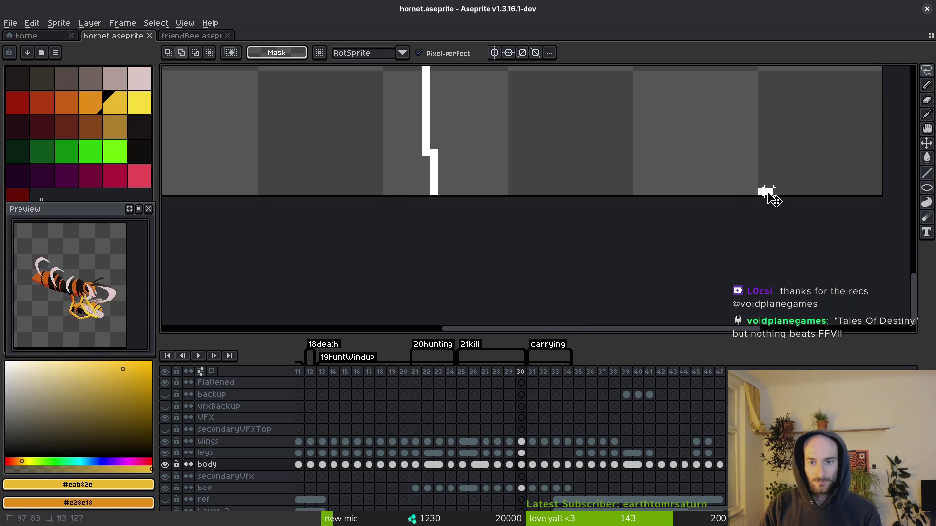
scroll(761, 191, up, 5)
drag(668, 277, 662, 270)
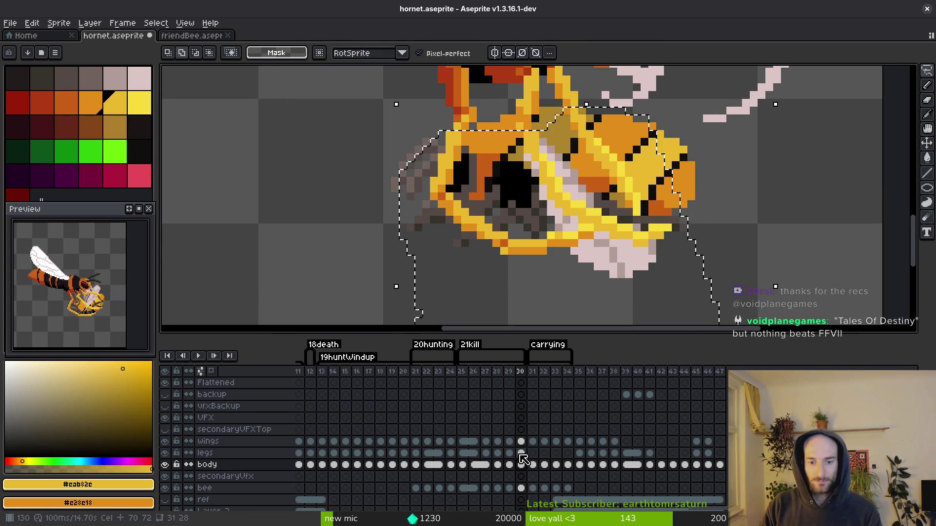
click(521, 453)
scroll(585, 291, up, 2)
key(ctrl+s)
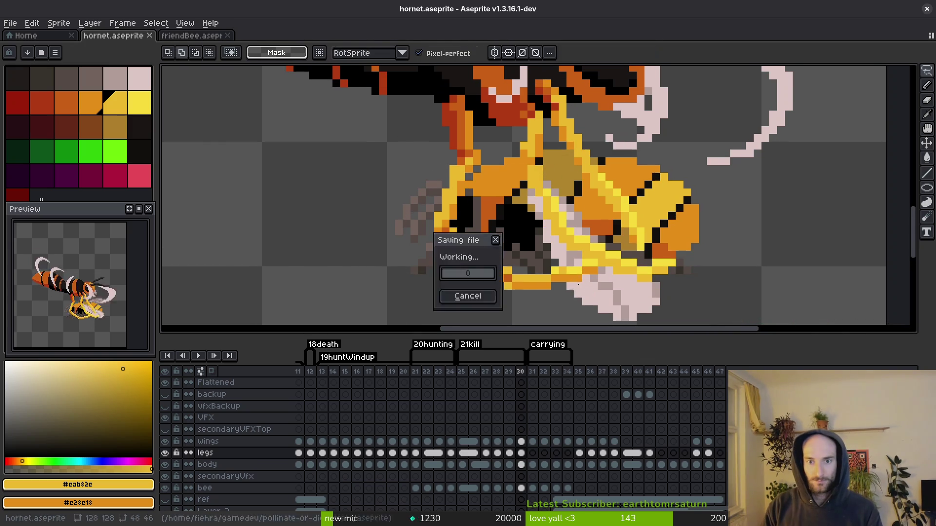
Sample the orange leg colour, compare frame 30 with frame 29, and save.
scroll(571, 218, down, 2)
scroll(571, 218, up, 3)
key(e)
alt+click(495, 182)
key(b)
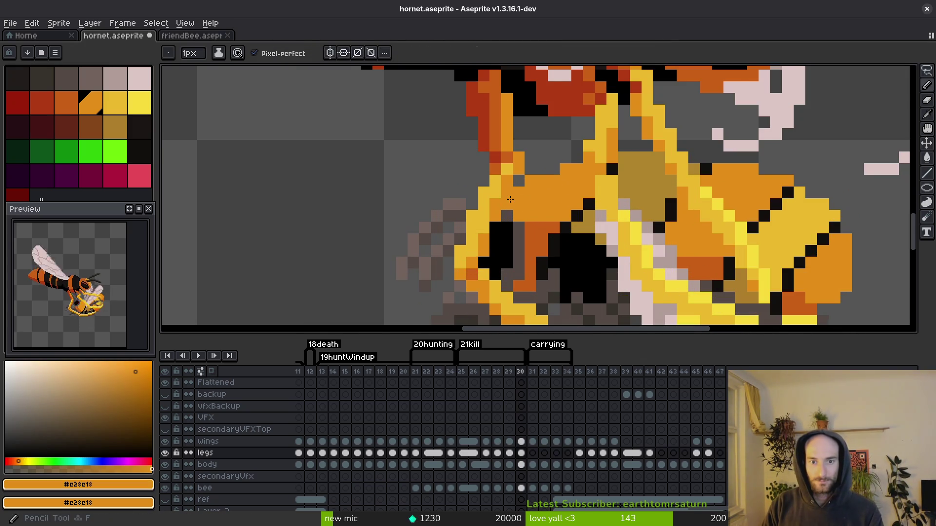
scroll(502, 197, down, 3)
scroll(546, 268, down, 2)
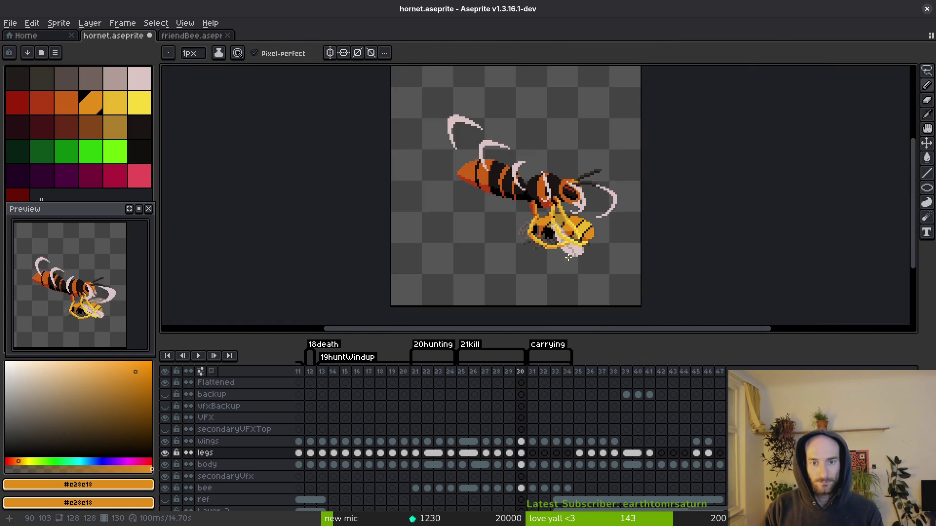
scroll(589, 265, up, 4)
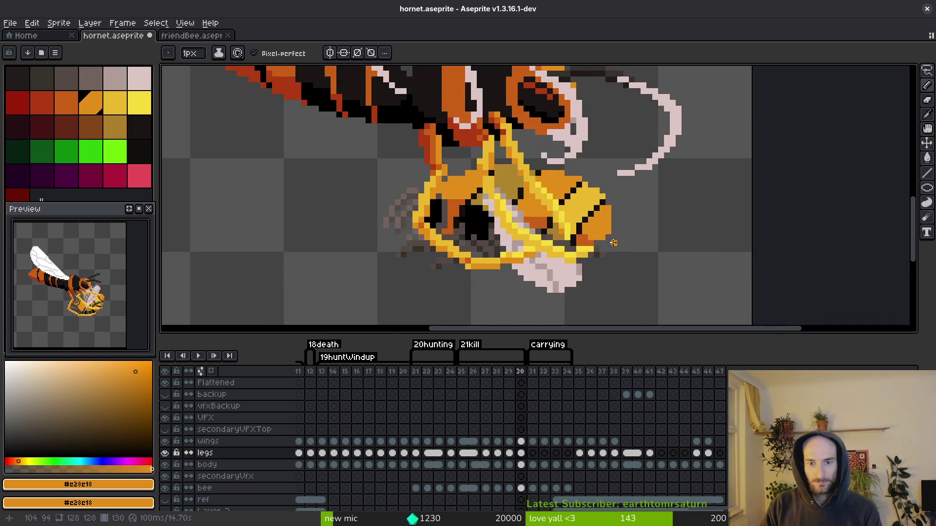
scroll(596, 254, up, 2)
scroll(596, 257, down, 4)
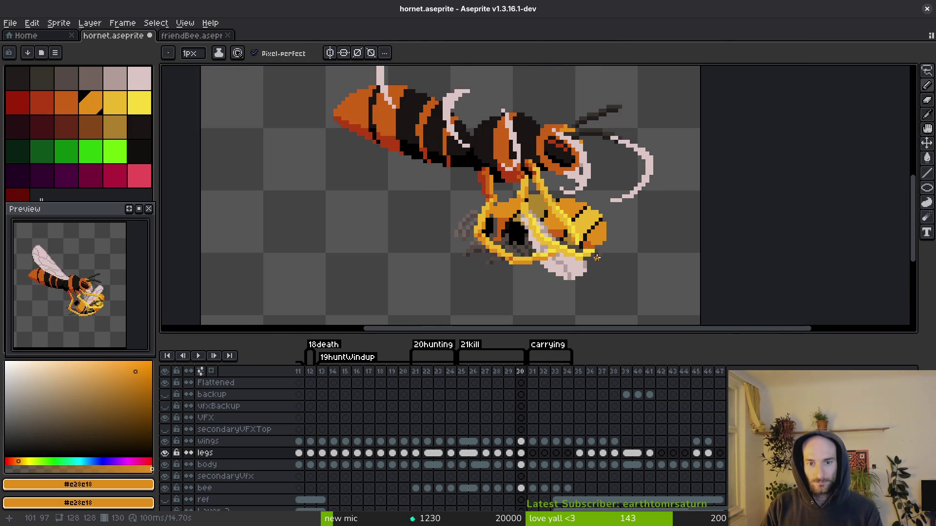
key(comma)
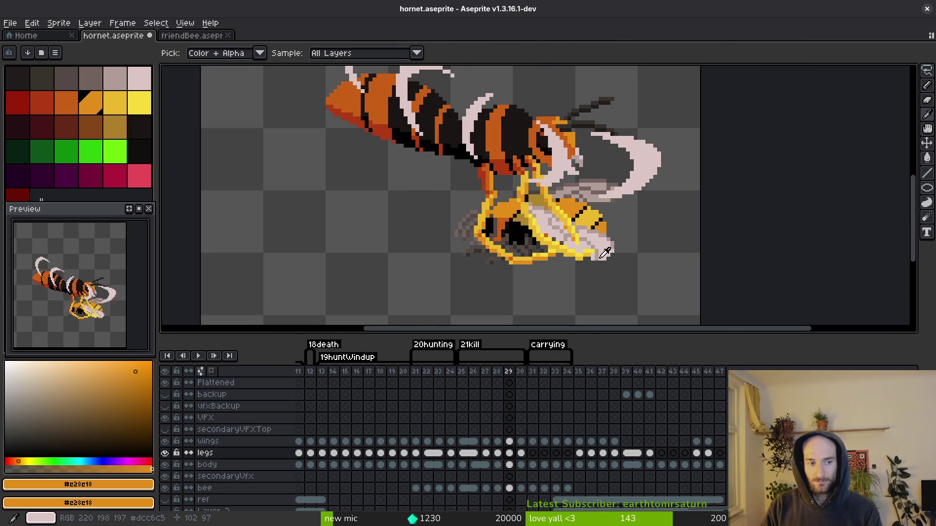
key(period)
key(period)
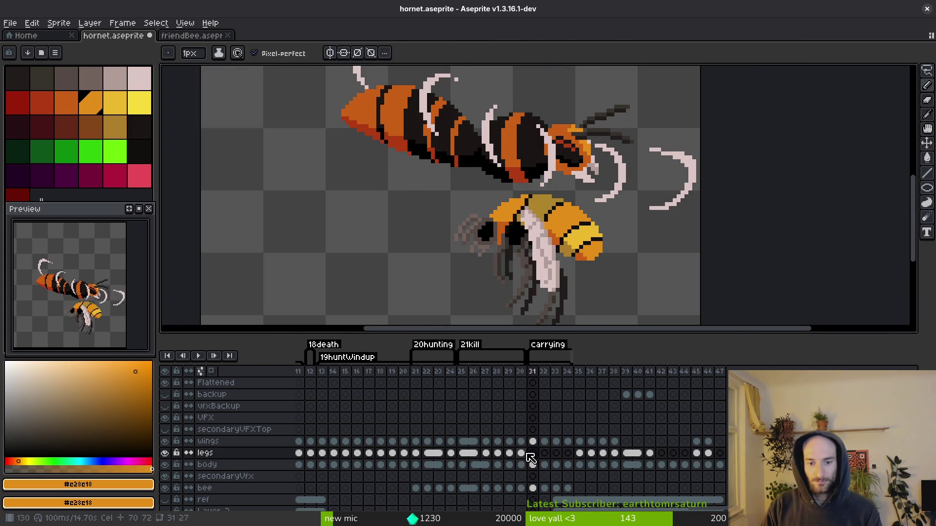
key(ctrl+s)
Lasso the leg pixels around the bee's head and shift them left, then undo.
scroll(573, 247, up, 1)
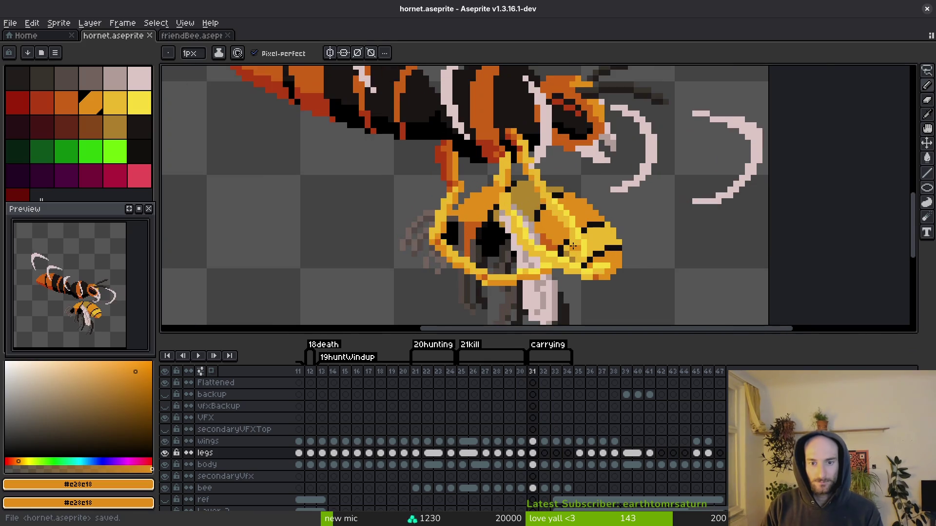
scroll(573, 246, up, 2)
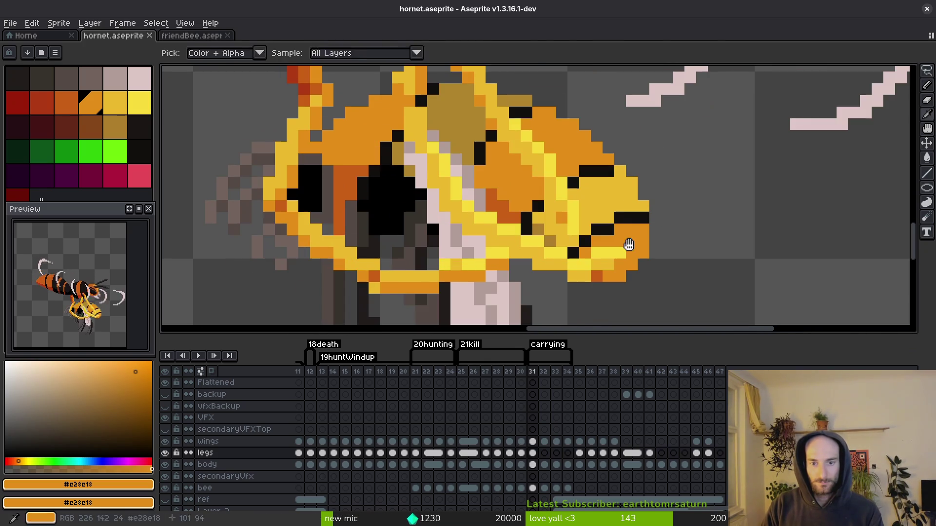
key(shift+w)
mouse_move(573, 276)
mouse_down()
mouse_move(630, 268)
mouse_move(575, 265)
mouse_up()
key(Return)
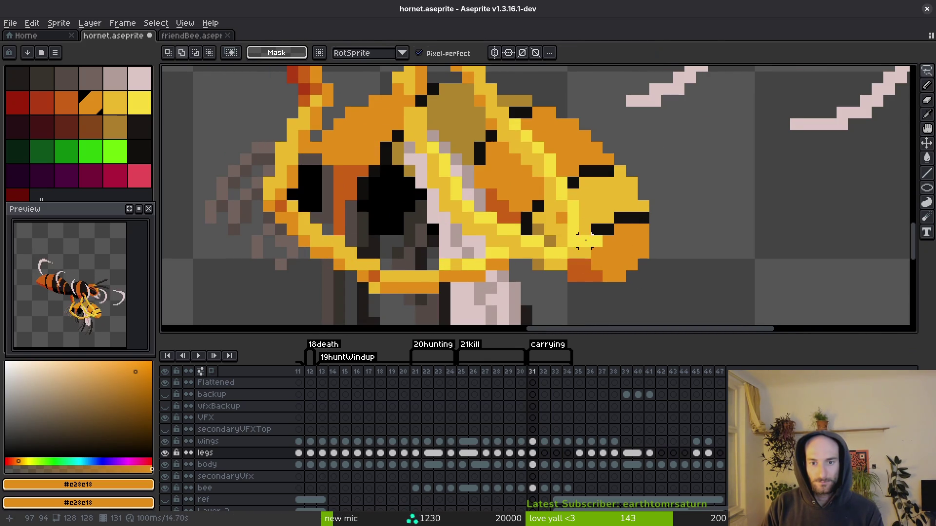
scroll(584, 218, up, 1)
key(ctrl+z)
Move the leg pixels around the bee's eye and lower leg into place.
mouse_move(550, 242)
mouse_down()
mouse_move(597, 205)
mouse_move(585, 215)
mouse_up()
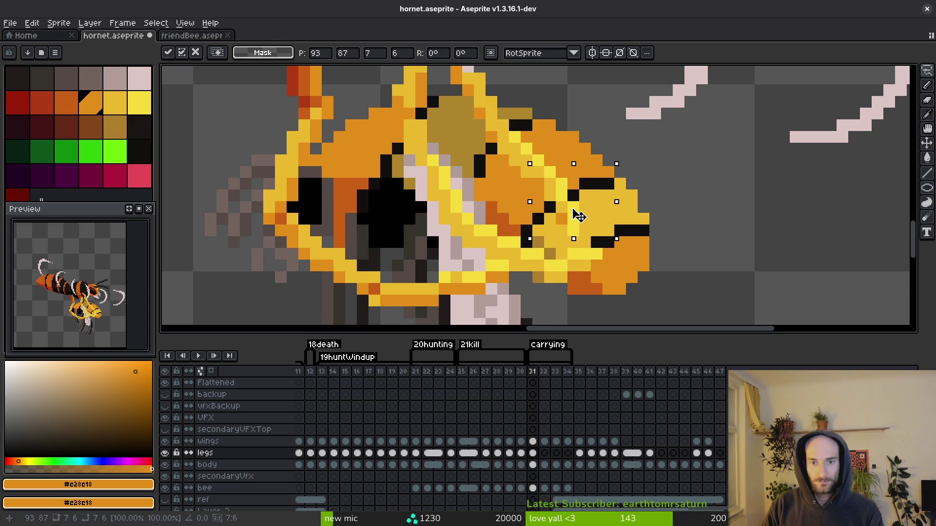
key(Return)
scroll(579, 216, down, 4)
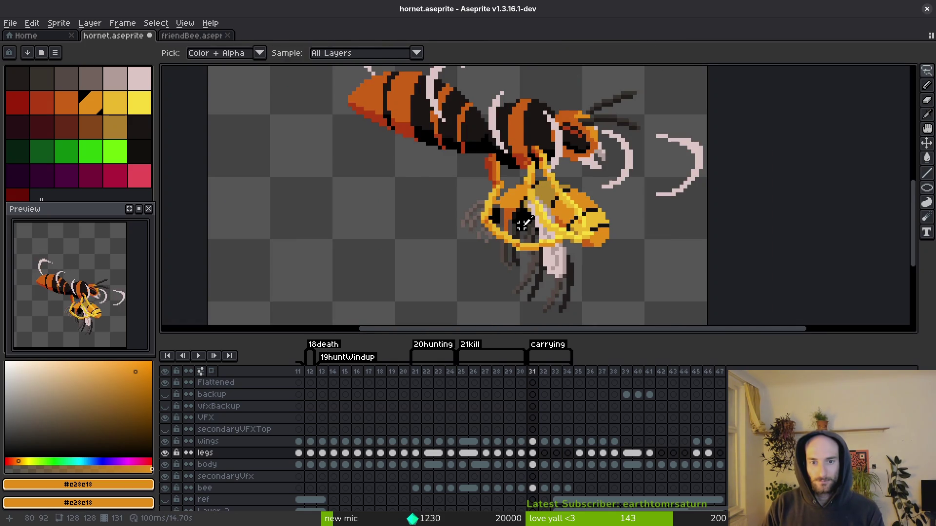
scroll(567, 253, up, 2)
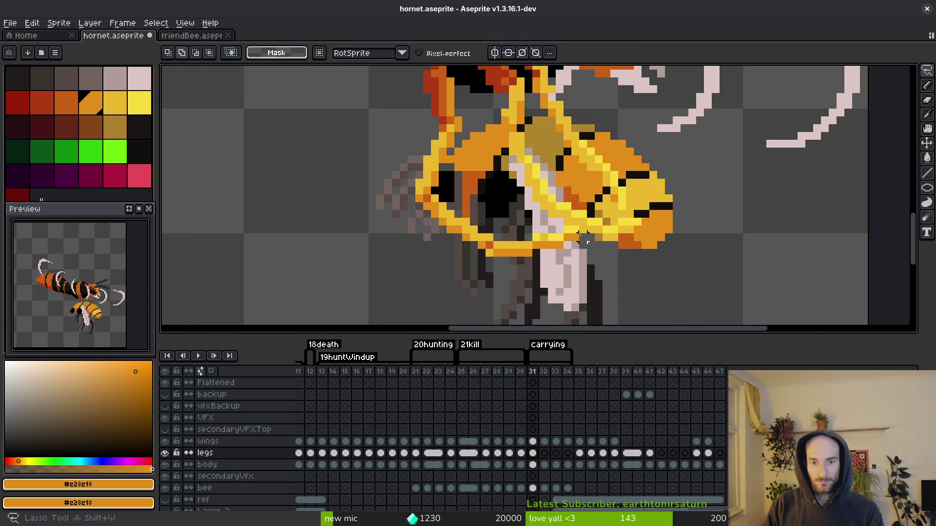
drag(568, 229, 560, 244)
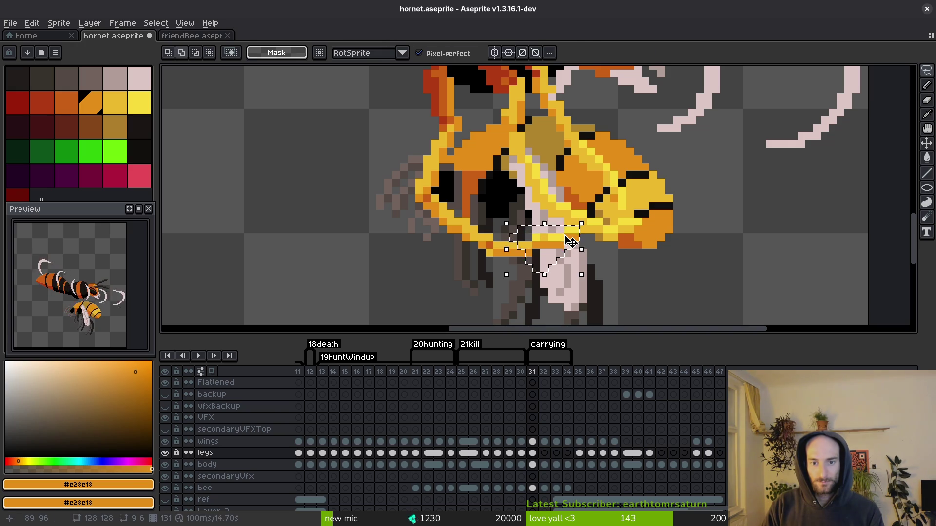
click(560, 243)
scroll(560, 243, down, 3)
Step back through frames 30 and 29 to compare the reshaped legs.
key(comma)
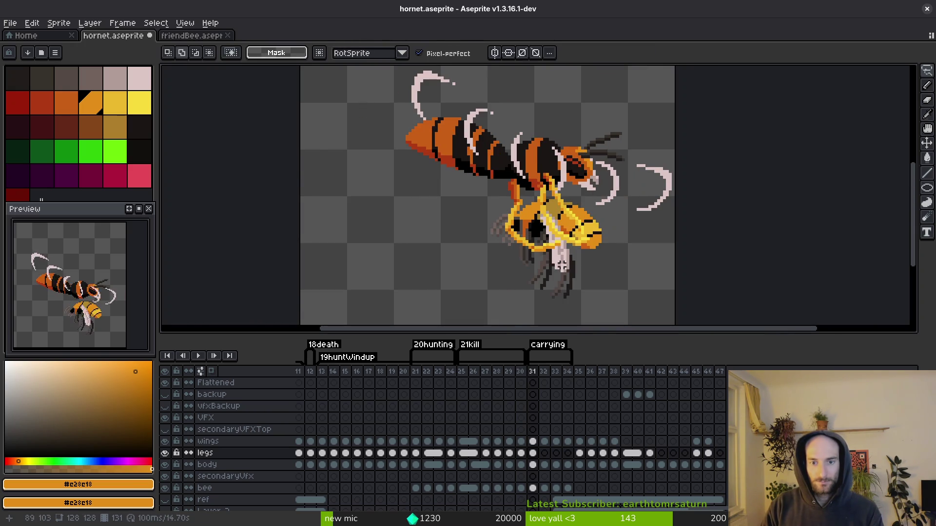
scroll(551, 242, down, 2)
key(comma)
scroll(556, 237, up, 3)
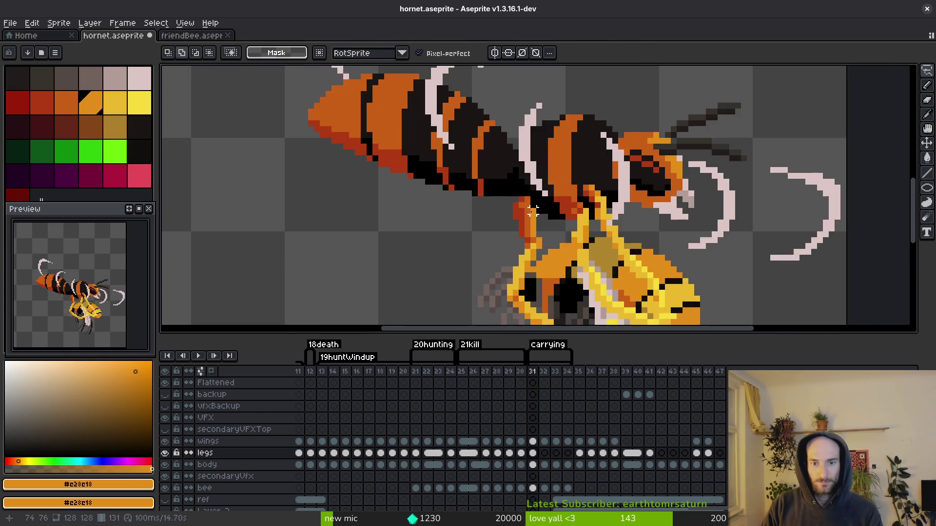
key(period)
key(shift+w)
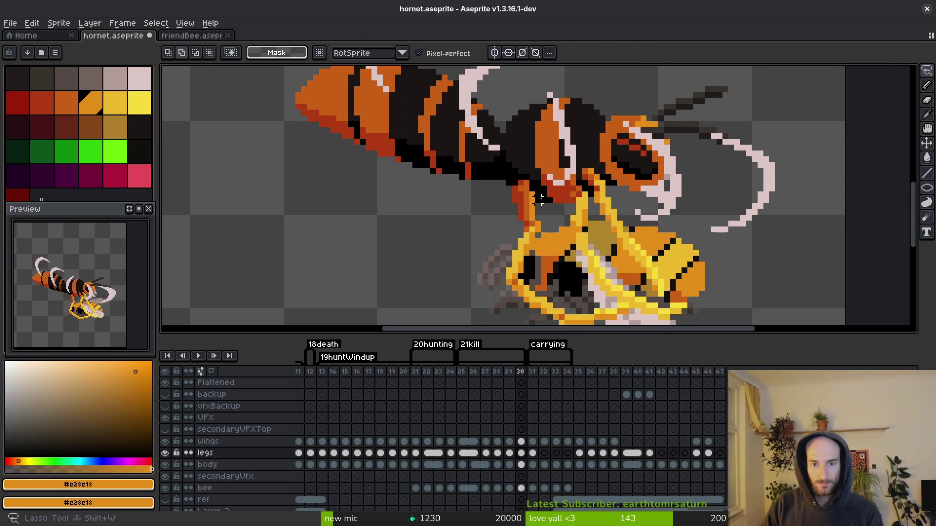
Nudge the selected leg pixels up and right, deselect, and sample the yellow leg colour.
mouse_move(526, 258)
mouse_down()
mouse_move(524, 215)
mouse_move(544, 210)
mouse_up()
key(ctrl+d)
key(b)
alt+click(516, 247)
scroll(516, 247, up, 2)
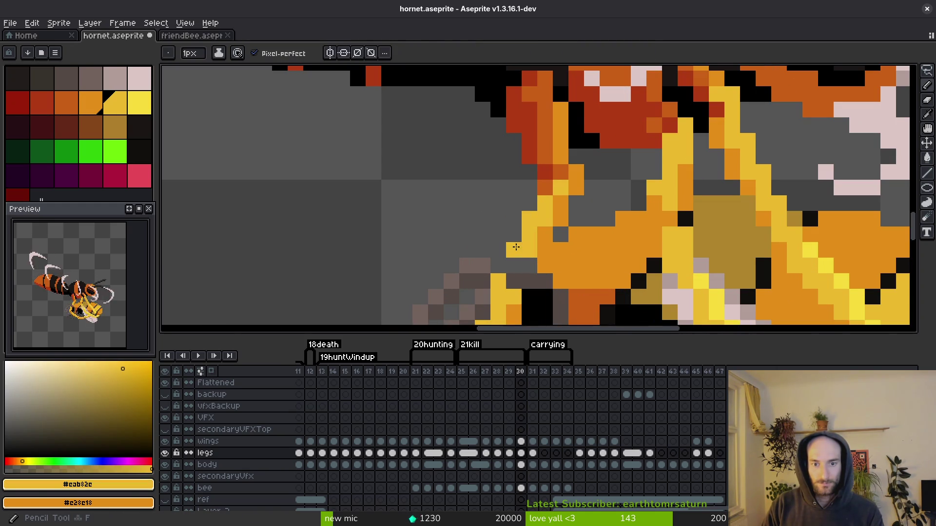
drag(515, 250, 513, 228)
alt+click(540, 215)
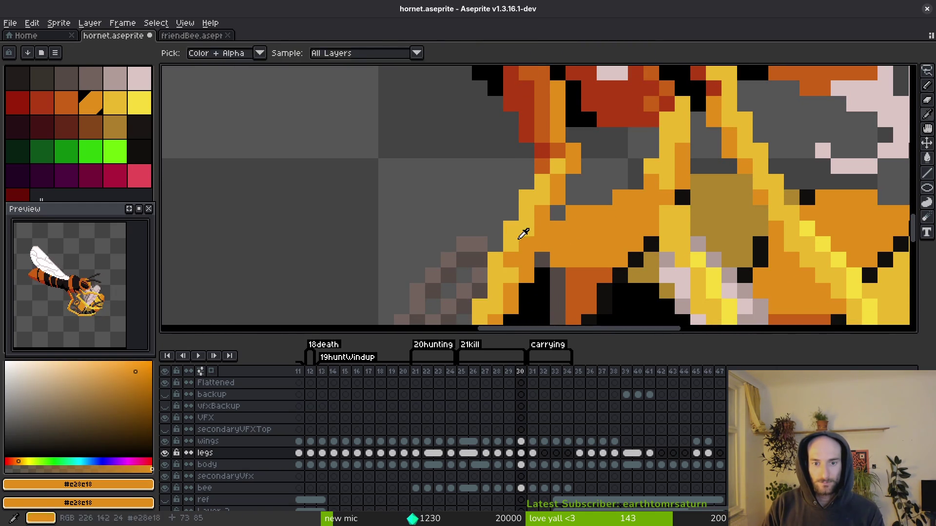
alt+click(518, 249)
scroll(544, 254, down, 3)
Lasso the leg pixels on the bee's left side, commit the move, and save.
key(q)
scroll(547, 269, up, 2)
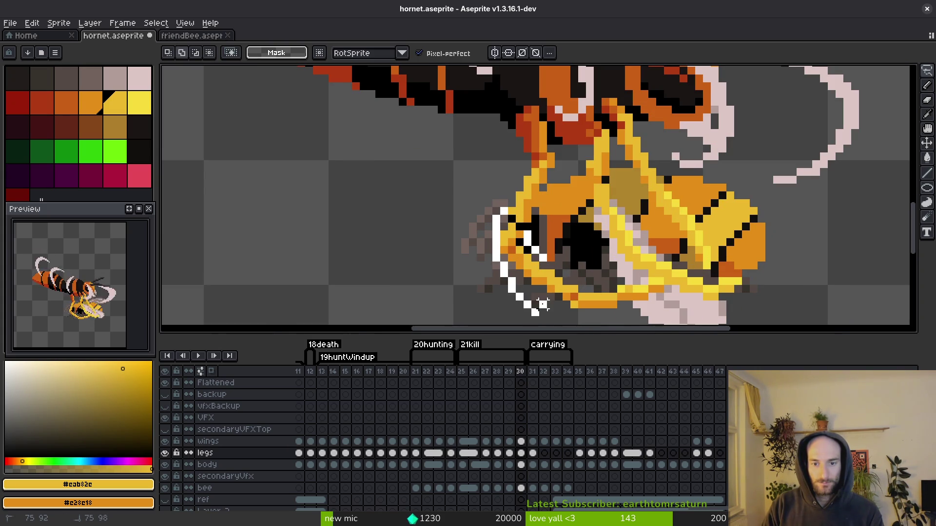
mouse_move(516, 223)
mouse_down()
mouse_move(515, 277)
mouse_move(532, 243)
mouse_up()
key(b)
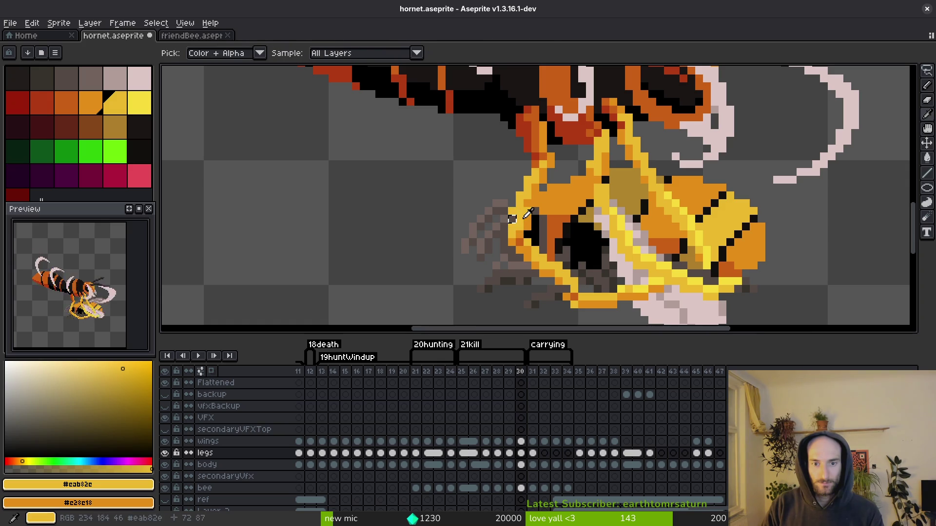
scroll(504, 218, up, 2)
key(ctrl+s)
scroll(536, 229, down, 5)
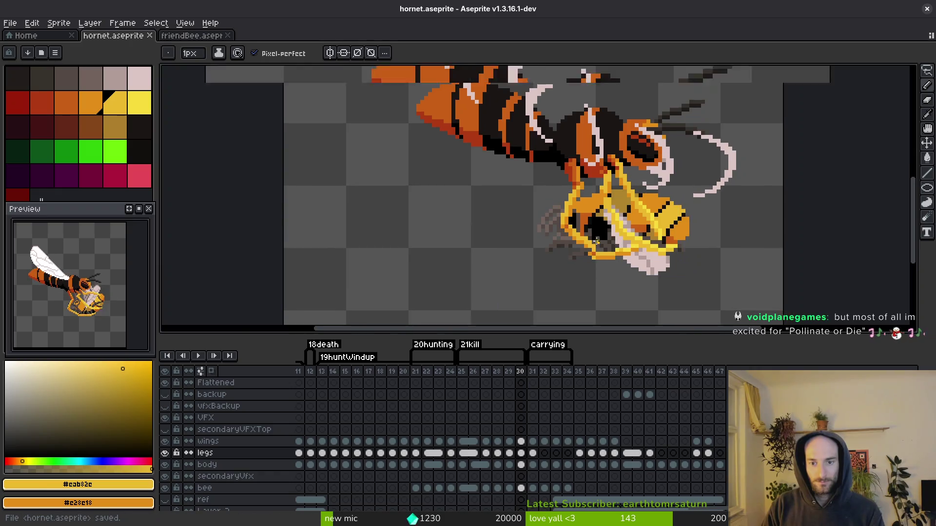
scroll(578, 246, up, 3)
Adjust the bee's lower orange band, recolour one leg pixel from orange to yellow, and save.
key(shift+w)
mouse_move(618, 259)
mouse_down()
mouse_move(542, 291)
mouse_move(626, 293)
mouse_move(626, 255)
mouse_up()
key(ctrl+d)
scroll(593, 265, down, 2)
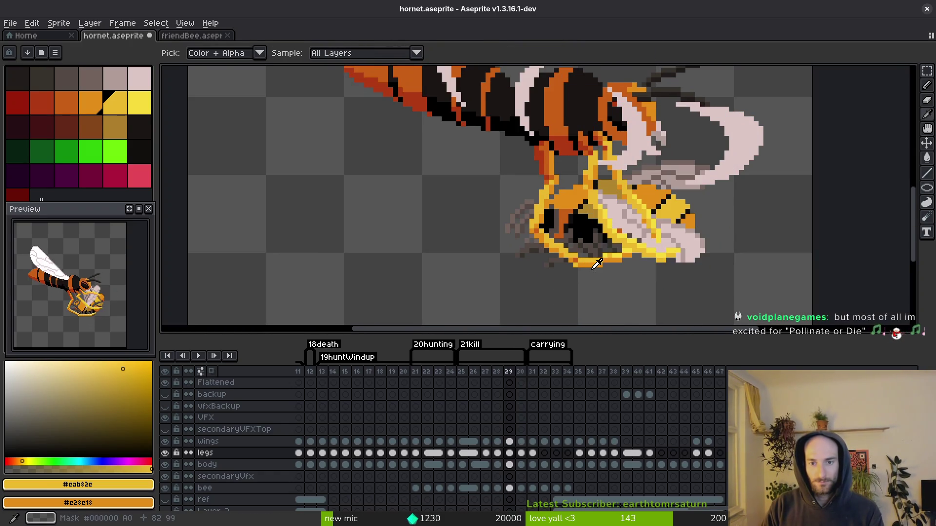
scroll(589, 268, down, 3)
scroll(600, 240, up, 6)
scroll(600, 241, up, 3)
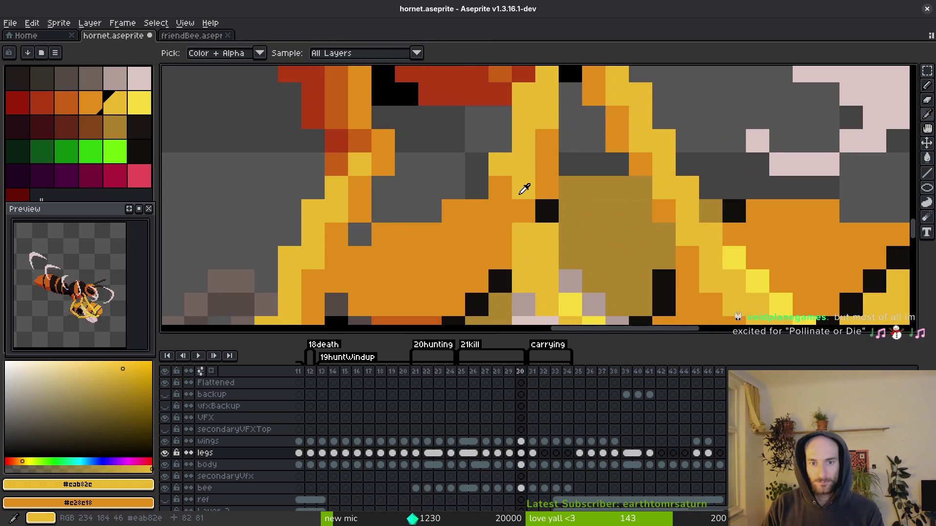
click(509, 202)
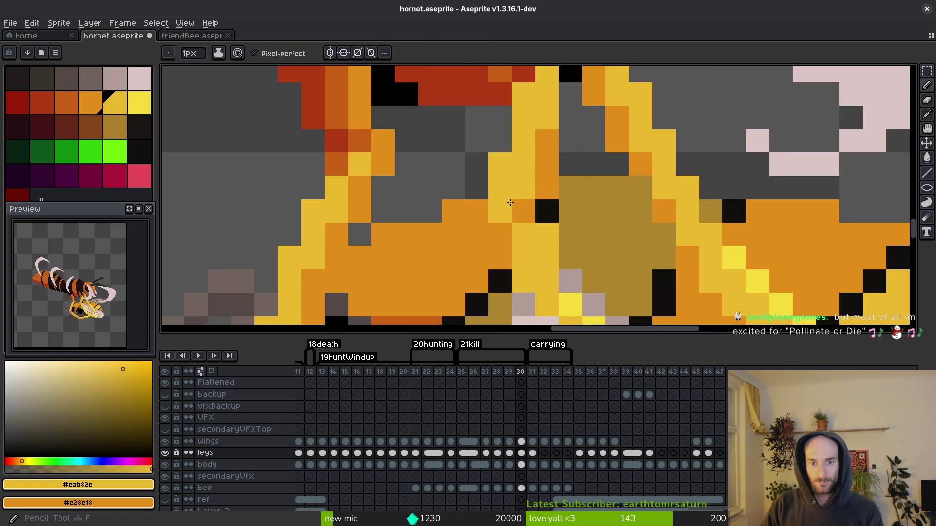
key(ctrl+s)
On the legs layer, outline part of a leg with the lasso and grab it to move.
scroll(539, 190, down, 1)
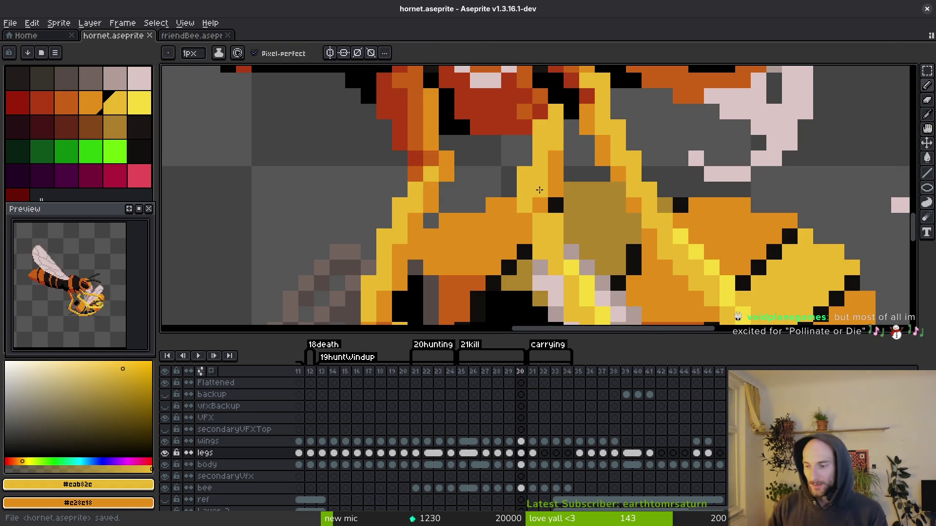
scroll(540, 190, down, 5)
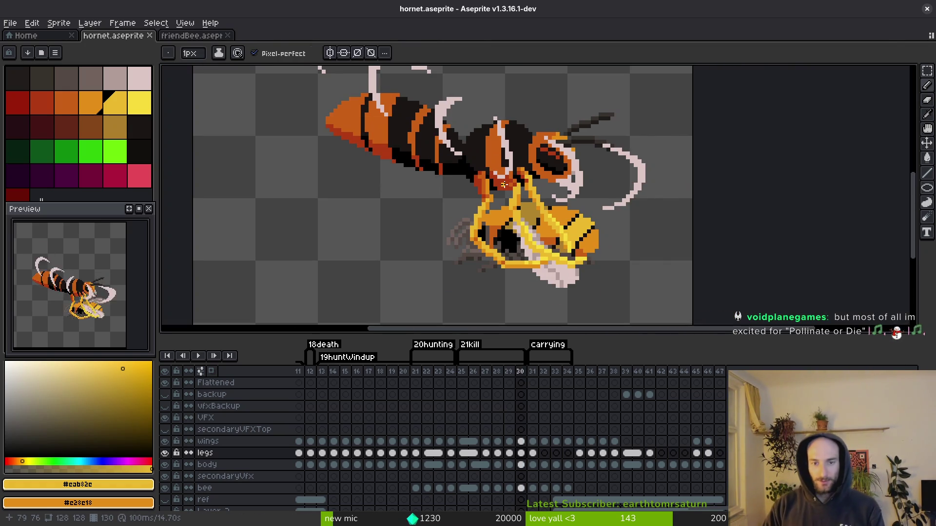
key(alt)
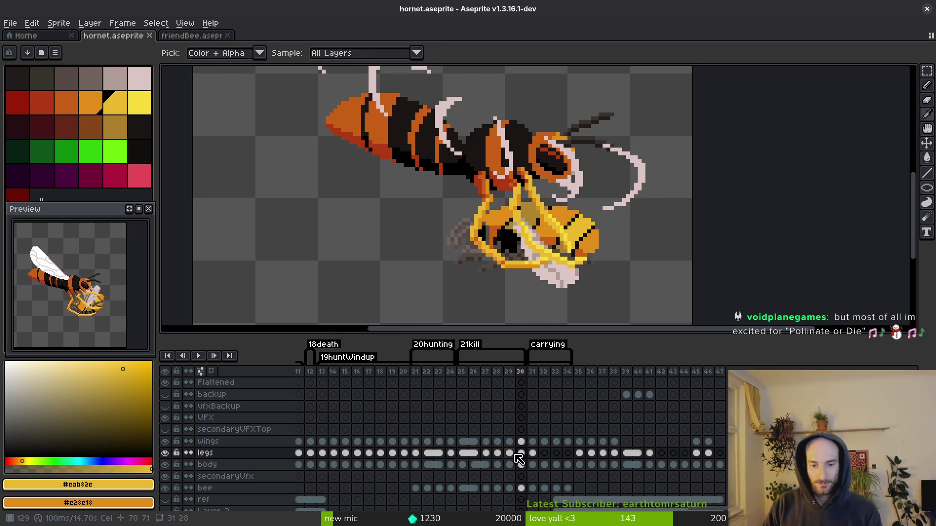
click(533, 453)
key(ctrl+s)
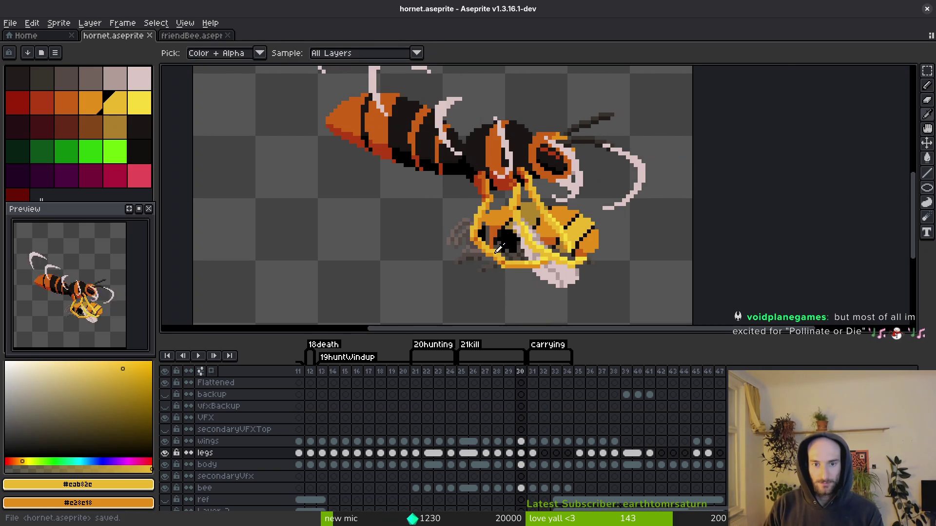
key(shift+w)
scroll(504, 187, up, 1)
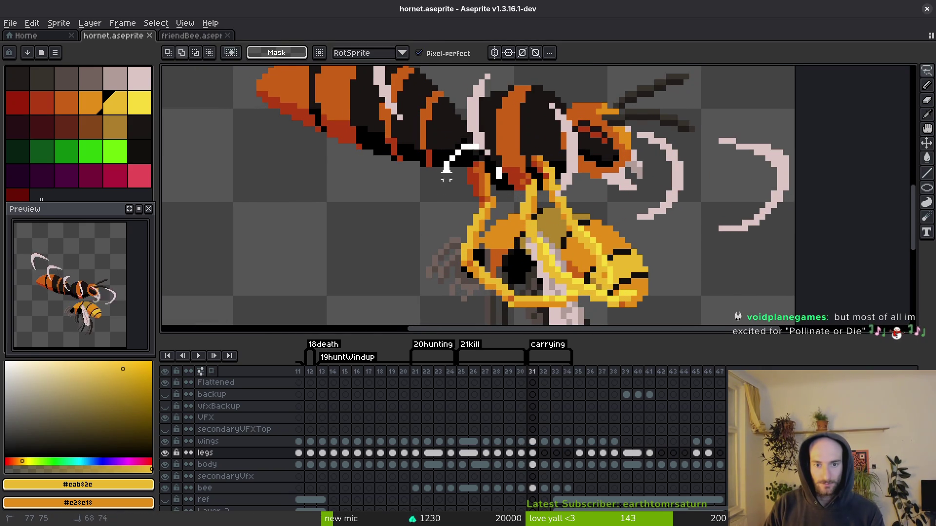
scroll(492, 186, up, 1)
mouse_move(491, 229)
mouse_down()
mouse_move(493, 185)
mouse_move(478, 199)
mouse_move(507, 184)
mouse_up()
click(499, 197)
key(e)
Step between frames 29, 30 and 31 to check the leg edit.
key(comma)
key(comma)
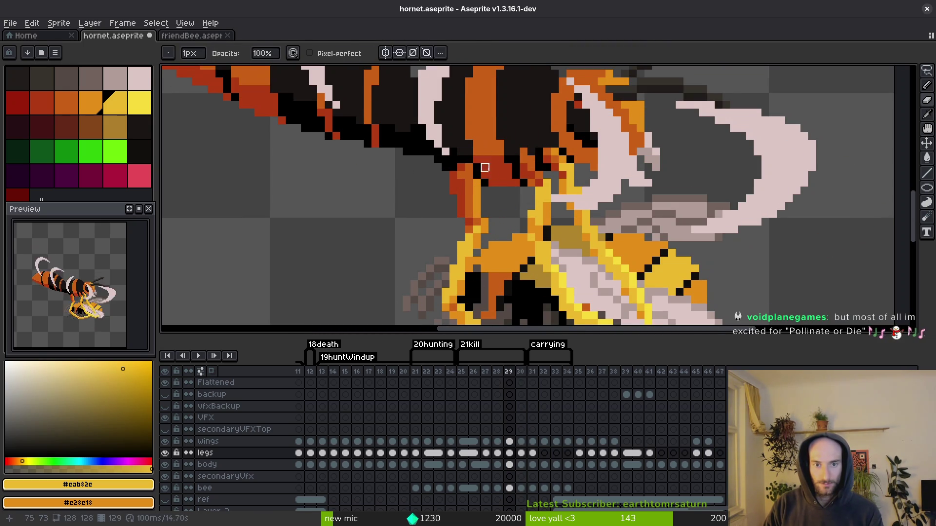
key(i)
key(period)
key(period)
key(b)
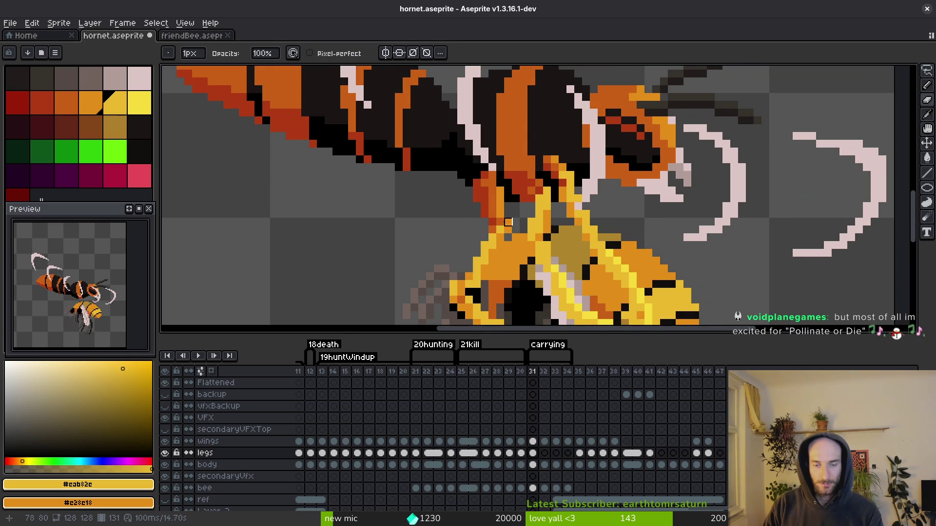
scroll(506, 230, down, 2)
scroll(506, 227, up, 3)
key(m)
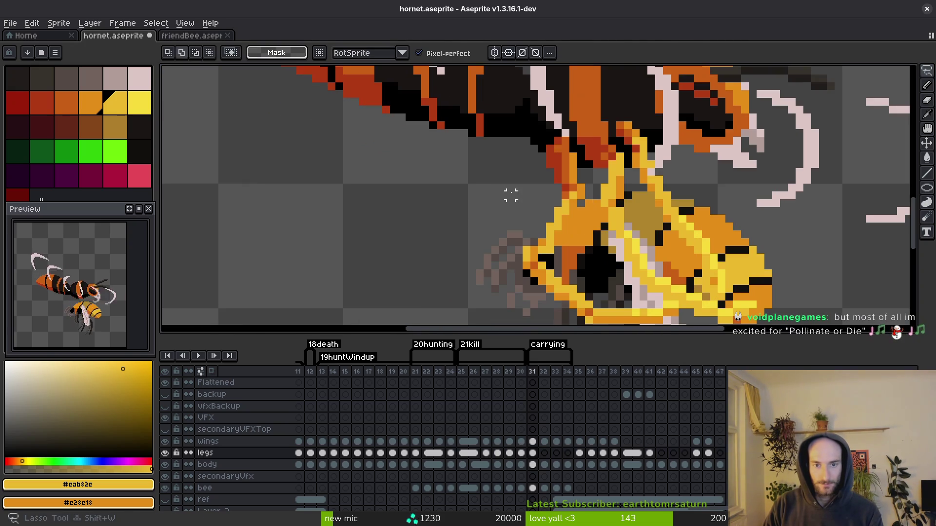
scroll(530, 213, down, 1)
scroll(558, 208, up, 1)
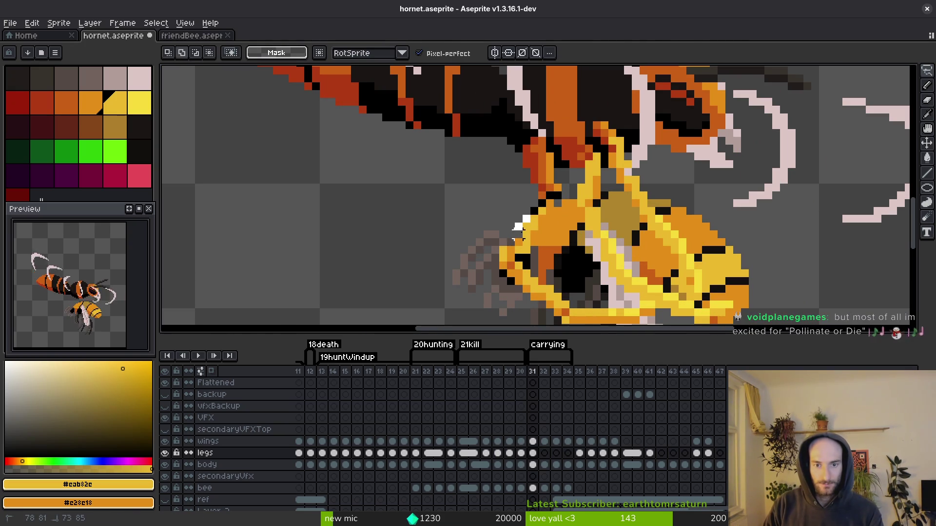
Compare leg poses across frames 29–31, undoing and restoring the leg selection on frame 31.
key(Left)
key(Left)
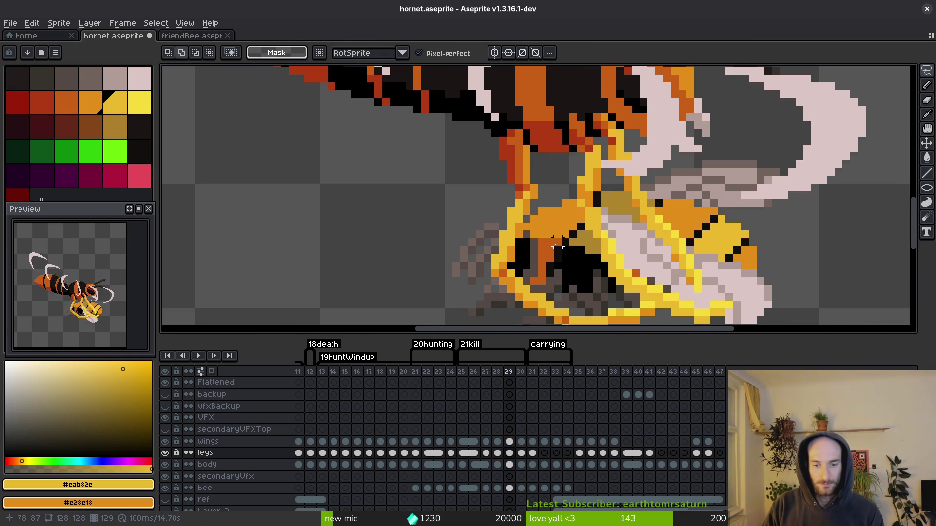
key(i)
scroll(558, 238, down, 2)
key(Right)
key(Left)
key(Right)
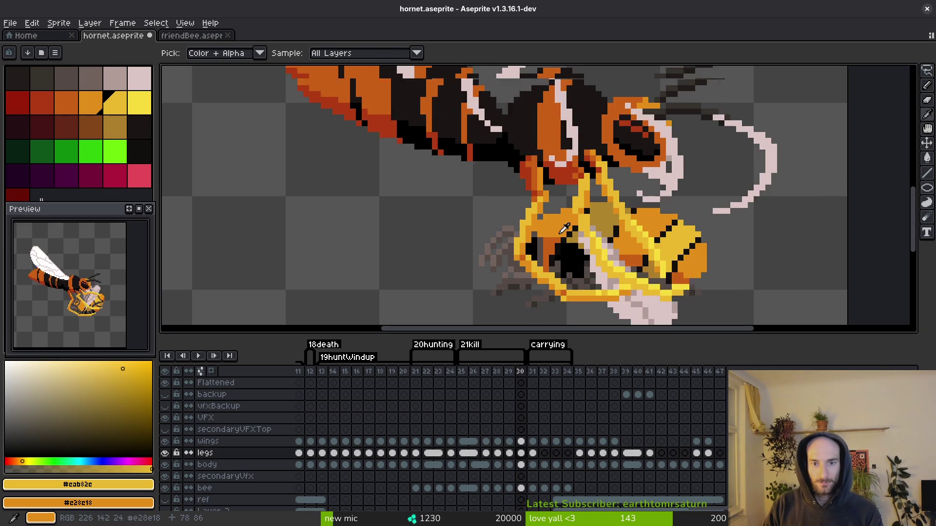
key(Right)
key(ctrl+z)
key(m)
key(Left)
key(Right)
key(ctrl+y)
key(Left)
key(Right)
On frame 31, move the leg piece and redraw its yellow upper-left edge as a clean diagonal, then save.
scroll(563, 222, up, 2)
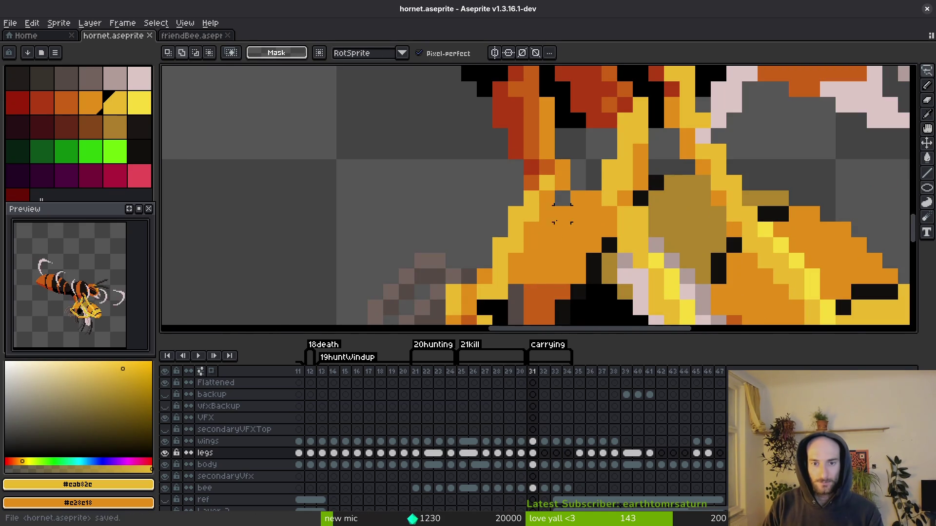
click(518, 224)
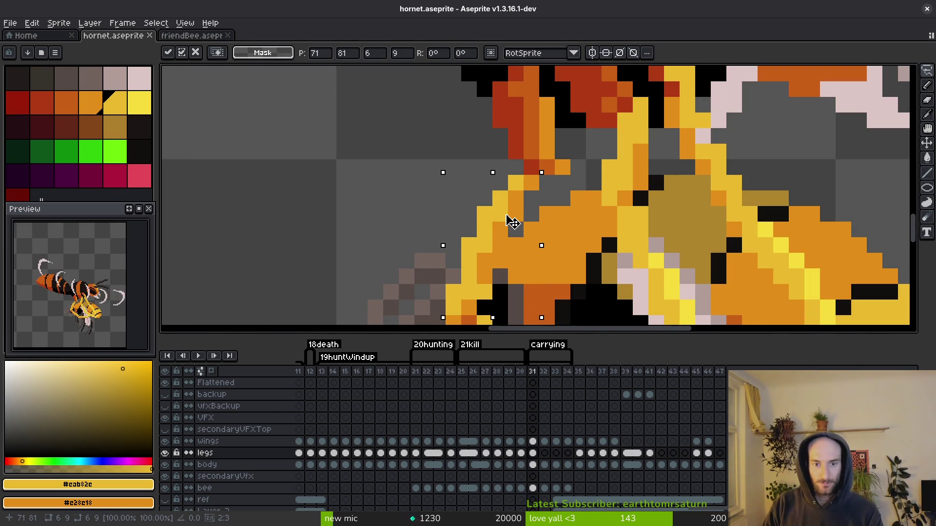
key(b)
alt+click(553, 180)
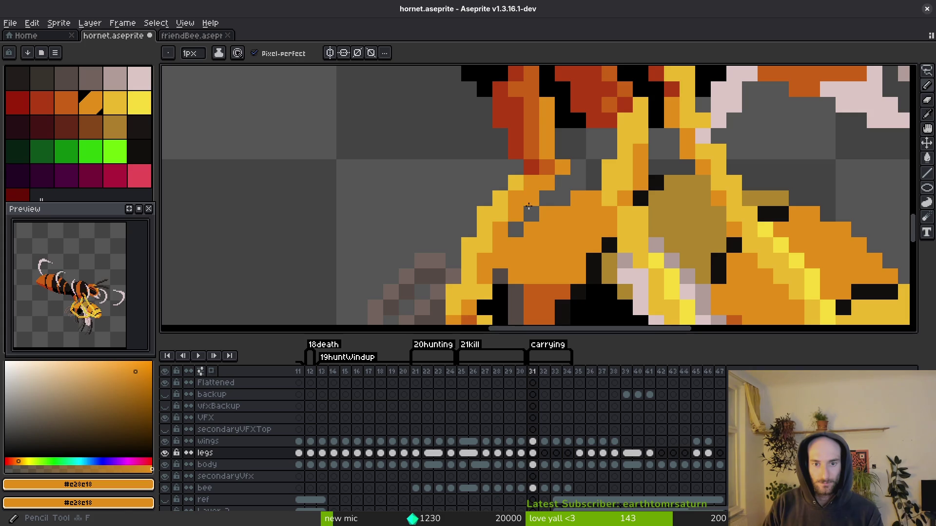
alt+click(537, 183)
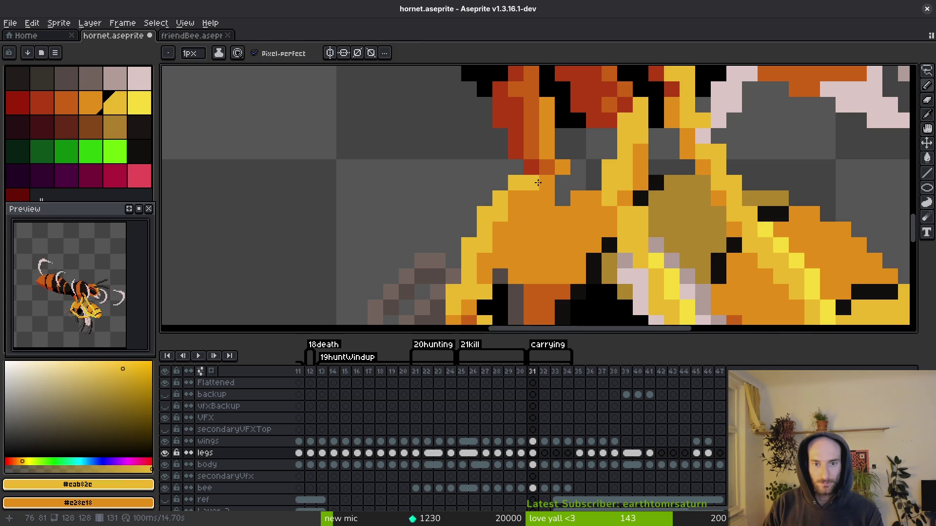
drag(516, 184, 501, 209)
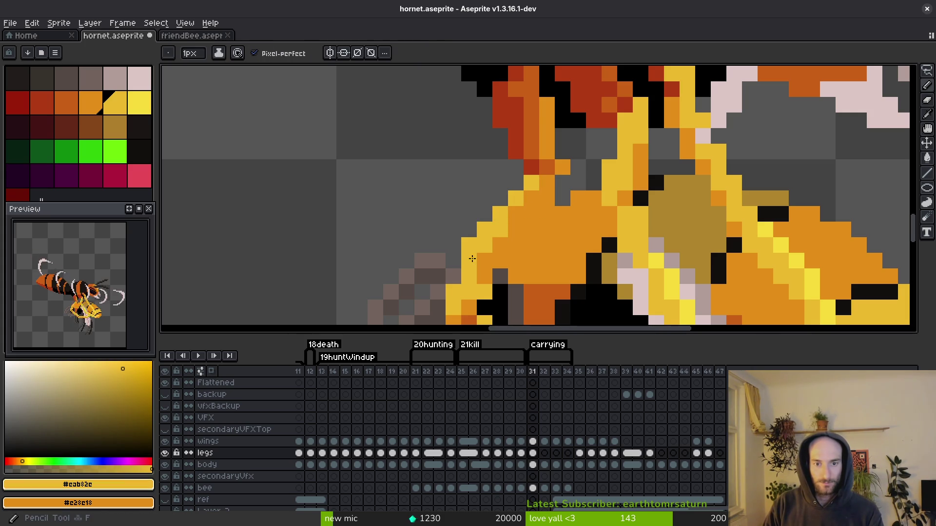
key(ctrl+s)
scroll(469, 248, down, 2)
scroll(488, 249, down, 1)
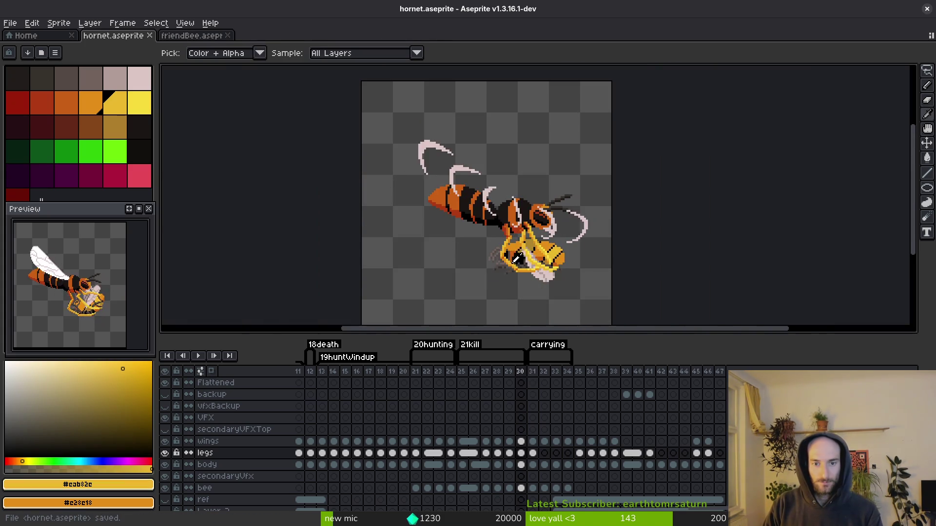
scroll(512, 251, up, 2)
On frame 30, sample the dark red body colour and the thorax's dark orange.
key(Left)
alt+click(508, 217)
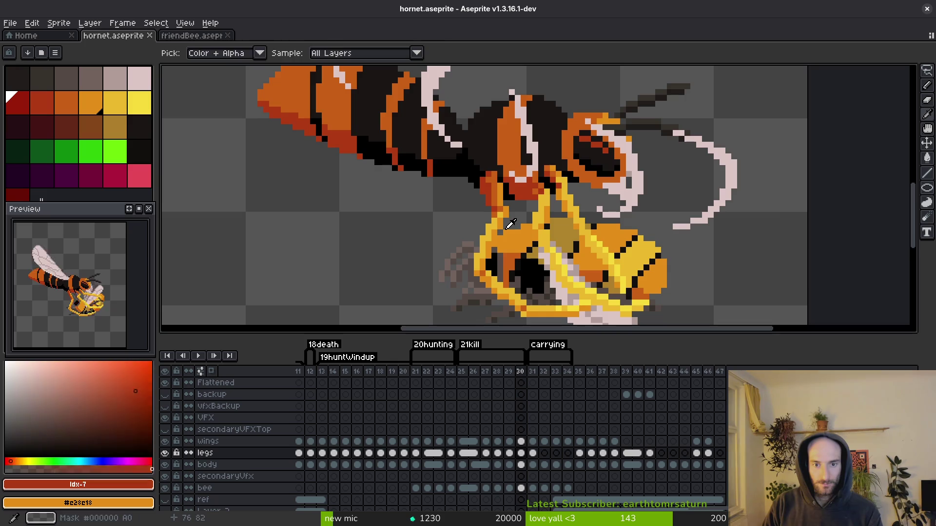
key(b)
scroll(518, 234, up, 2)
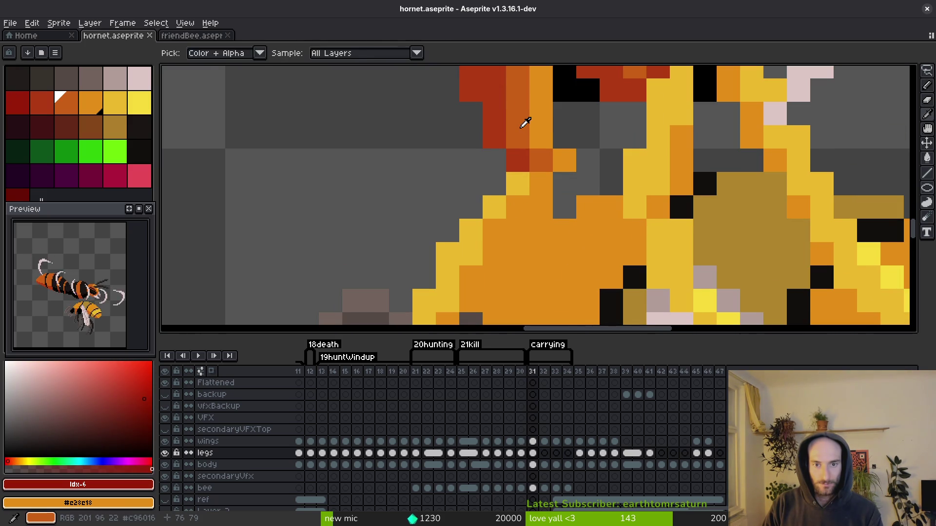
alt+click(525, 122)
scroll(414, 312, down, 1)
On frame 31, hide the bee layer to view the legs alone and sample the yellow leg colour.
key(Right)
click(165, 488)
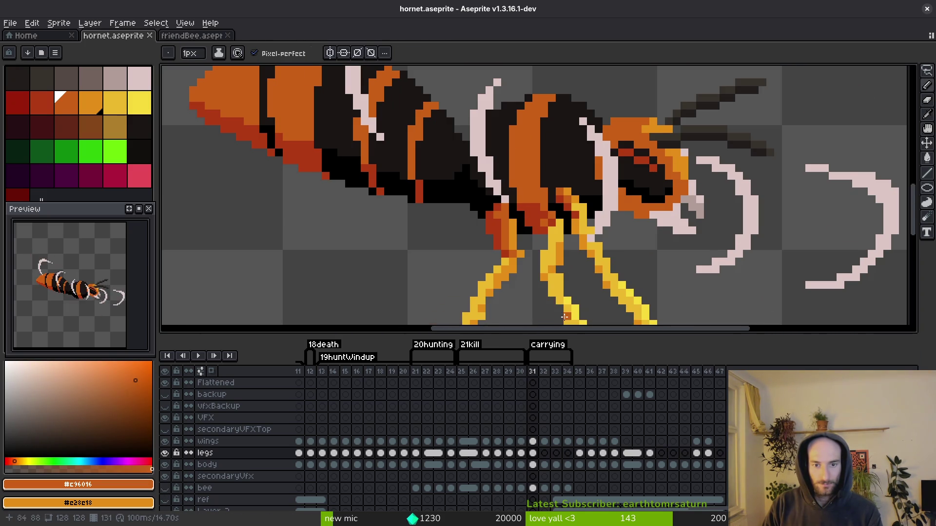
scroll(567, 199, up, 2)
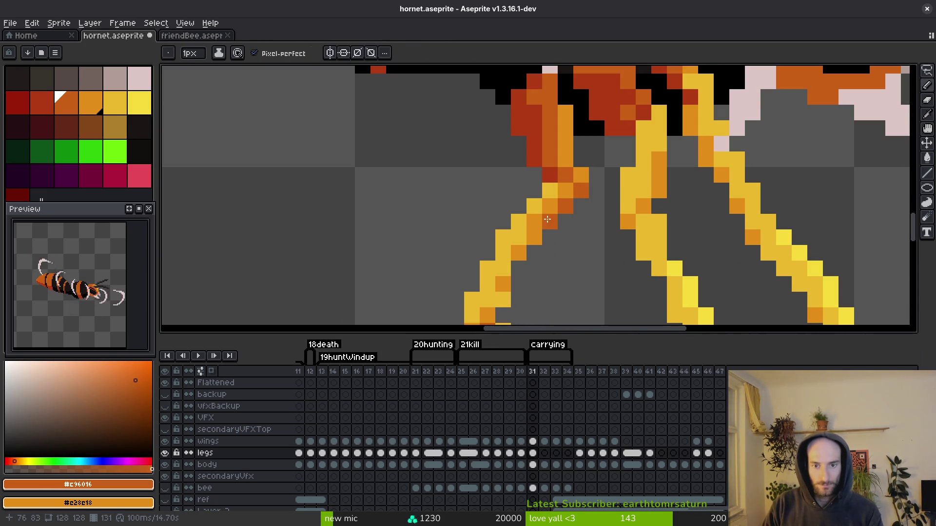
scroll(535, 234, down, 3)
scroll(564, 188, up, 2)
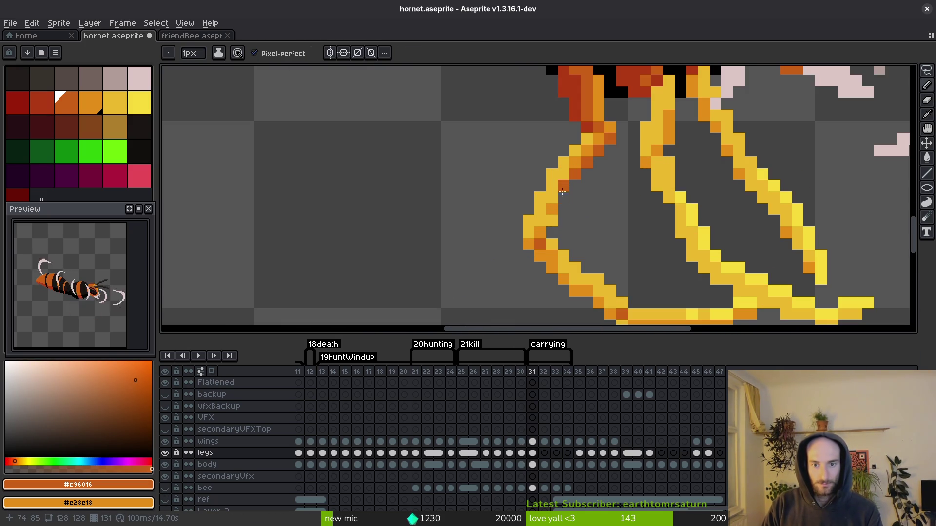
scroll(597, 205, down, 3)
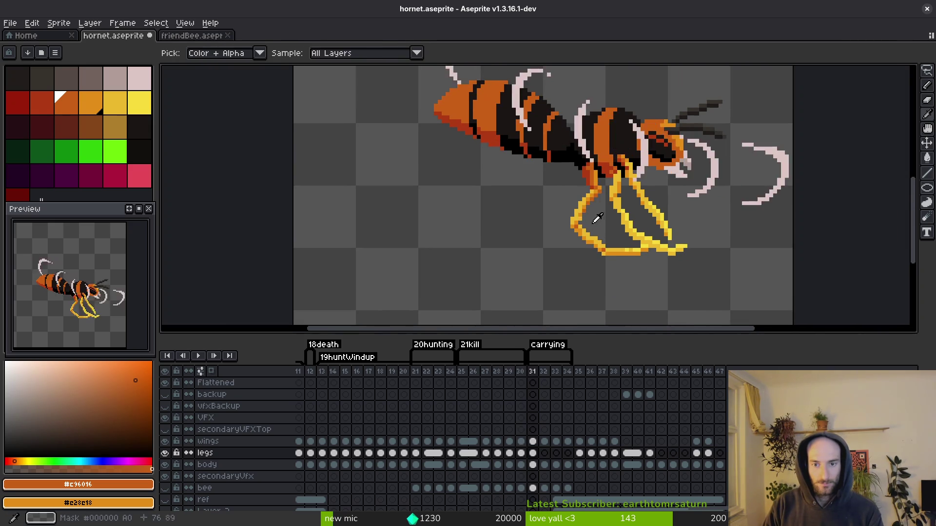
scroll(585, 212, up, 2)
alt+click(574, 222)
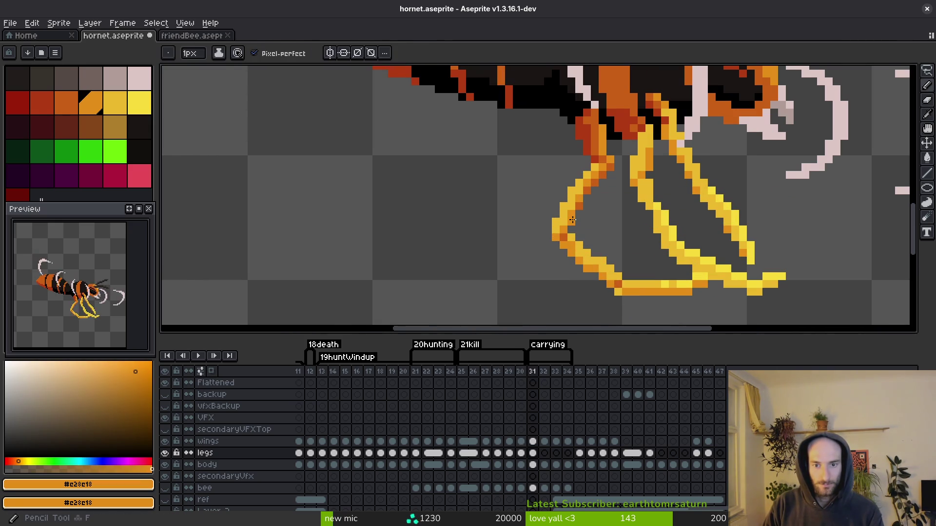
scroll(587, 215, down, 3)
Sample the dark orange leg-joint colour on frame 30, then check frame 29.
key(Left)
scroll(599, 220, up, 3)
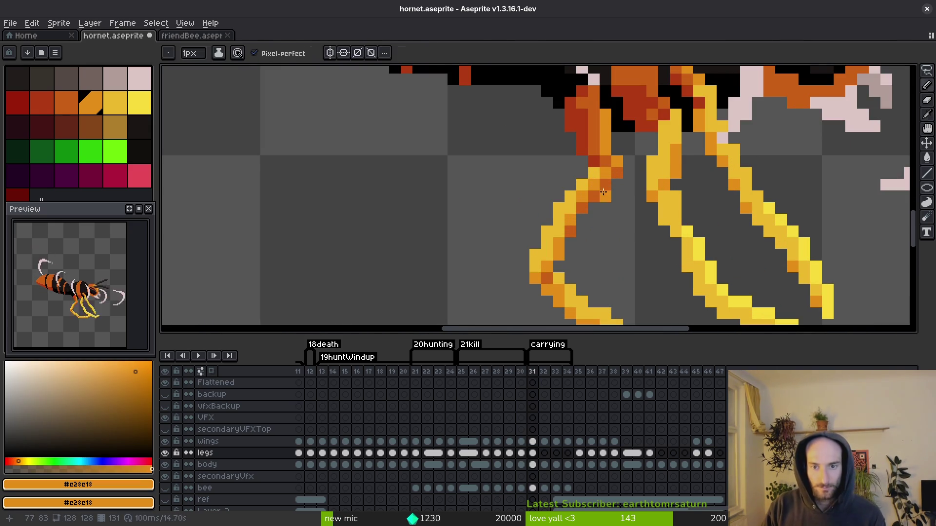
alt+click(607, 176)
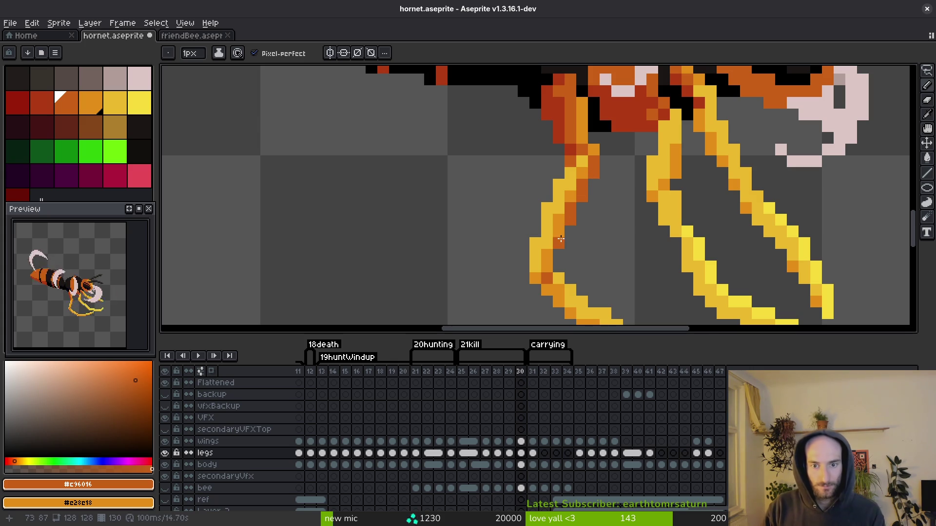
scroll(585, 215, down, 3)
key(i)
scroll(602, 235, up, 3)
key(comma)
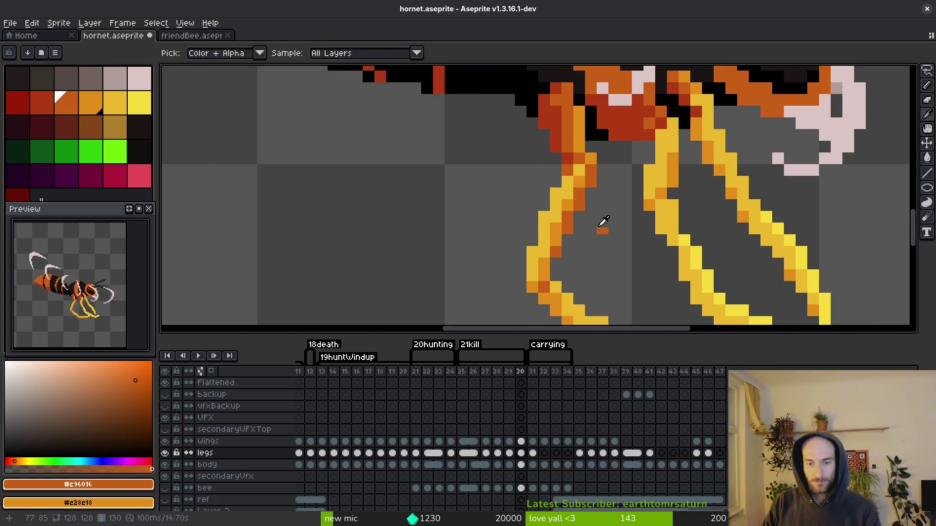
key(b)
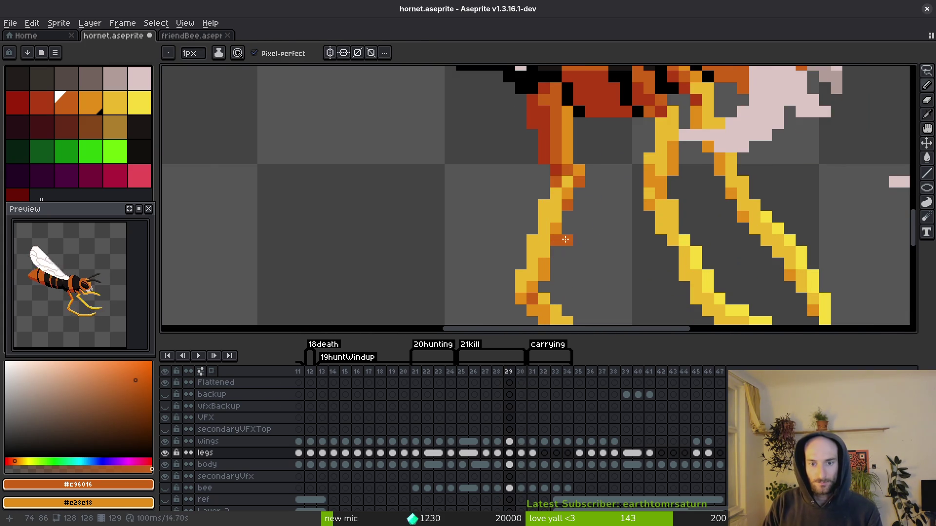
scroll(544, 277, down, 3)
key(i)
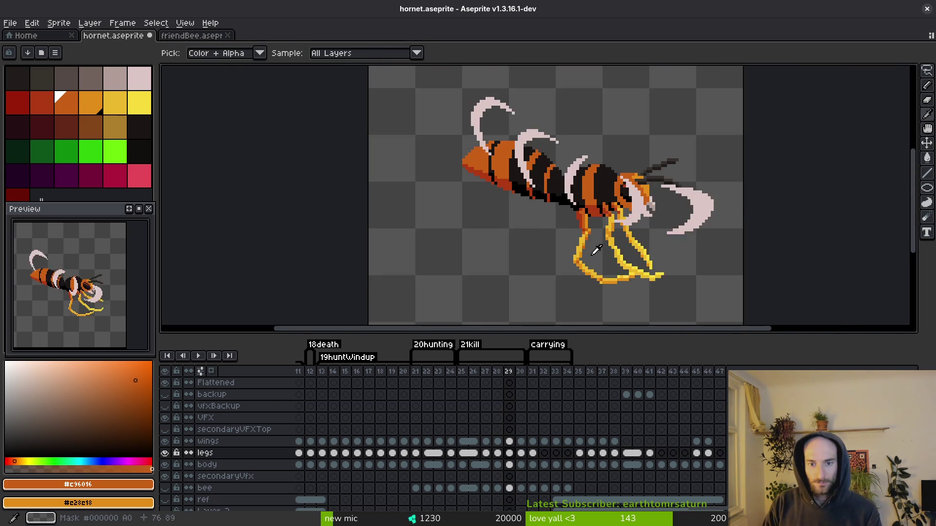
scroll(571, 263, up, 2)
key(b)
scroll(590, 252, down, 3)
Flip through frames 28–31 comparing leg poses, settling on frame 30.
key(comma)
key(i)
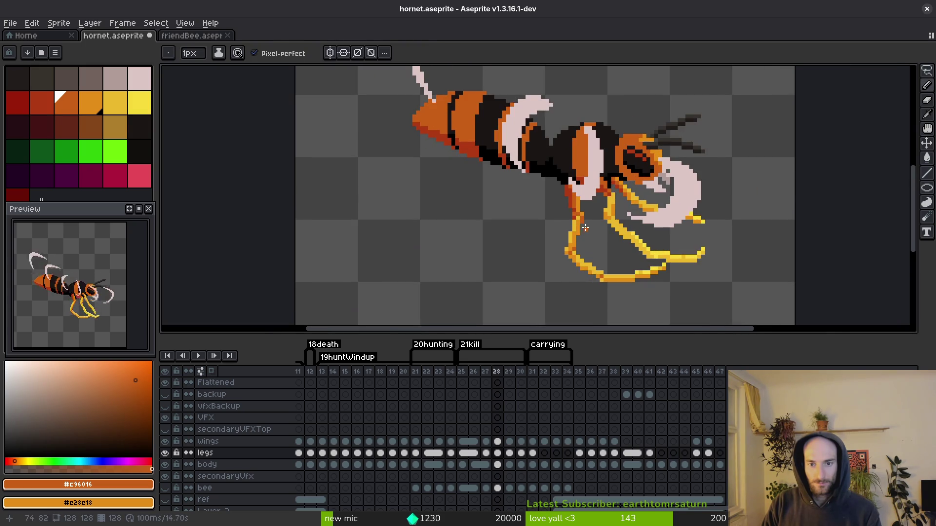
scroll(570, 239, up, 4)
key(b)
scroll(587, 250, down, 3)
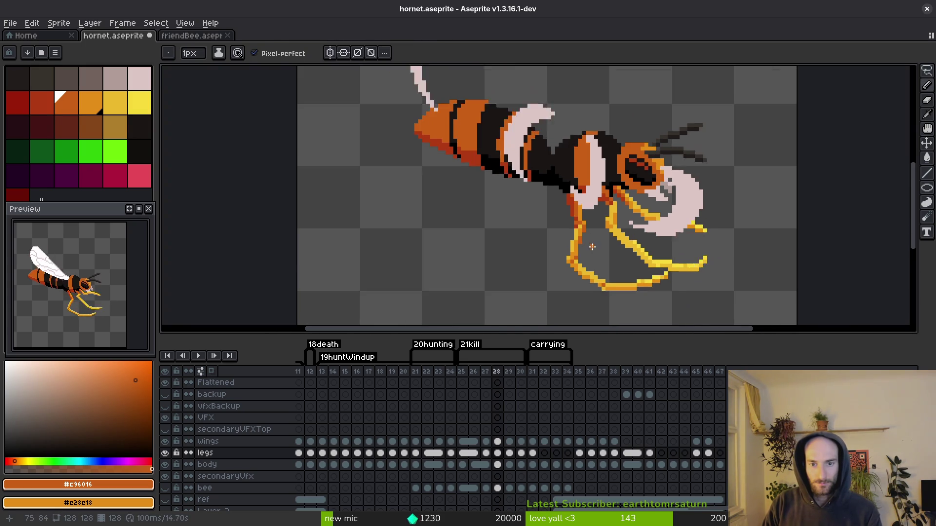
key(period)
key(period)
key(period)
key(i)
key(comma)
key(period)
key(comma)
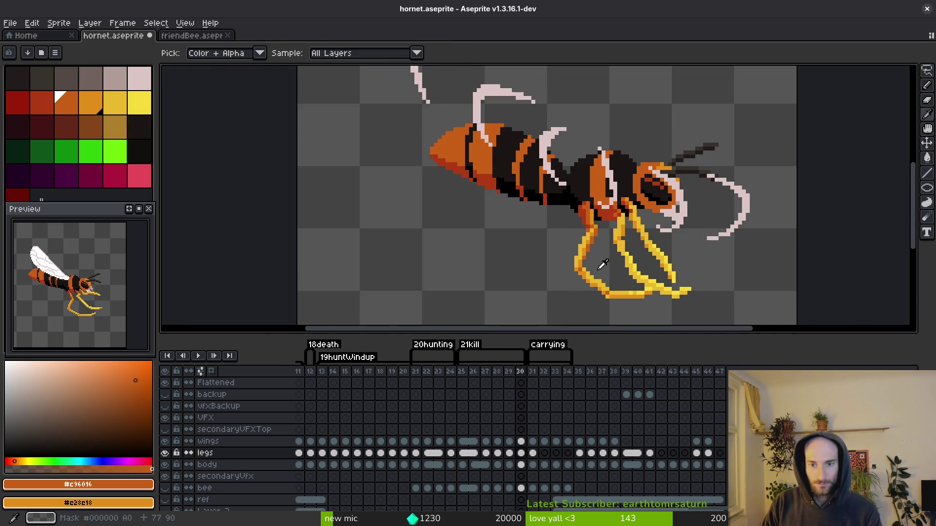
scroll(605, 258, up, 4)
key(shift+w)
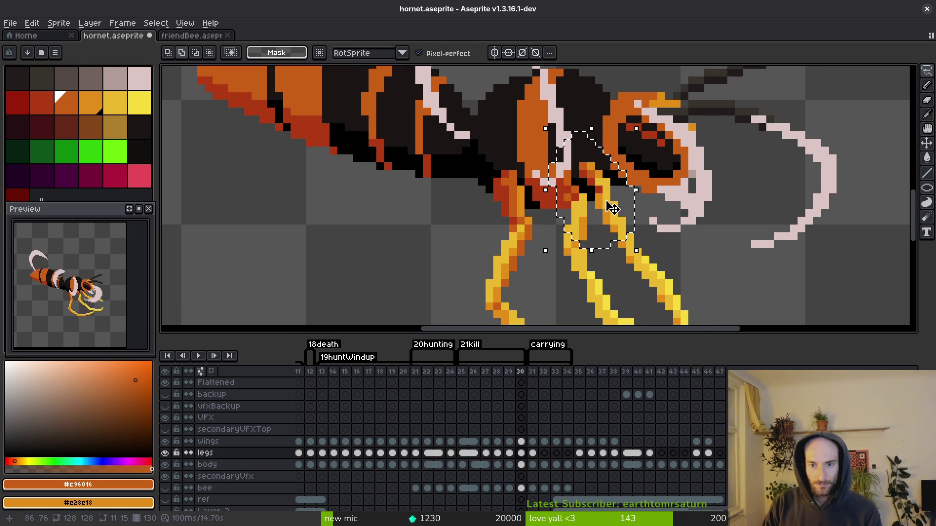
Move the lassoed leg segment on frame 30 down to meet the thorax, commit it, and deselect.
drag(615, 198, 612, 219)
key(Return)
scroll(599, 218, up, 3)
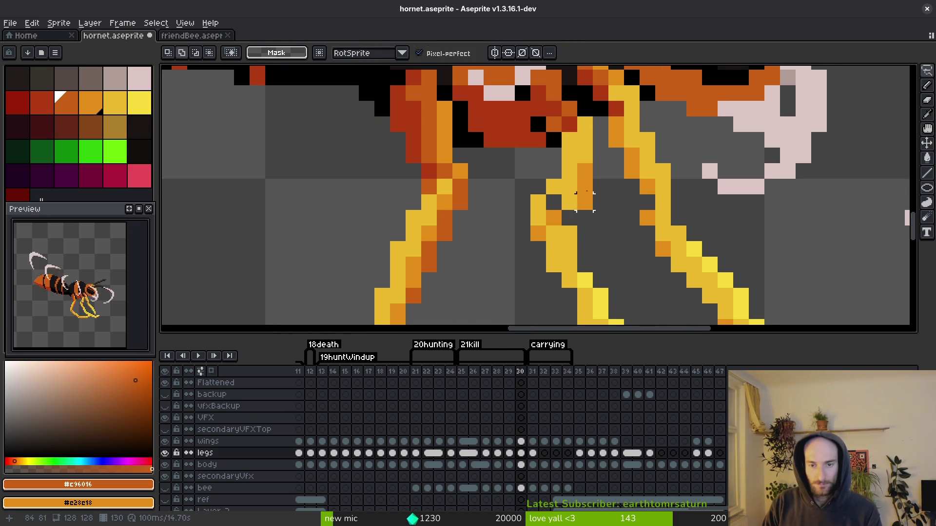
key(ctrl+d)
scroll(590, 198, down, 4)
scroll(589, 195, up, 2)
Sample the leg's bright yellow from frame 30 and save the sprite.
key(b)
alt+click(589, 183)
scroll(585, 194, down, 2)
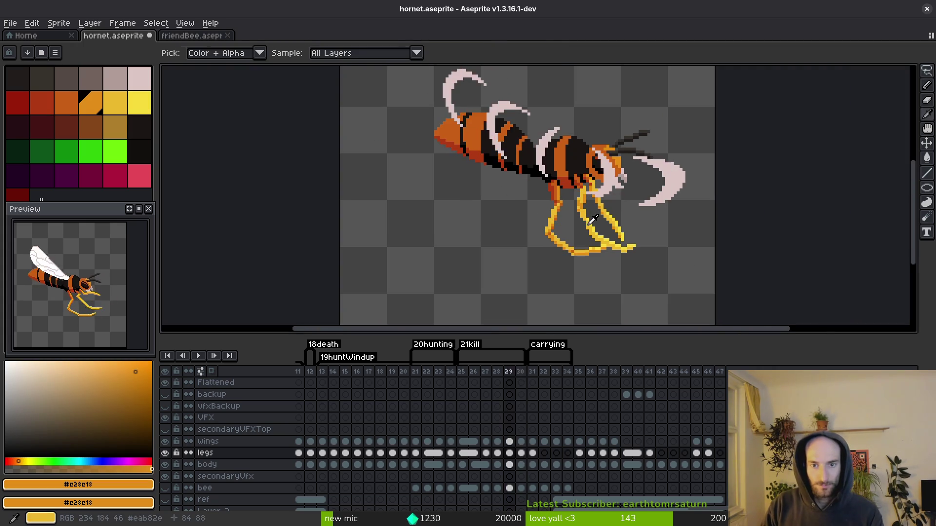
key(e)
scroll(566, 194, up, 2)
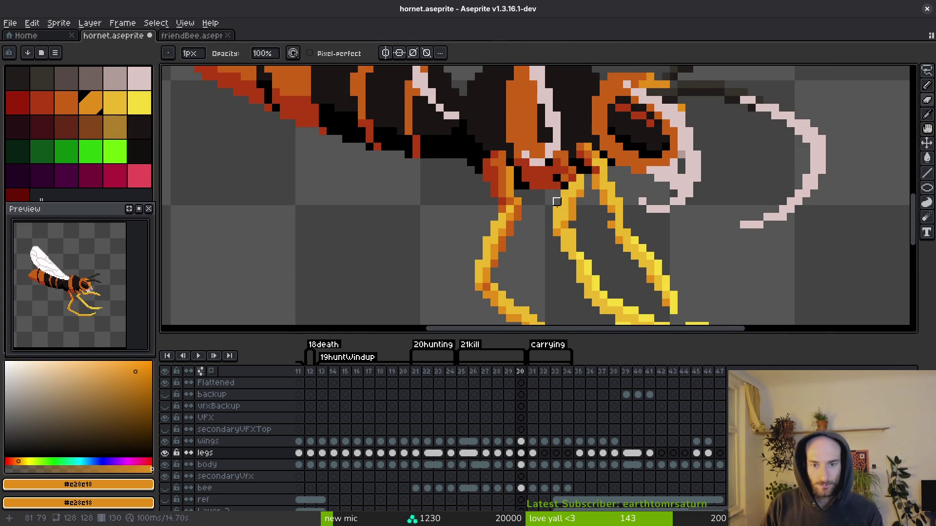
alt+click(564, 193)
key(ctrl+s)
scroll(570, 203, down, 3)
Paint a yellow pixel onto the frame 30 leg and sample the darker leg yellow.
key(b)
scroll(577, 202, up, 2)
click(576, 195)
scroll(591, 199, down, 1)
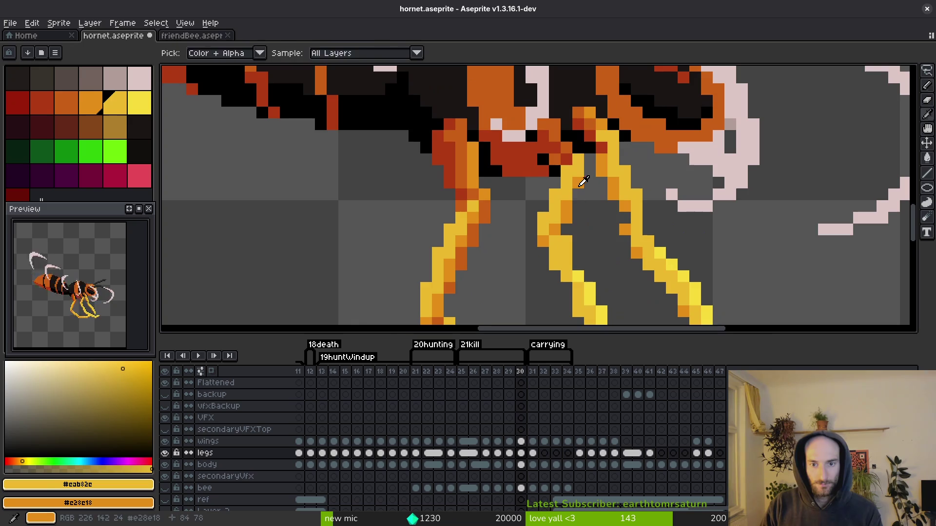
alt+click(590, 215)
scroll(588, 224, down, 2)
scroll(588, 229, up, 2)
Compare the leg poses on frames 29 and 30 and sample the bright leg yellow.
key(Left)
key(Right)
key(Left)
key(Right)
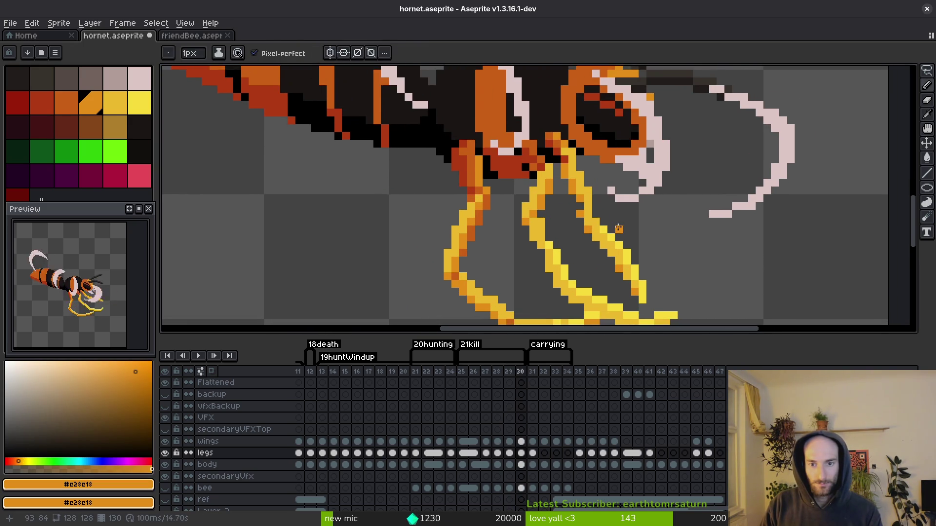
key(Left)
key(Right)
scroll(619, 226, up, 1)
alt+click(515, 274)
scroll(515, 275, down, 1)
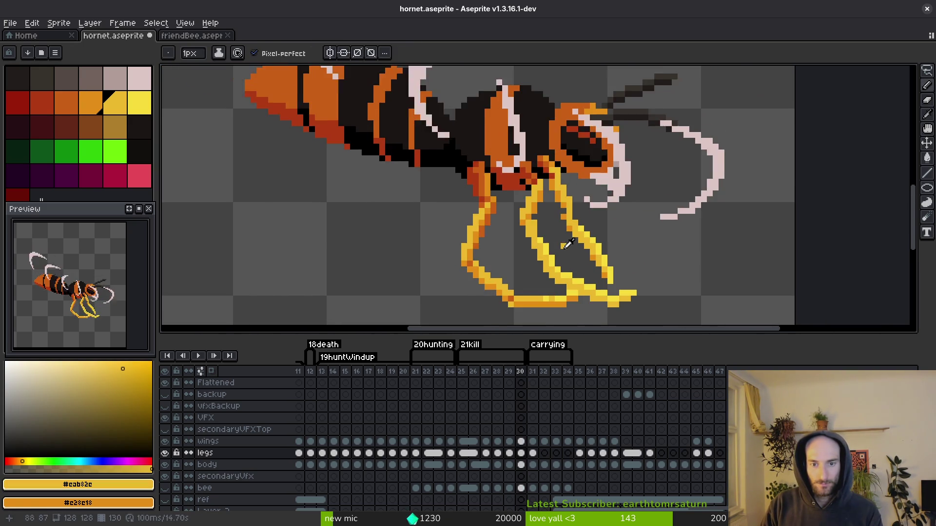
Compare the legs across frames 28, 29 and 30, ending on frame 29.
key(Left)
key(Right)
key(Left)
key(Left)
key(Right)
key(Left)
scroll(567, 235, up, 2)
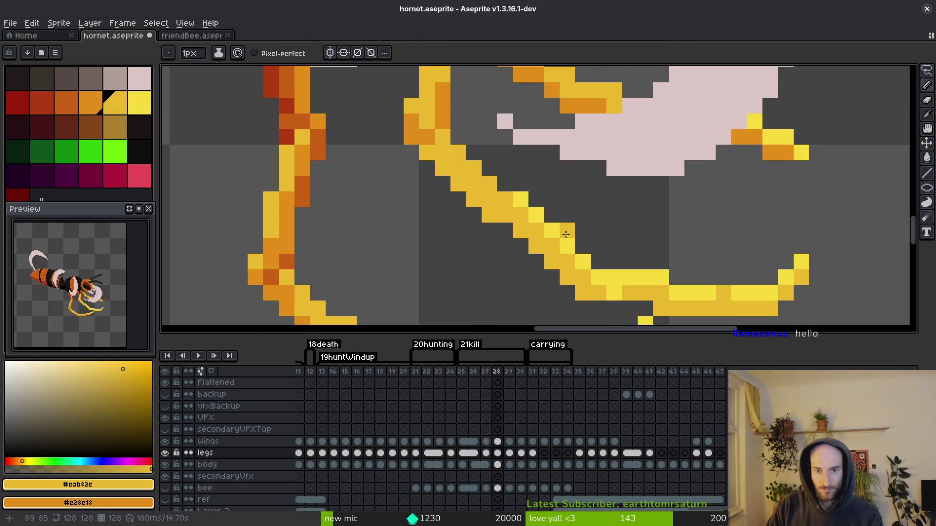
key(Right)
On frame 29, undo a stray yellow pixel and place one beside the leg instead.
click(538, 215)
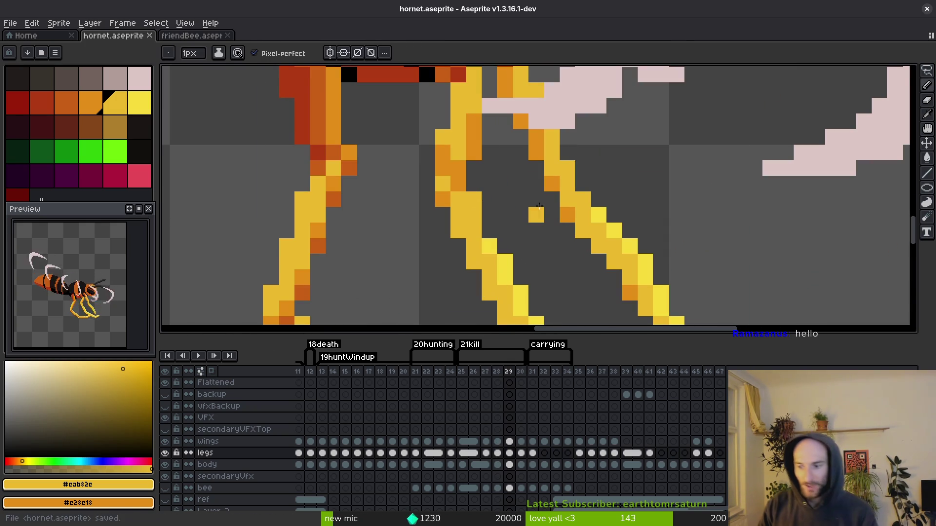
key(ctrl+z)
click(495, 229)
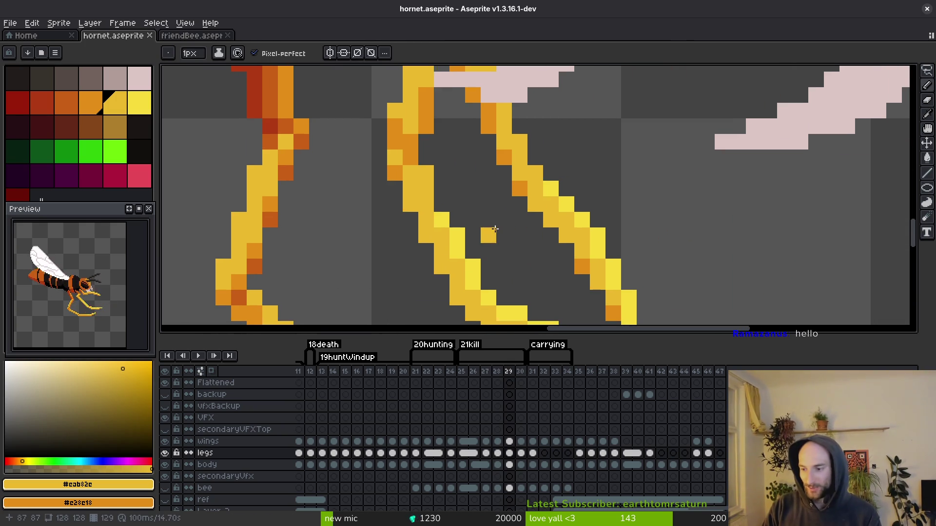
drag(517, 265, 496, 246)
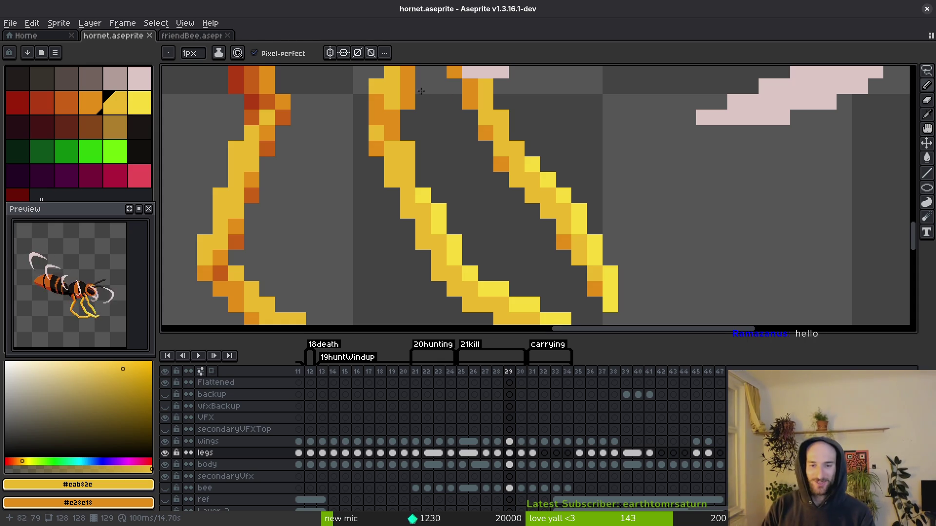
scroll(610, 215, down, 3)
key(Right)
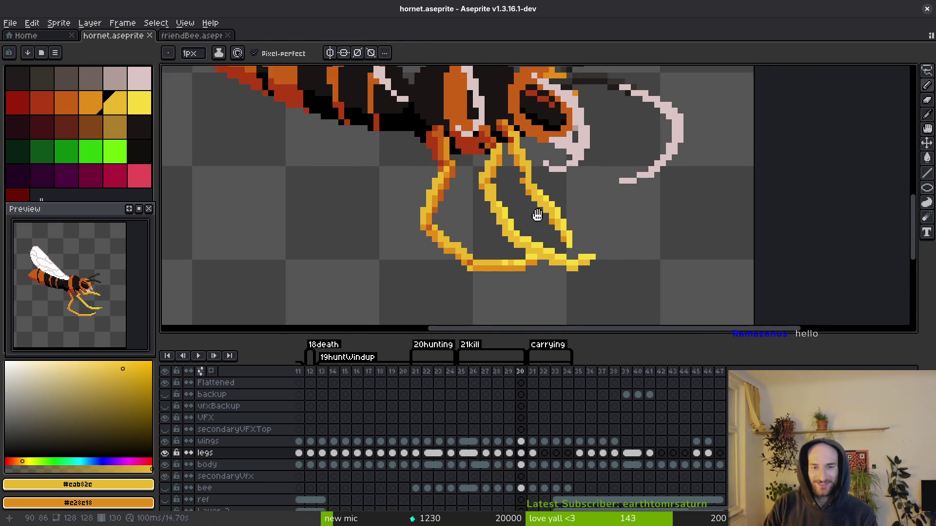
scroll(536, 198, up, 2)
key(alt)
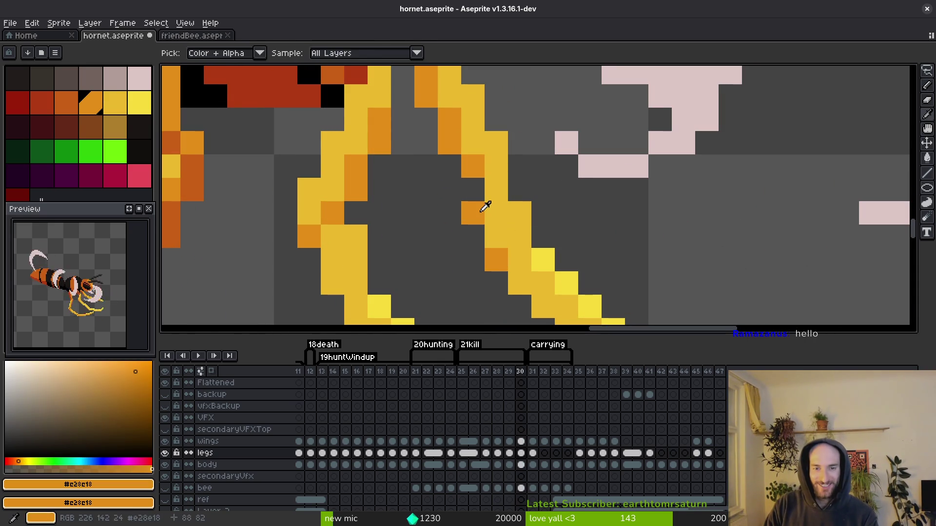
Repaint leg pixels near the thorax on frame 30 and erase an unwanted leg pixel.
click(517, 190)
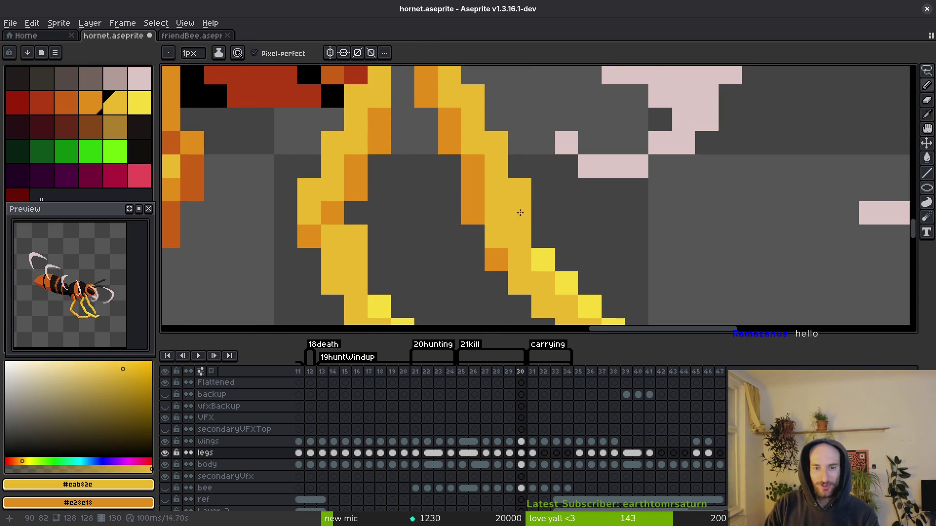
click(476, 215)
key(e)
click(471, 210)
scroll(504, 237, down, 2)
key(alt)
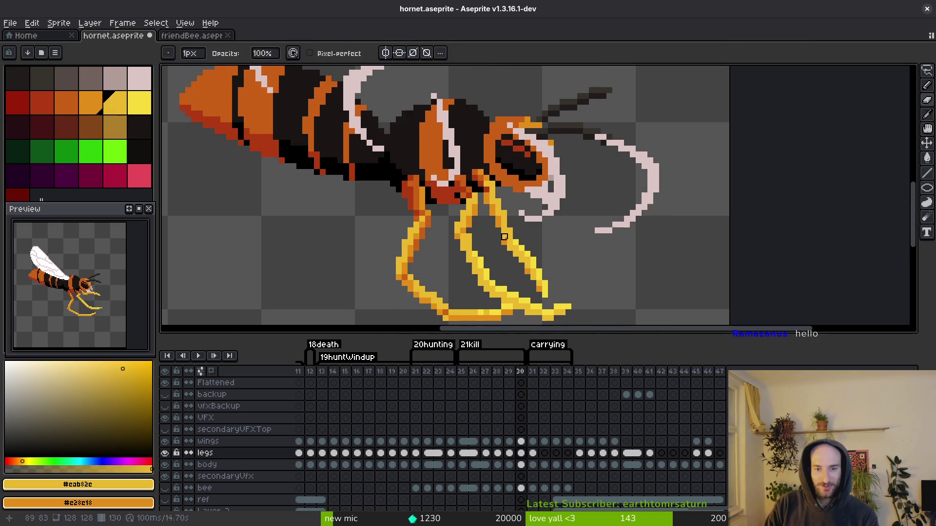
scroll(551, 256, down, 1)
key(alt)
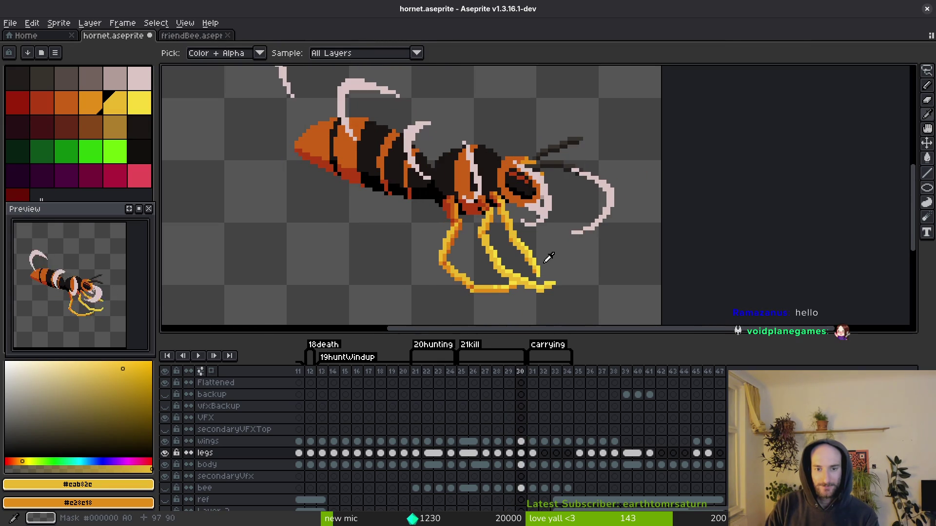
Save hornet.aseprite and play the animation to review the legs, stopping on frame 30.
key(ctrl+s)
key(Return)
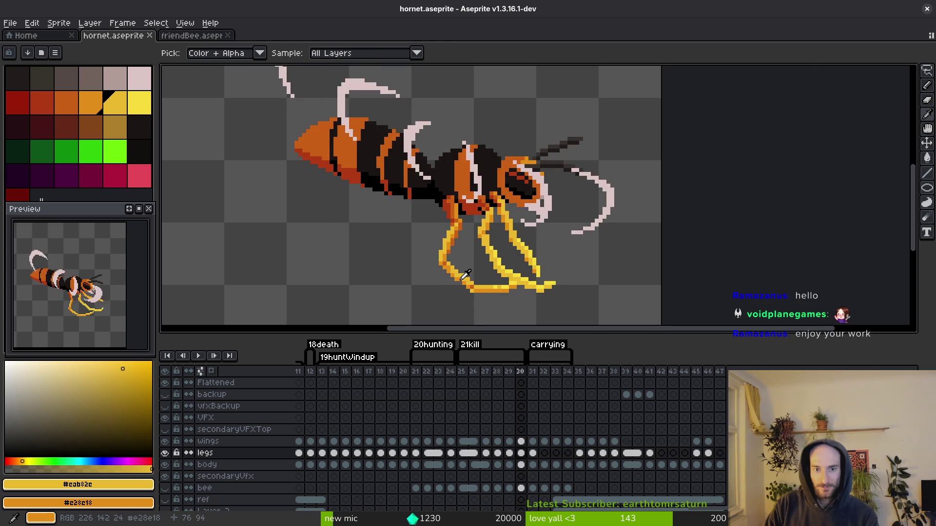
scroll(502, 224, up, 3)
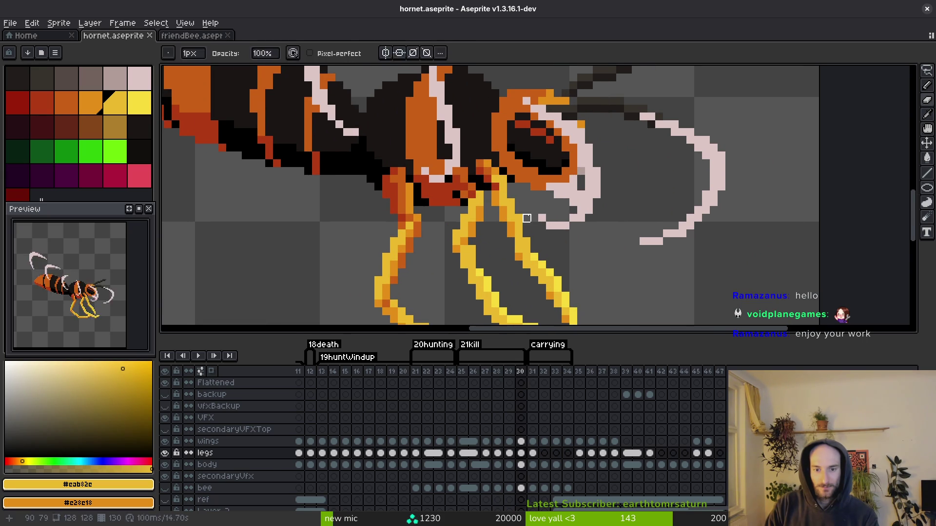
click(522, 454)
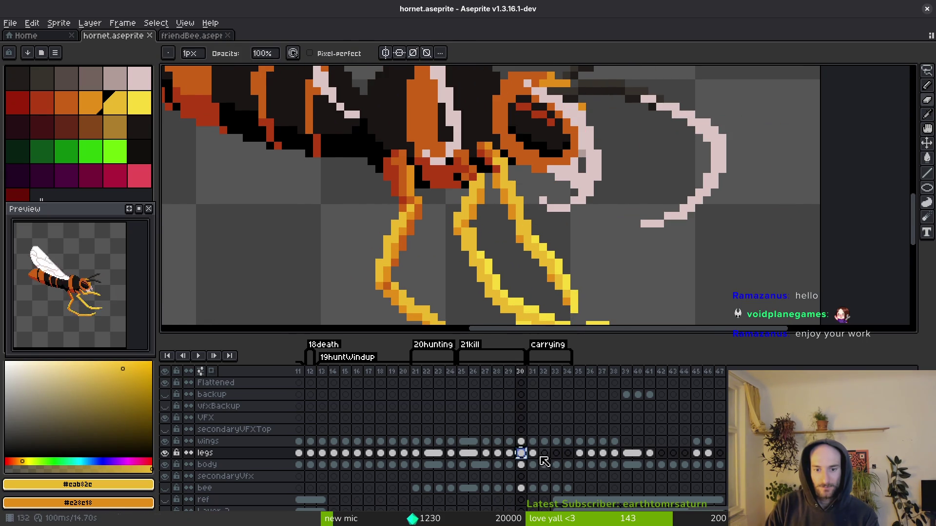
key(ctrl+s)
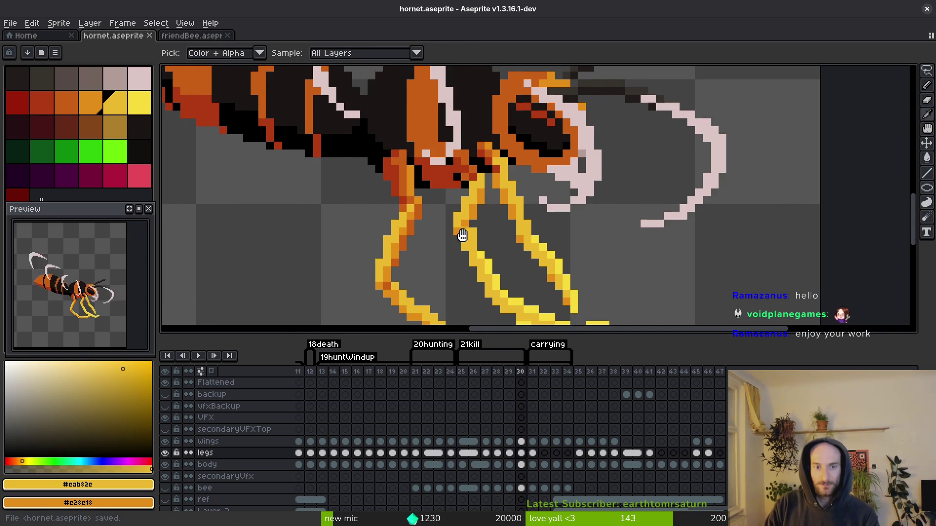
On frame 31, lasso the upper part of the front leg near the thorax.
key(Right)
key(q)
mouse_move(427, 170)
mouse_down()
mouse_move(383, 128)
mouse_move(363, 247)
mouse_move(408, 189)
mouse_move(424, 215)
mouse_up()
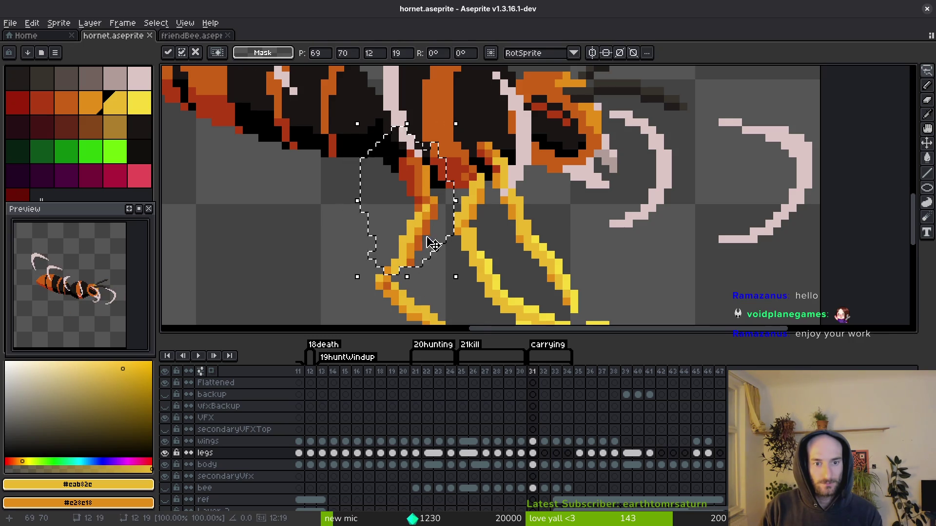
Shift the front leg's lower section on frame 31 into line with its upper part.
key(ctrl+d)
drag(390, 260, 385, 264)
click(406, 264)
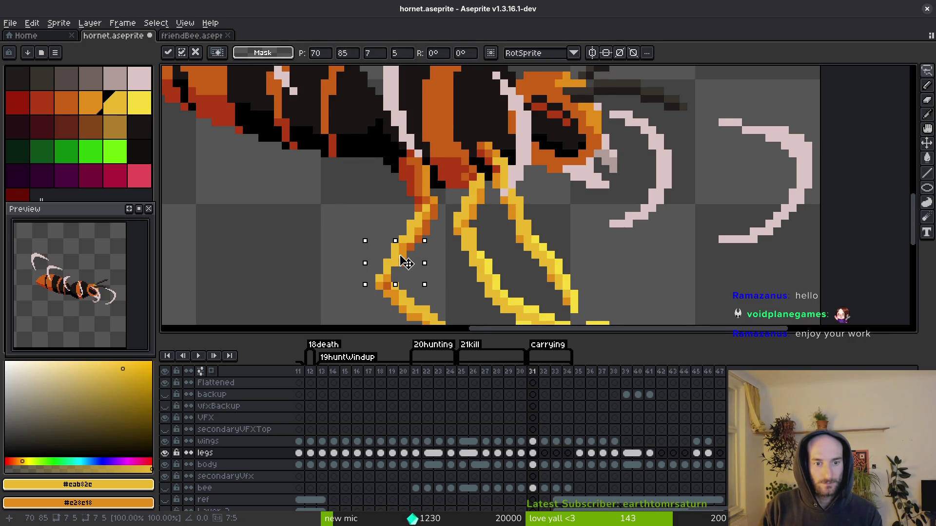
key(ctrl+d)
Sample the leg's orange and paint orange shading onto the front leg.
key(i)
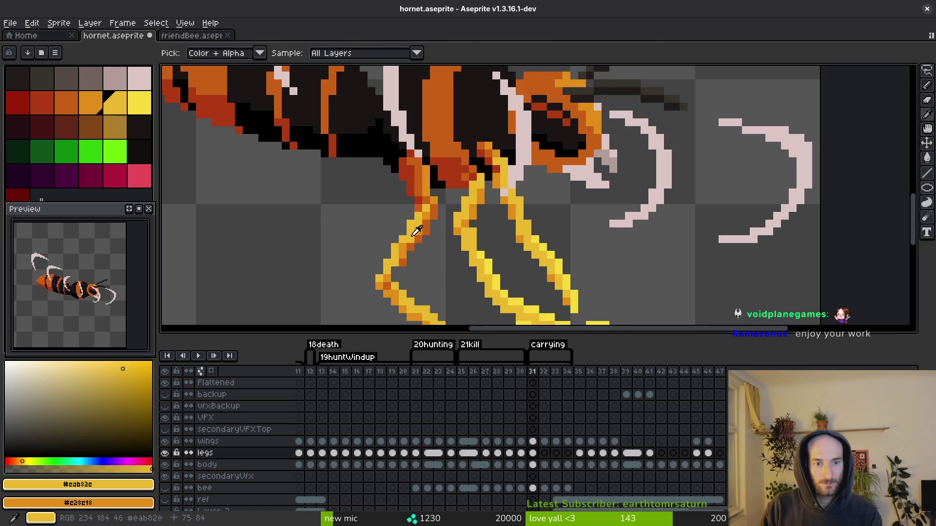
key(b)
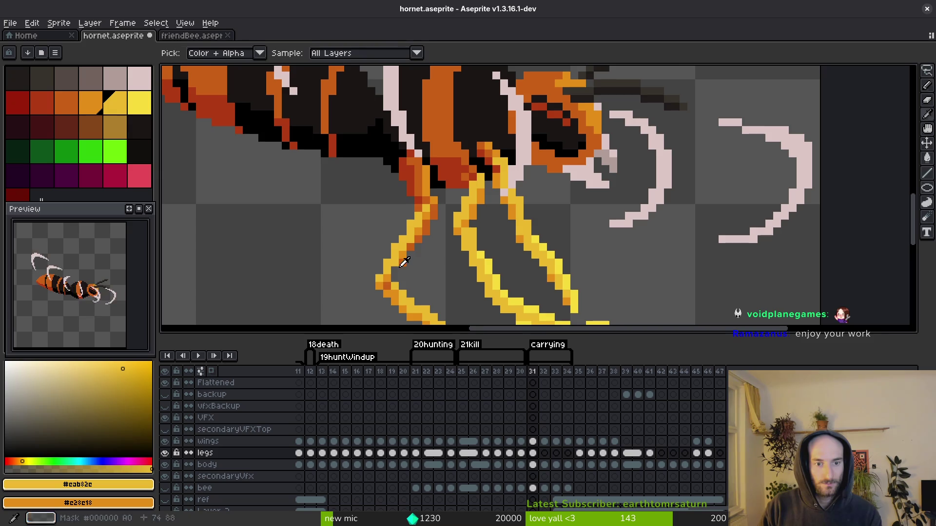
alt+click(409, 252)
scroll(410, 252, up, 2)
alt+click(409, 252)
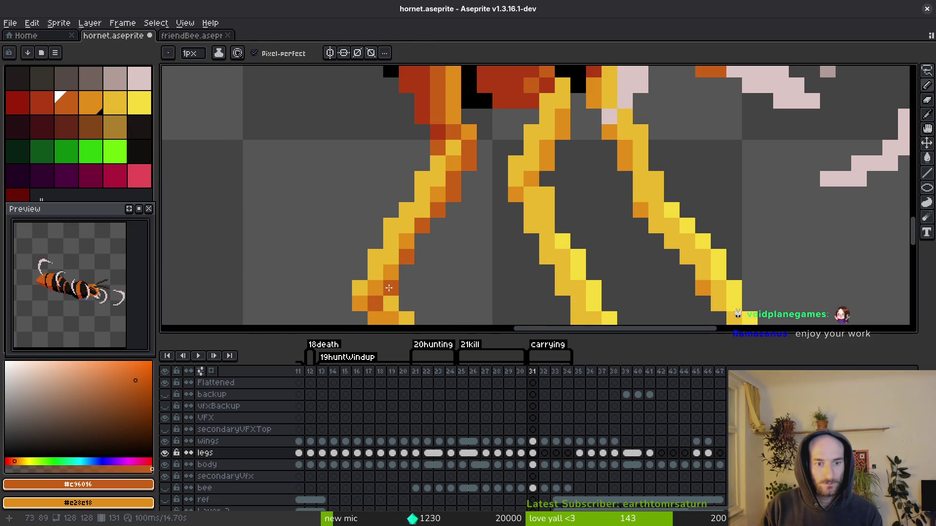
scroll(475, 291, down, 2)
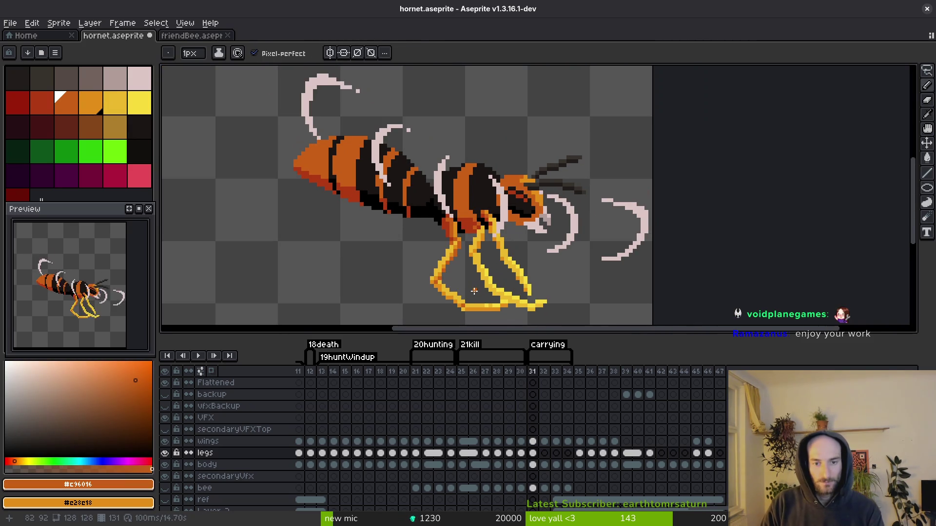
scroll(516, 168, up, 1)
Lasso the front leg's joint where it meets the thorax.
key(shift+w)
scroll(516, 168, up, 1)
drag(493, 133, 453, 133)
drag(427, 224, 466, 125)
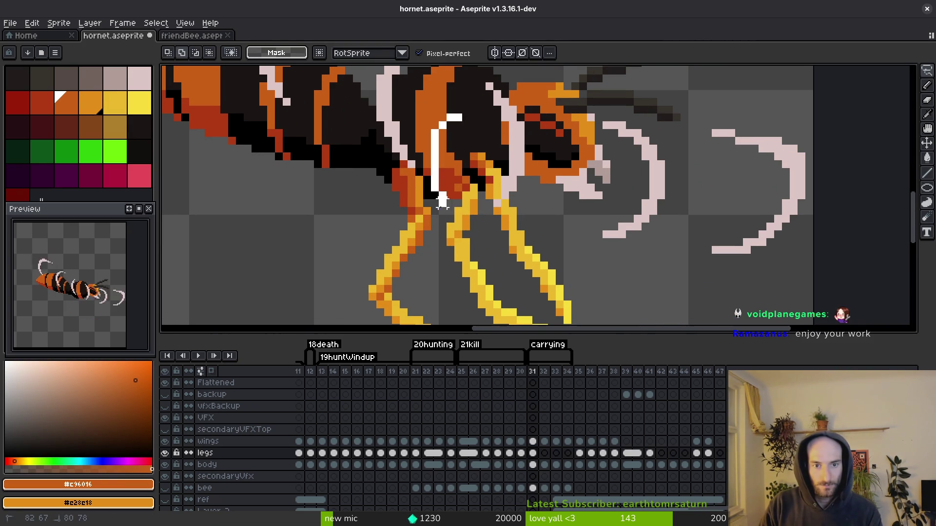
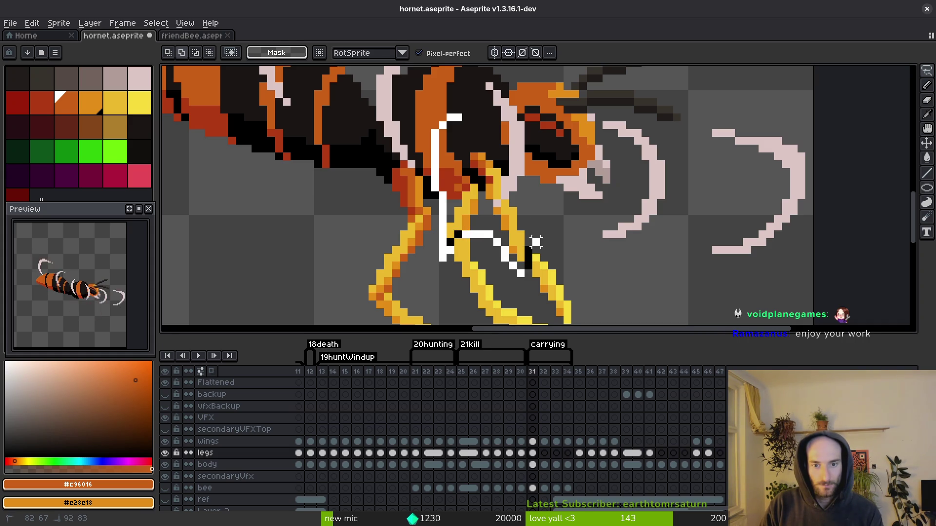
Lasso the hornet's legs, hide the wings layer, and eyedrop the leg orange.
drag(536, 242, 501, 215)
scroll(503, 217, down, 2)
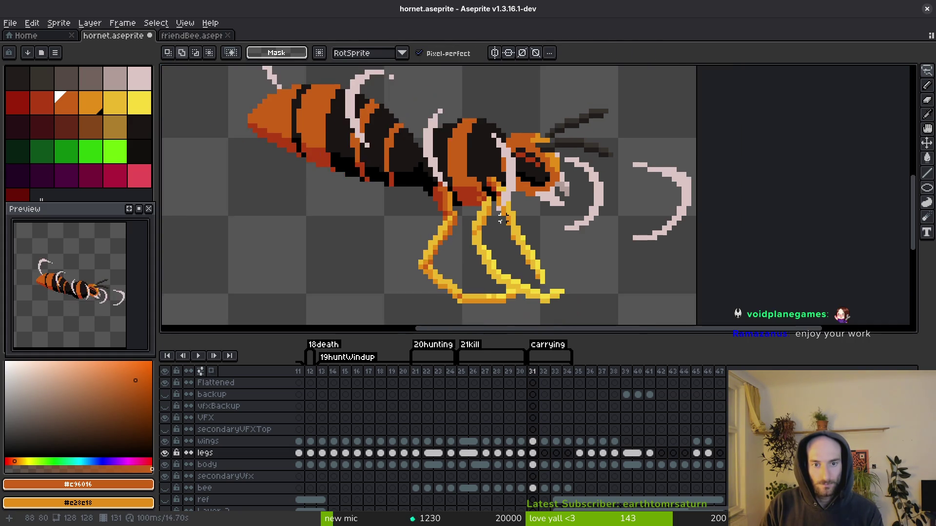
scroll(503, 218, up, 2)
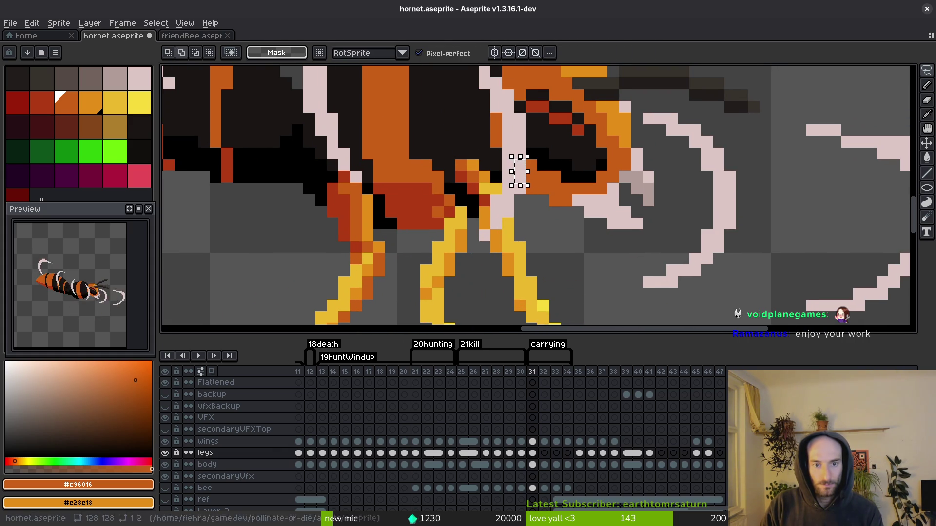
click(165, 442)
scroll(561, 263, down, 2)
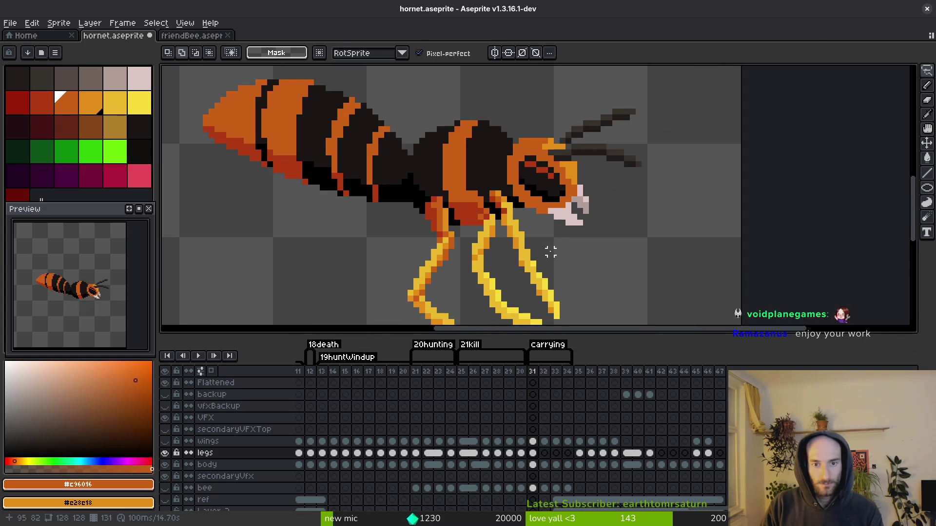
key(i)
scroll(522, 203, up, 3)
click(466, 143)
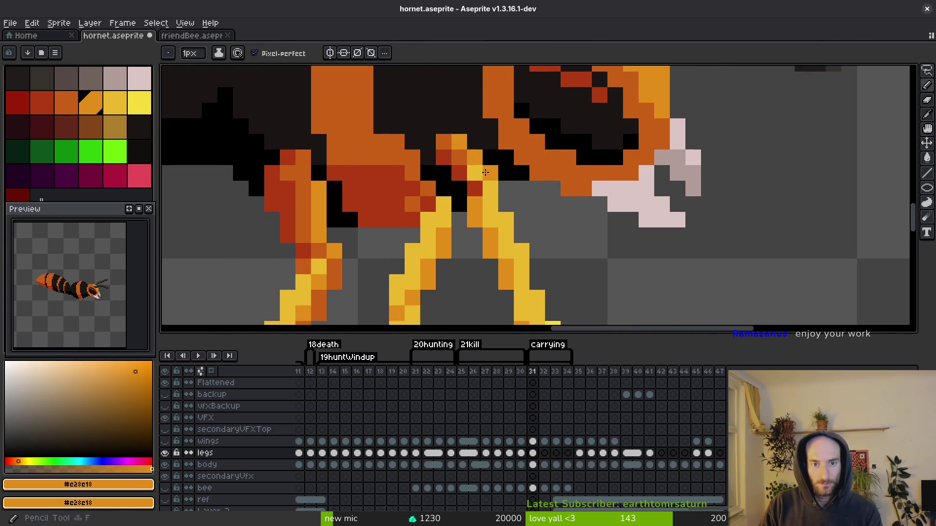
Step back to frame 29 and pencil-fix the hornet's yellow legs.
key(Left)
key(b)
key(Left)
scroll(461, 168, down, 3)
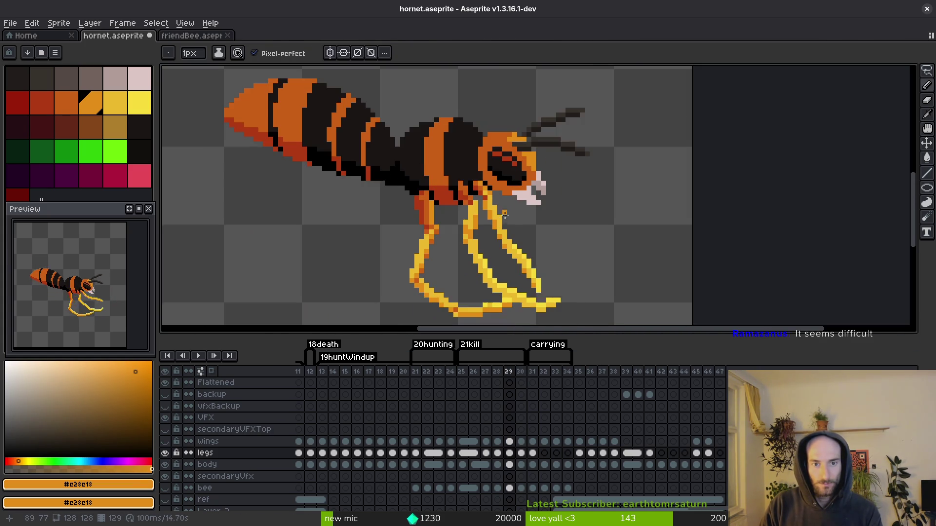
key(i)
key(Left)
Compare frames 29 and 30 and refine the legs on frame 30.
key(Right)
key(Right)
key(b)
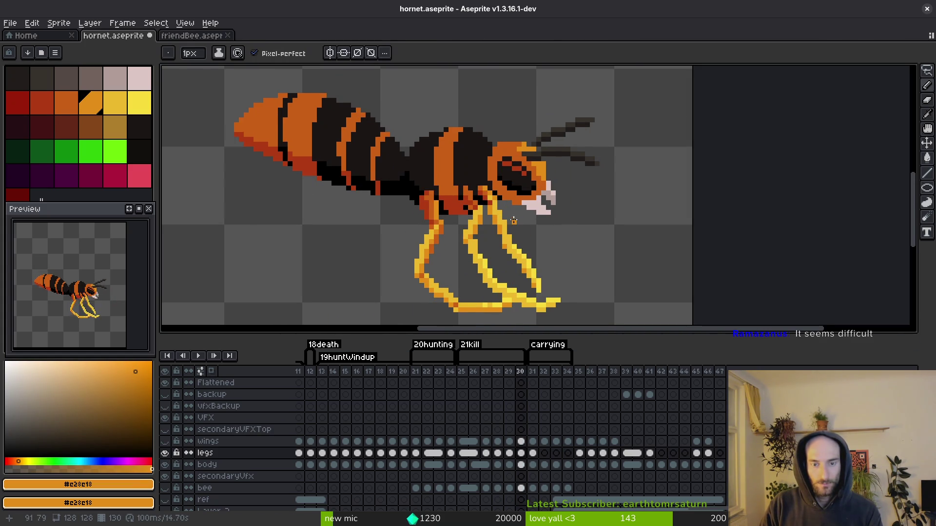
key(Left)
key(i)
key(Right)
key(b)
scroll(483, 177, up, 3)
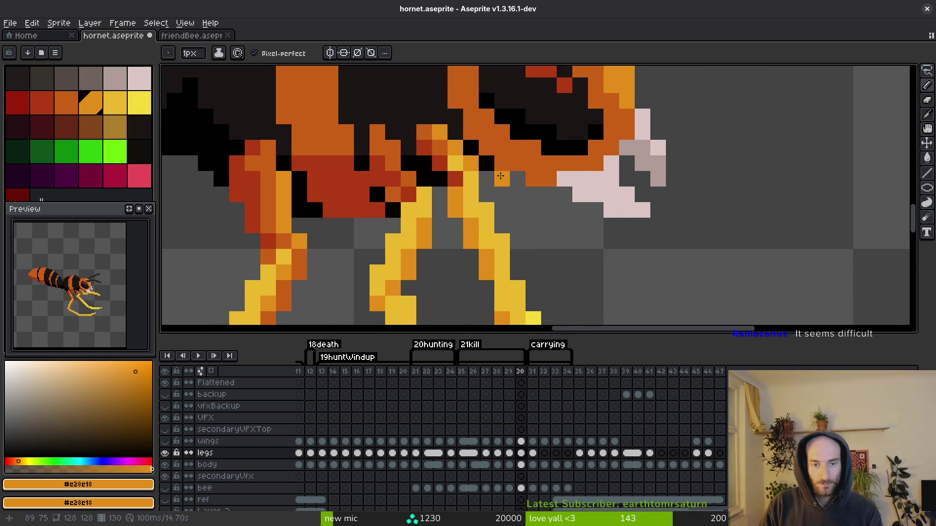
scroll(501, 176, down, 3)
Save hornet.aseprite, recheck the legs across frames 29–30, and save again.
key(ctrl+s)
key(ctrl+s)
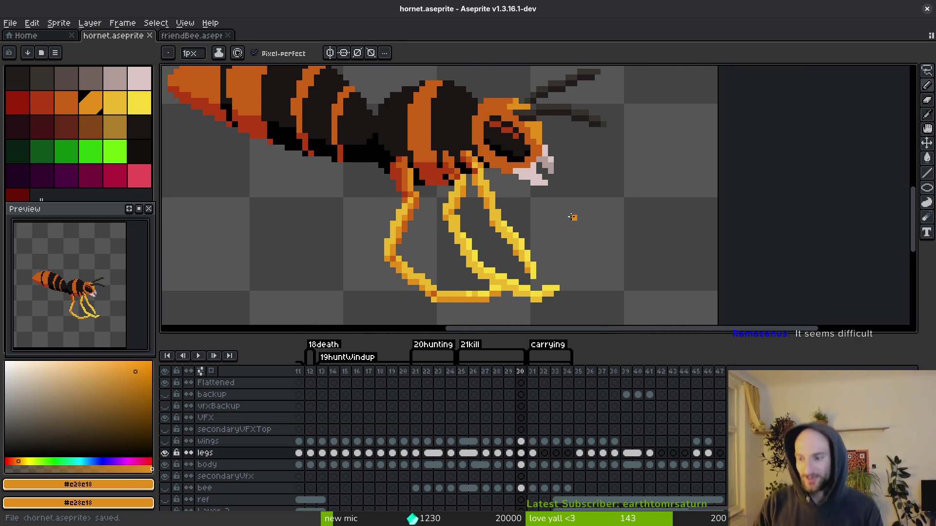
scroll(573, 216, down, 3)
key(i)
key(Left)
key(Right)
key(Left)
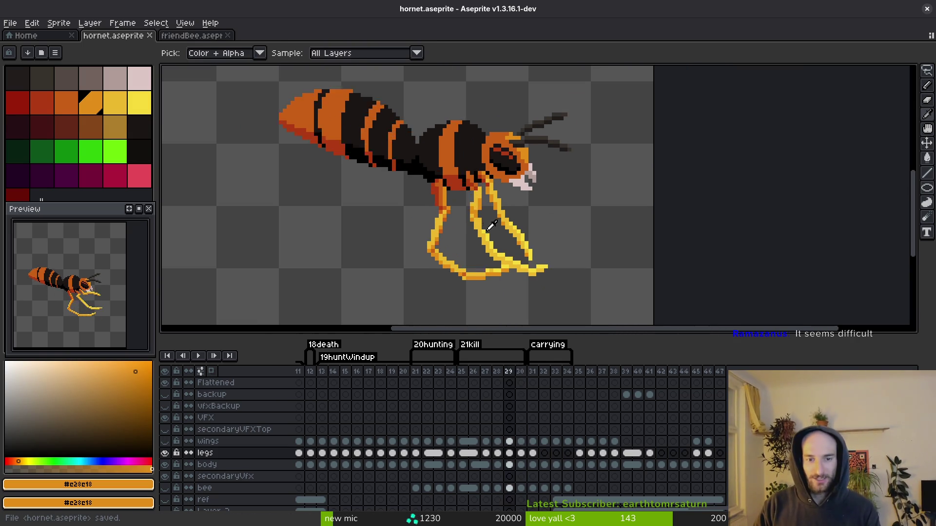
scroll(484, 227, up, 3)
key(Right)
key(ctrl+s)
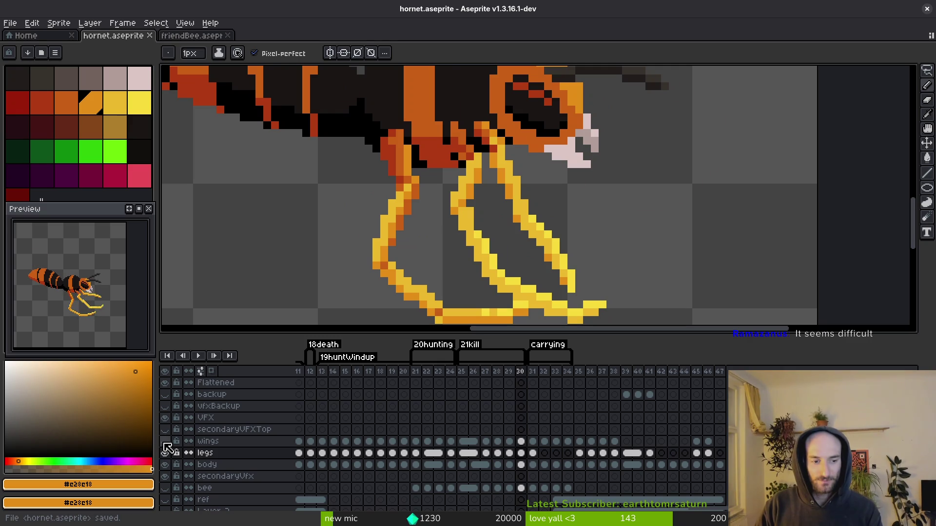
Re-show the wings and bee layers and review the pose around frame 31.
click(165, 441)
click(165, 488)
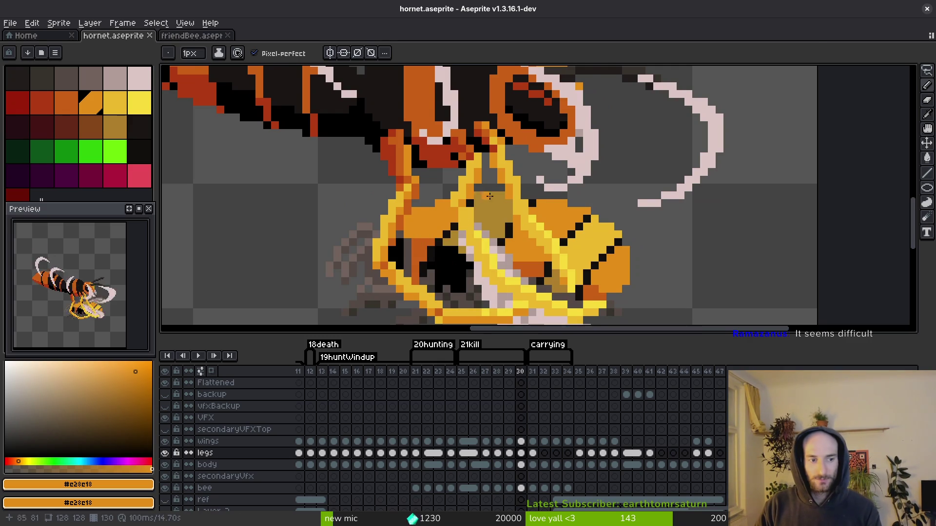
scroll(585, 258, down, 2)
key(Right)
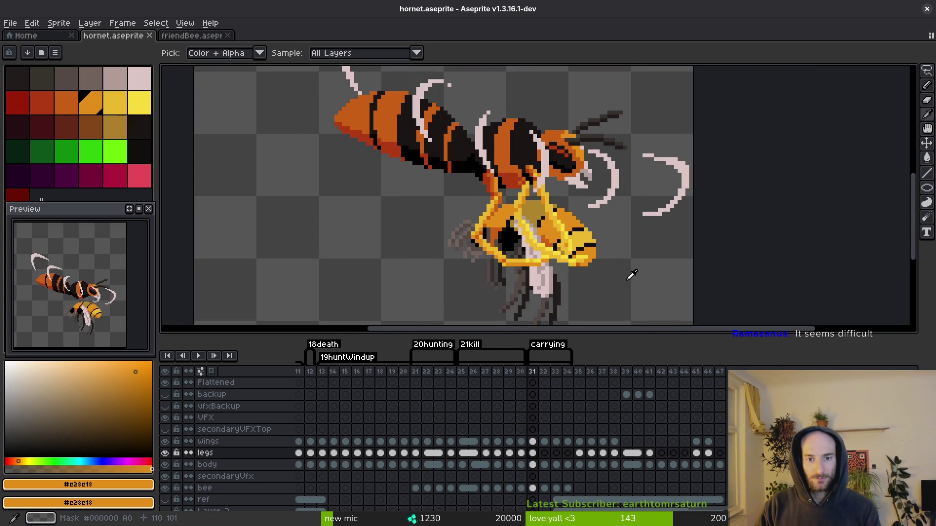
key(Left)
key(Right)
key(Left)
key(Right)
key(Left)
key(Right)
Link the legs cels of frames 31–34.
drag(534, 454, 567, 454)
right_click(529, 448)
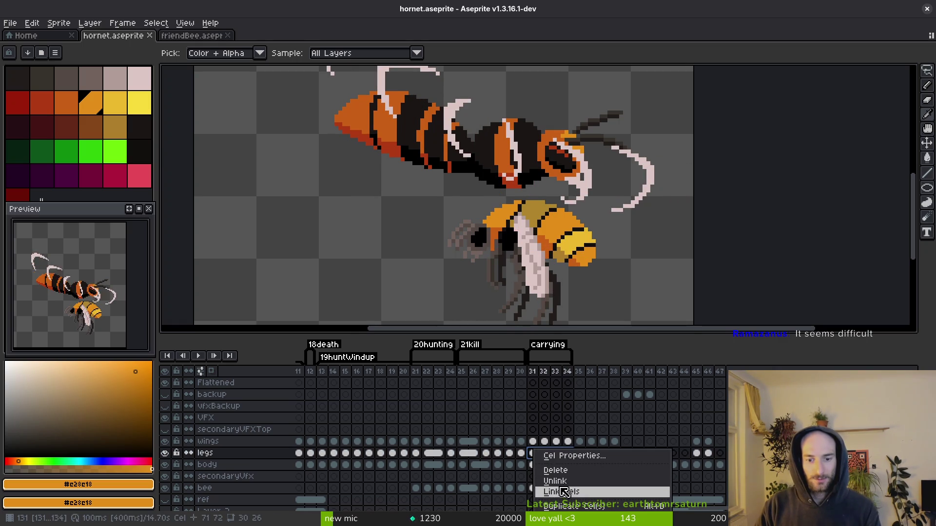
click(564, 491)
Review frames 32, 16 and 27, then switch to friendBee.aseprite.
key(Left)
key(Left)
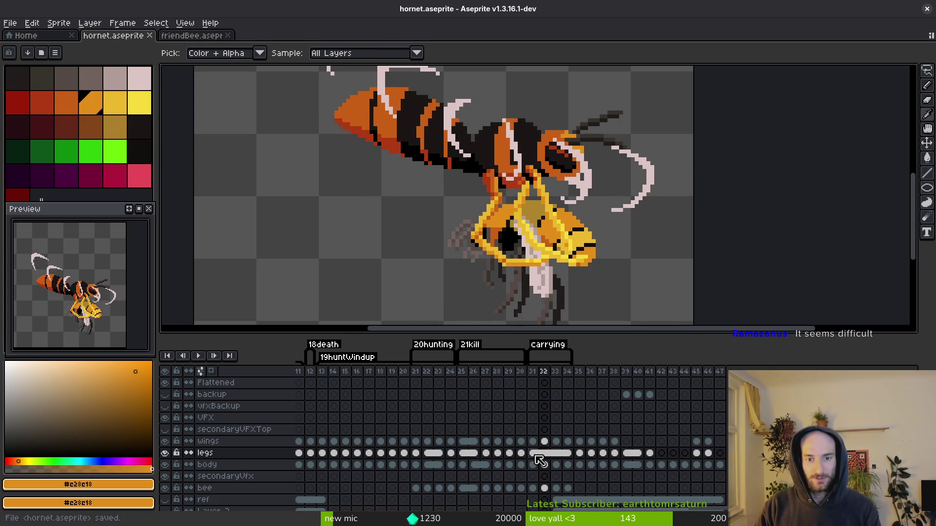
key(b)
key(Right)
key(Left)
key(Right)
key(Left)
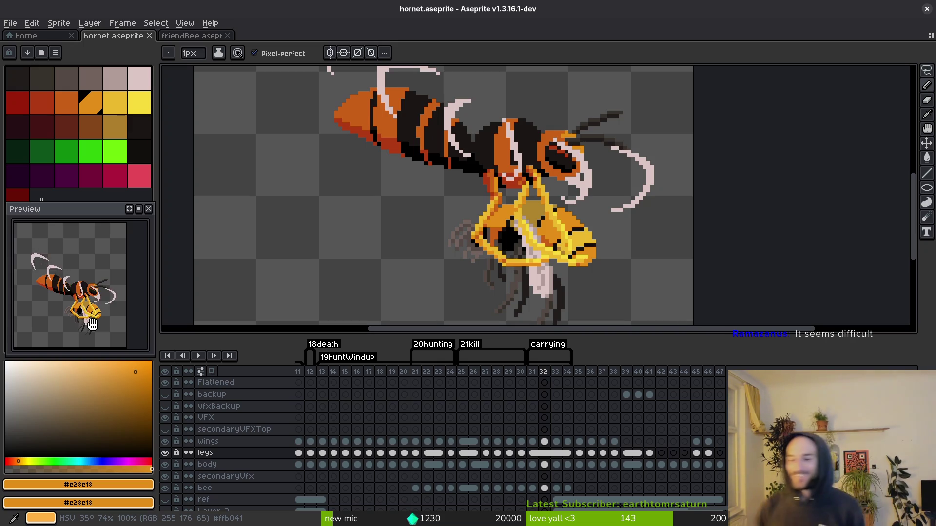
click(360, 395)
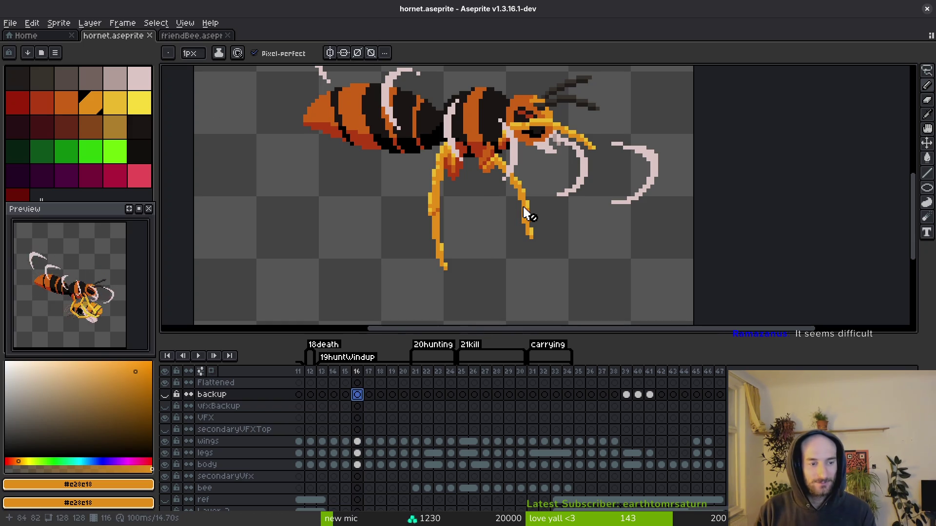
click(486, 442)
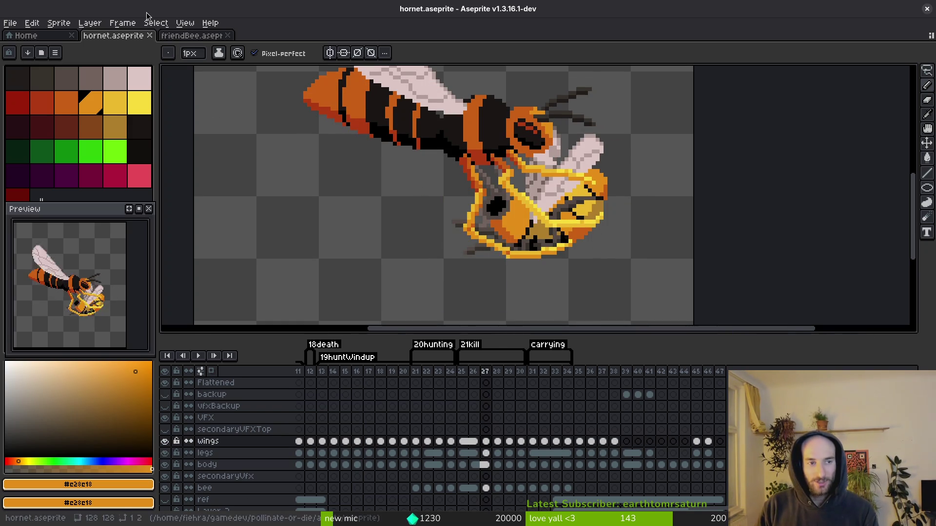
key(ctrl+Tab)
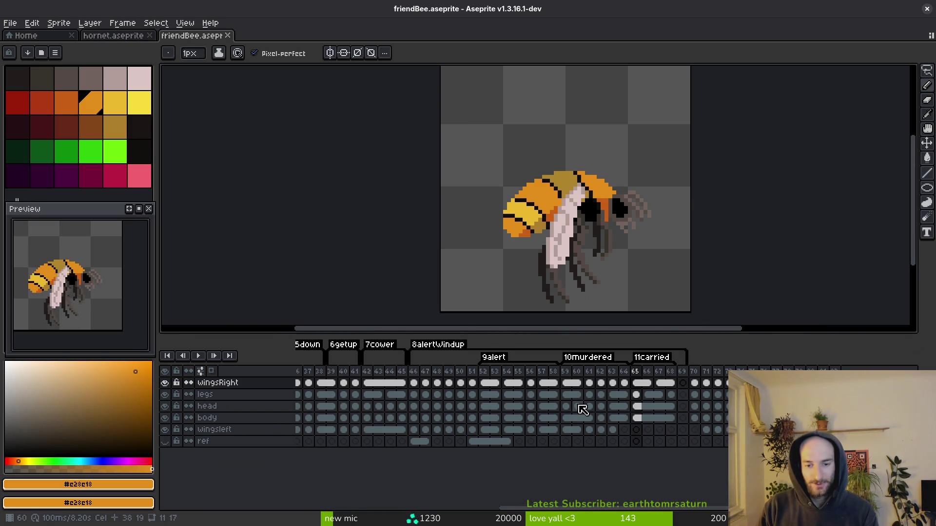
On friendBee frame 61, choose crimson as the colour and show the grid.
click(589, 394)
key(i)
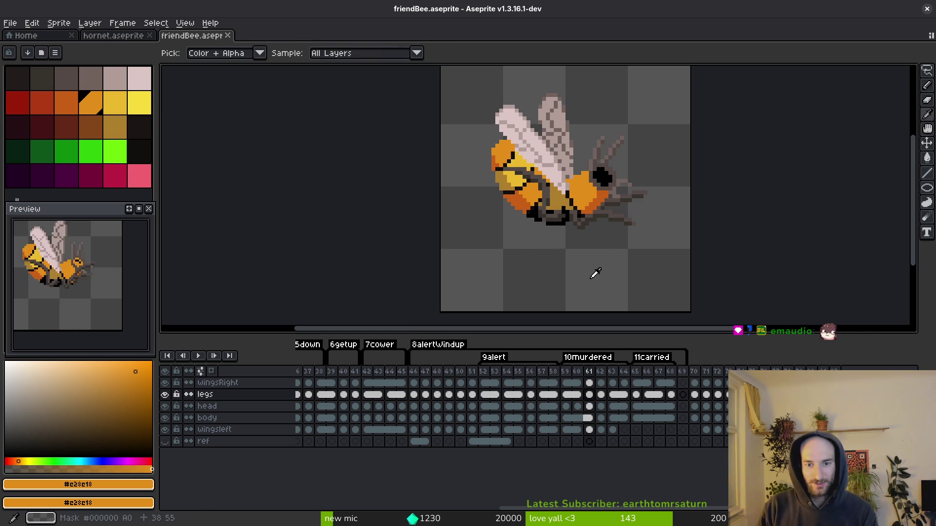
key(b)
scroll(565, 216, up, 3)
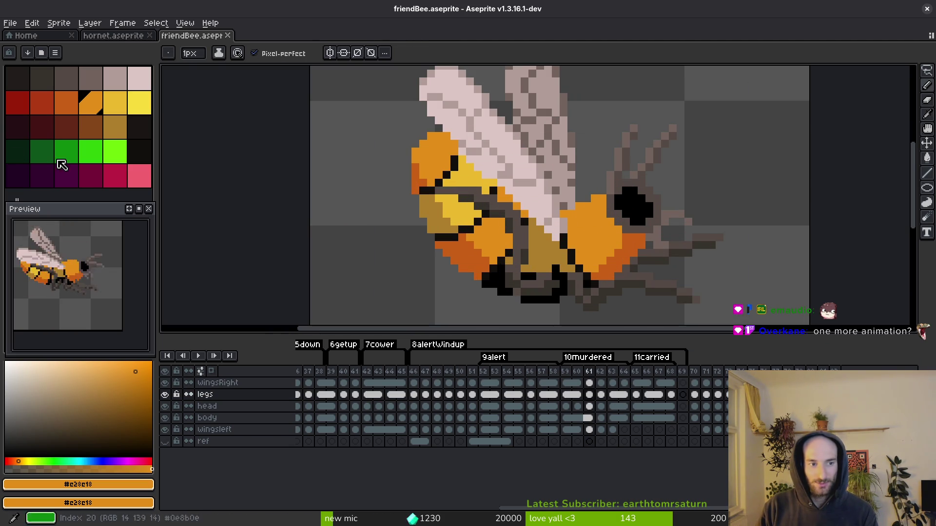
click(115, 176)
key(ctrl+apostrophe)
scroll(541, 217, up, 2)
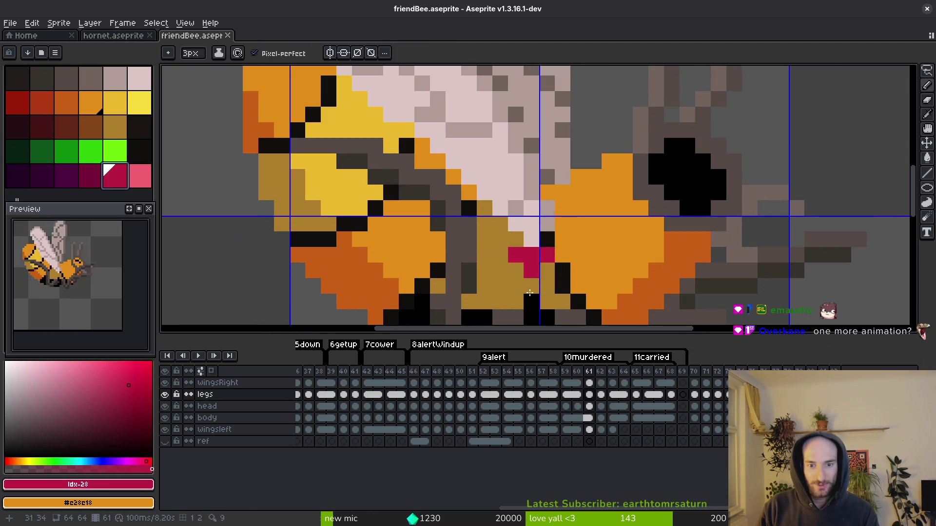
On frame 52, add a new layer and paint a 1px crimson marker at the bee's centre.
click(486, 384)
key(shift+n)
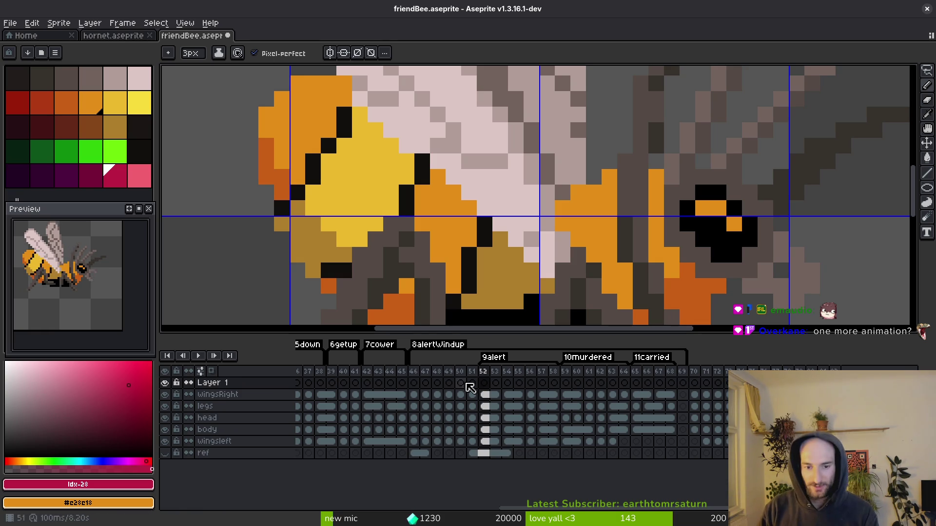
key(minus)
key(minus)
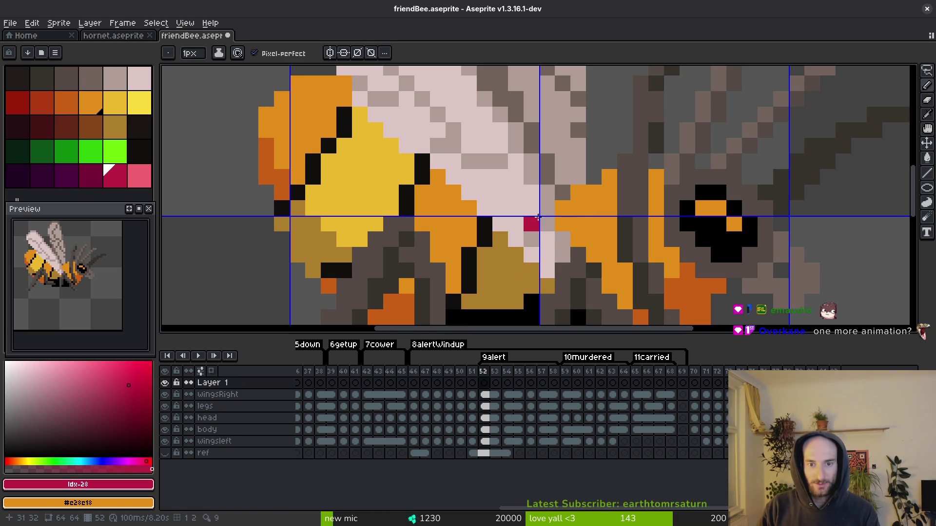
drag(539, 214, 569, 214)
scroll(576, 224, down, 2)
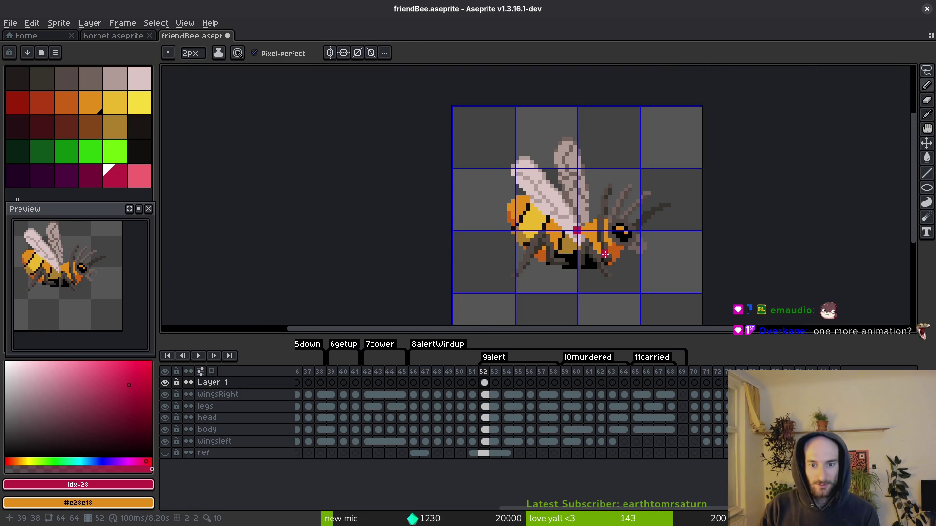
In hornet.aseprite, hide the legs layer and step back to frame 25.
click(106, 36)
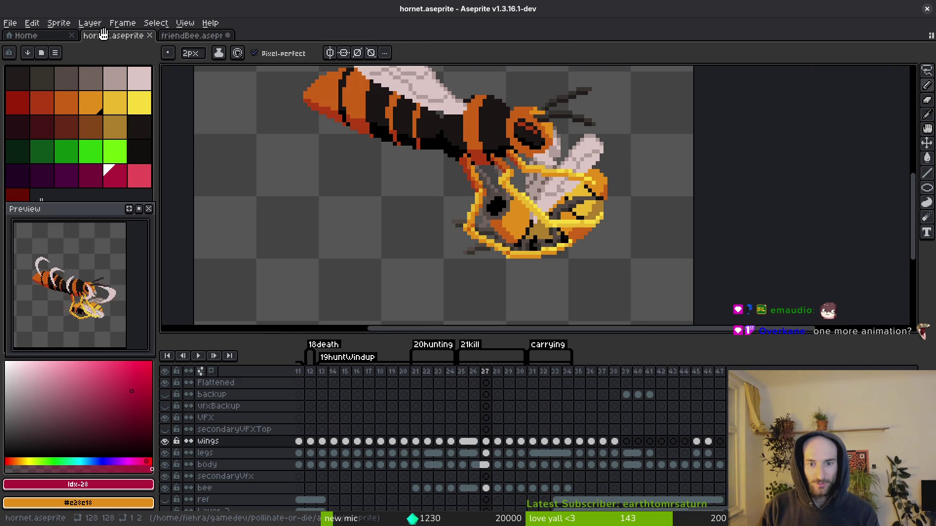
click(166, 453)
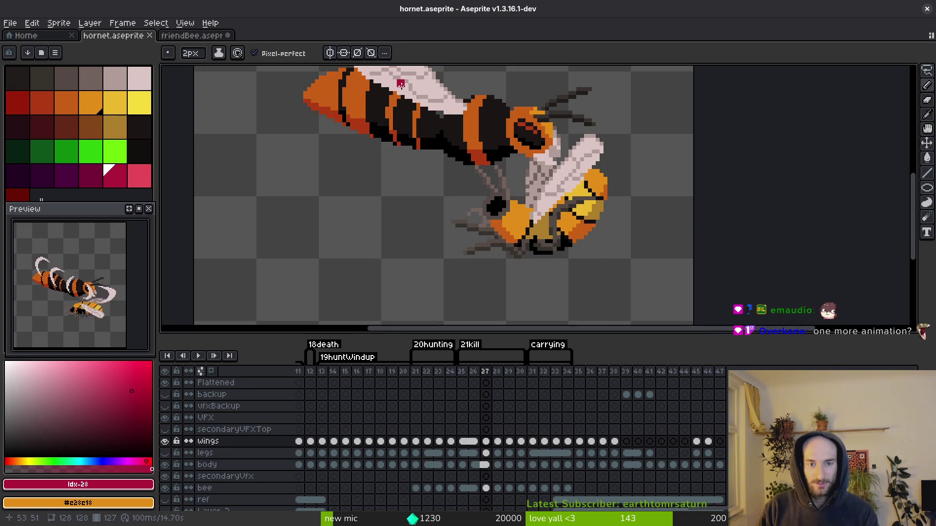
key(Left)
key(Left)
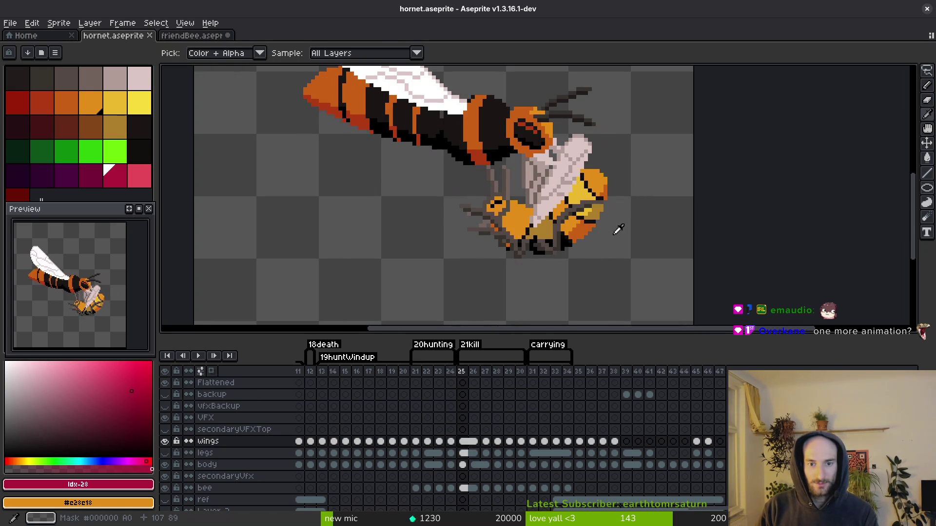
Play the friendBee animation, check the marker on frames 52 and 59, and save it.
key(ctrl+Tab)
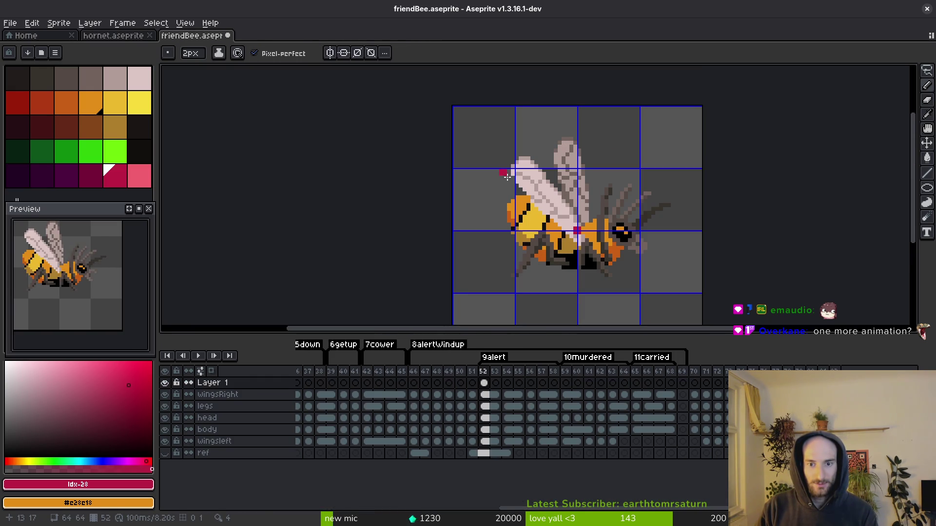
key(i)
key(Return)
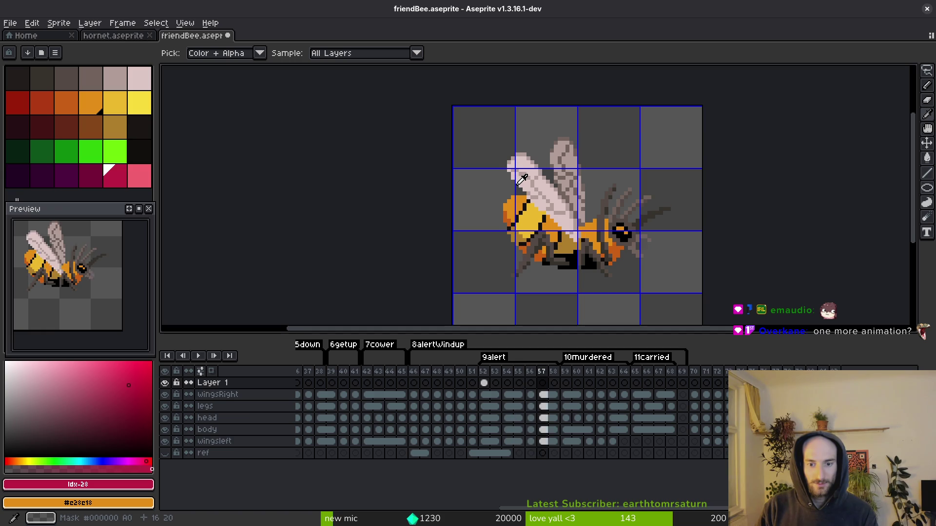
key(b)
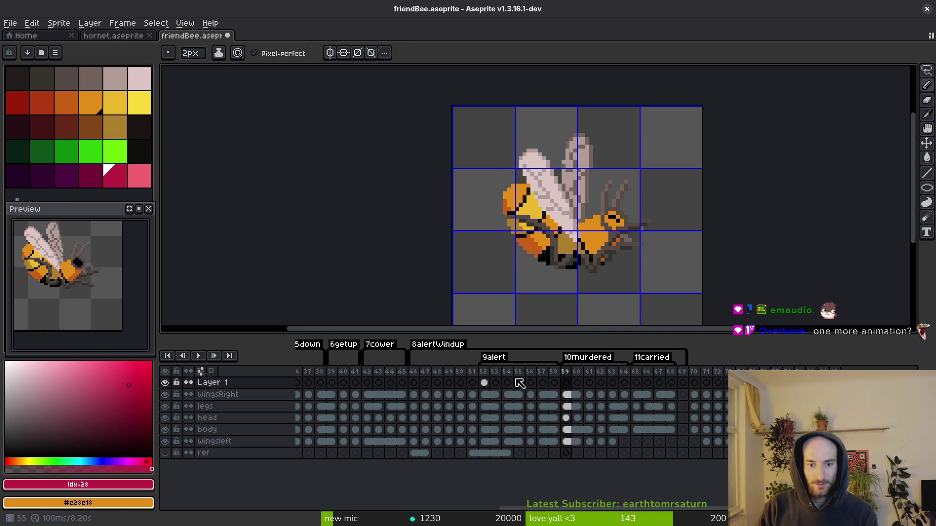
click(483, 383)
click(564, 383)
key(ctrl+s)
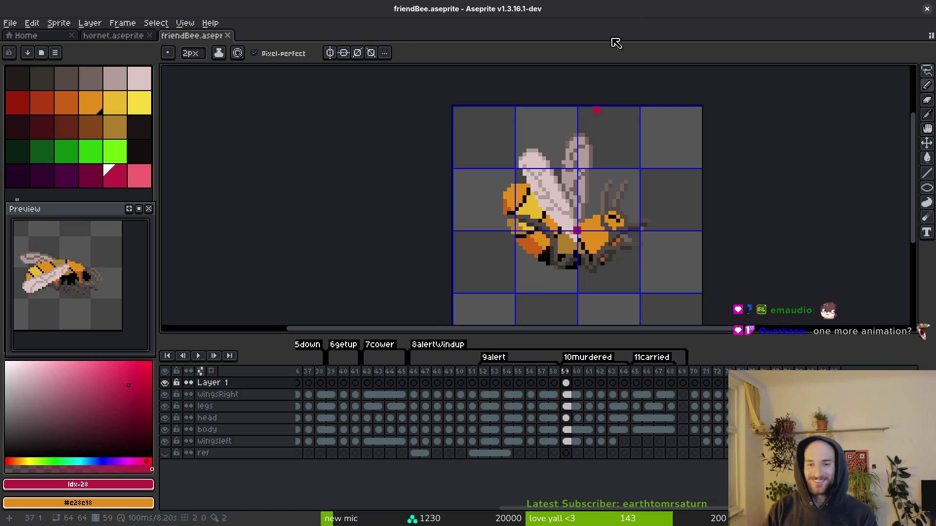
click(133, 39)
scroll(468, 259, up, 3)
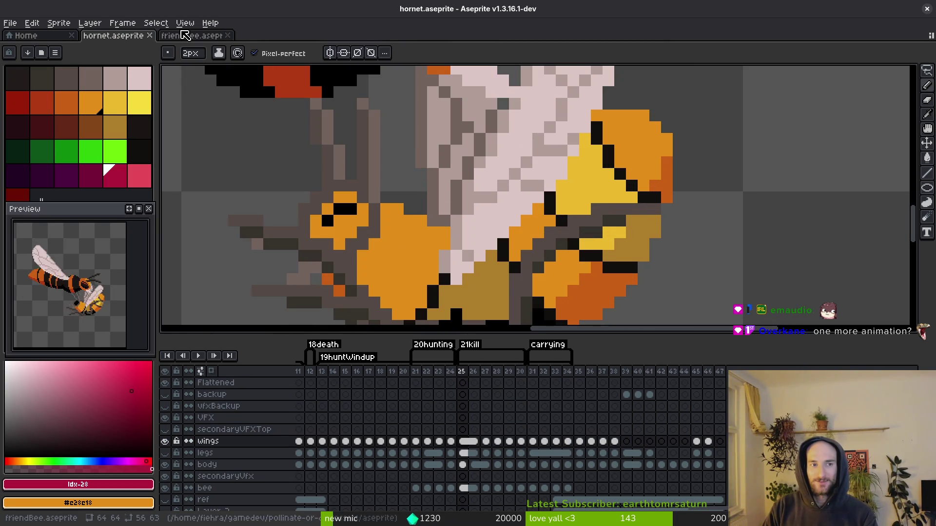
Return to hornet.aseprite and paint crimson marks on the bee.
click(185, 35)
scroll(534, 216, up, 1)
scroll(534, 216, up, 1)
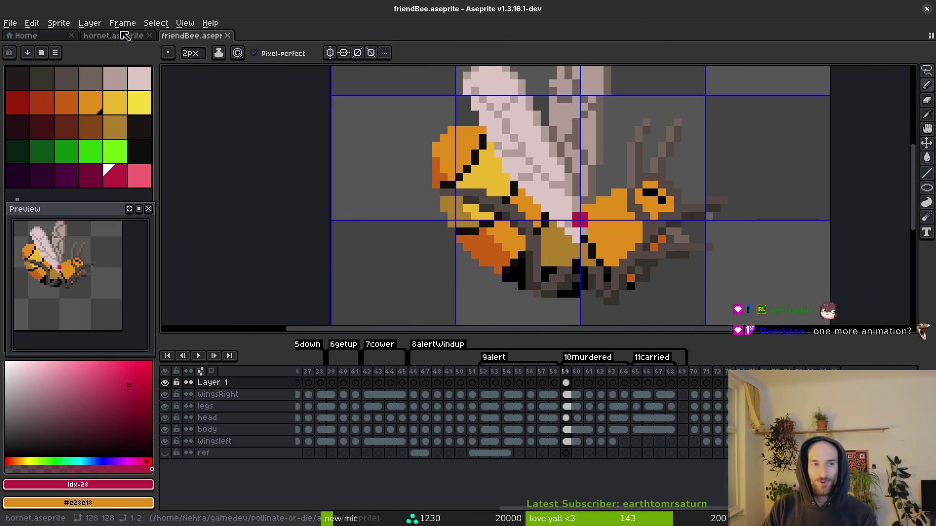
click(113, 35)
scroll(512, 252, down, 3)
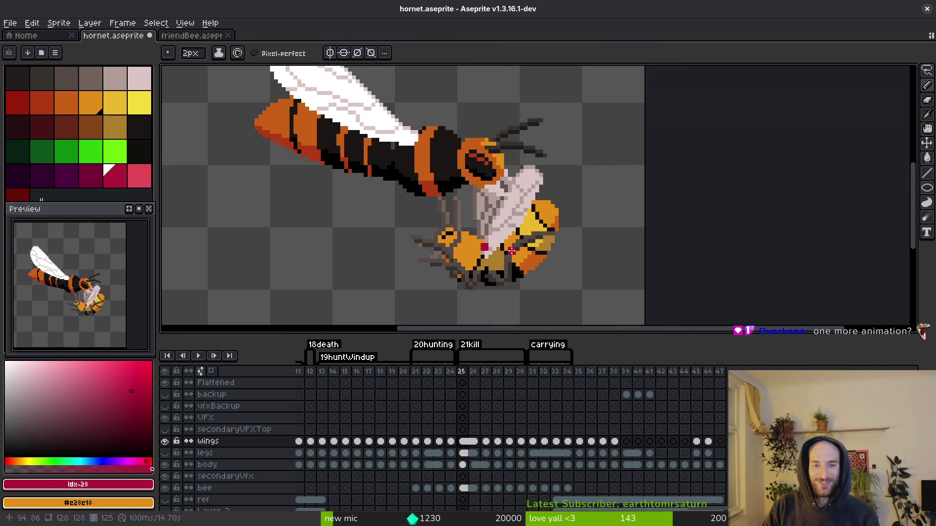
scroll(494, 247, down, 1)
scroll(530, 223, up, 2)
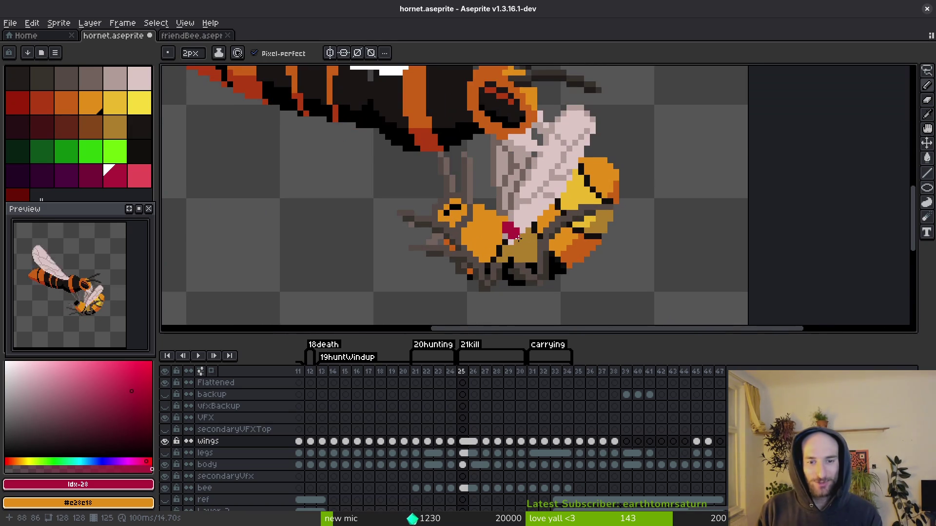
drag(530, 223, 538, 222)
click(508, 207)
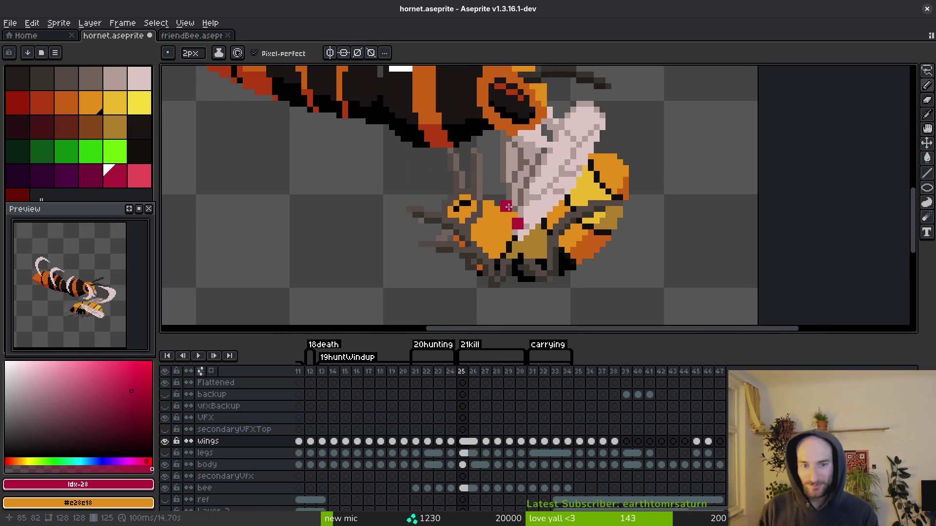
Try 4px yellow strokes left of the bee, then undo them.
scroll(563, 208, up, 2)
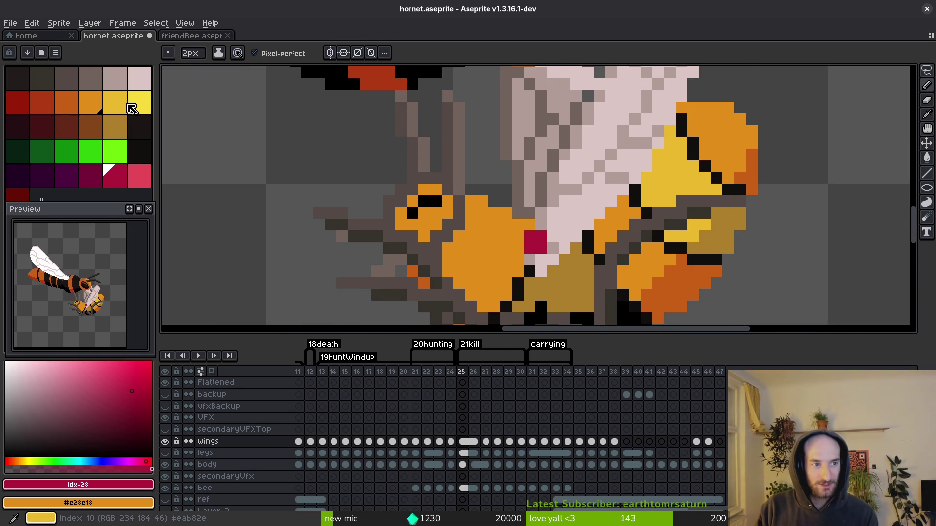
click(132, 108)
key(plus)
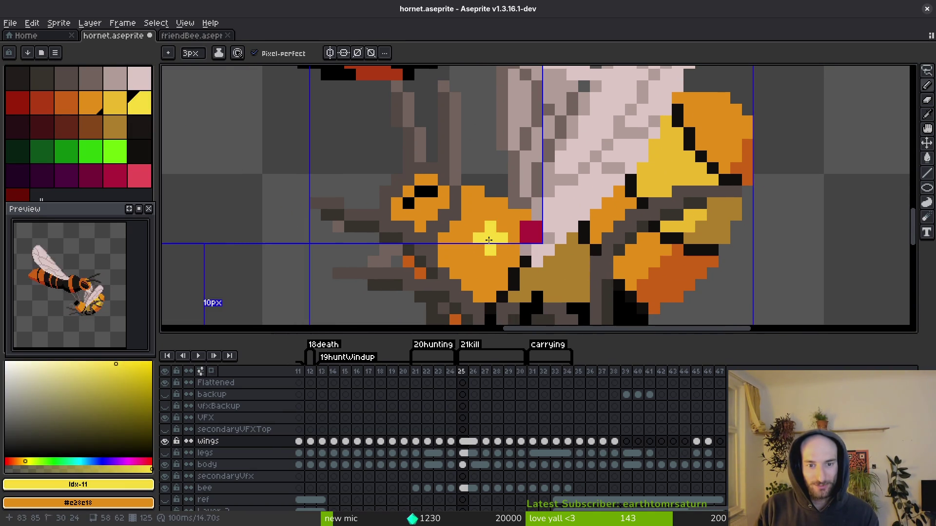
key(plus)
click(489, 239)
click(517, 232)
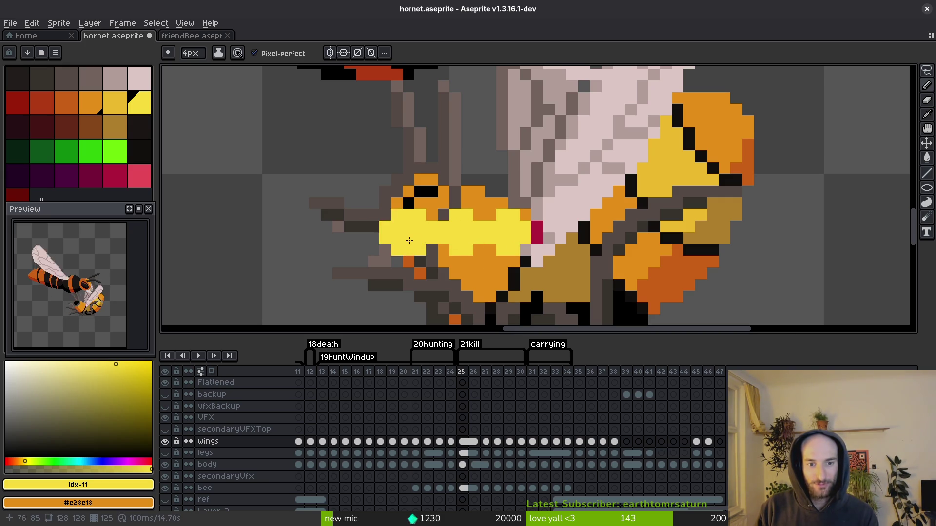
click(369, 237)
click(321, 235)
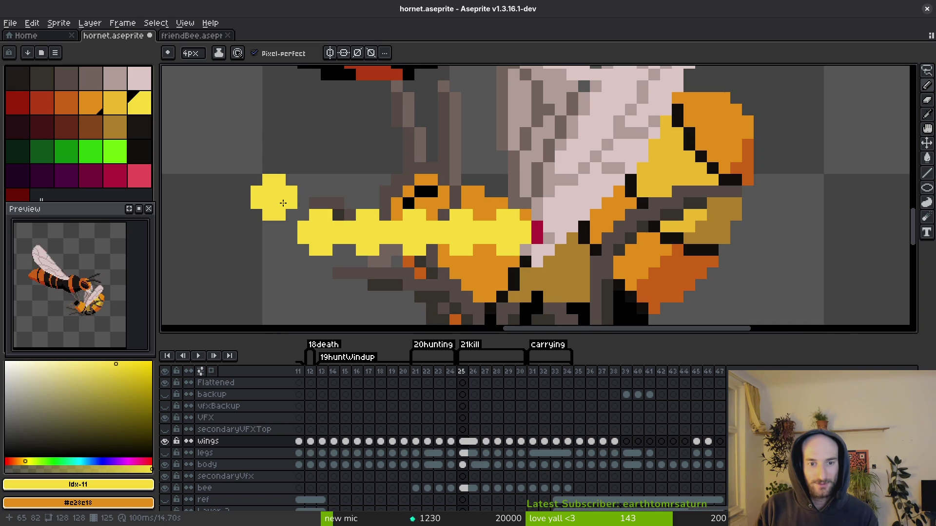
key(minus)
key(minus)
key(minus)
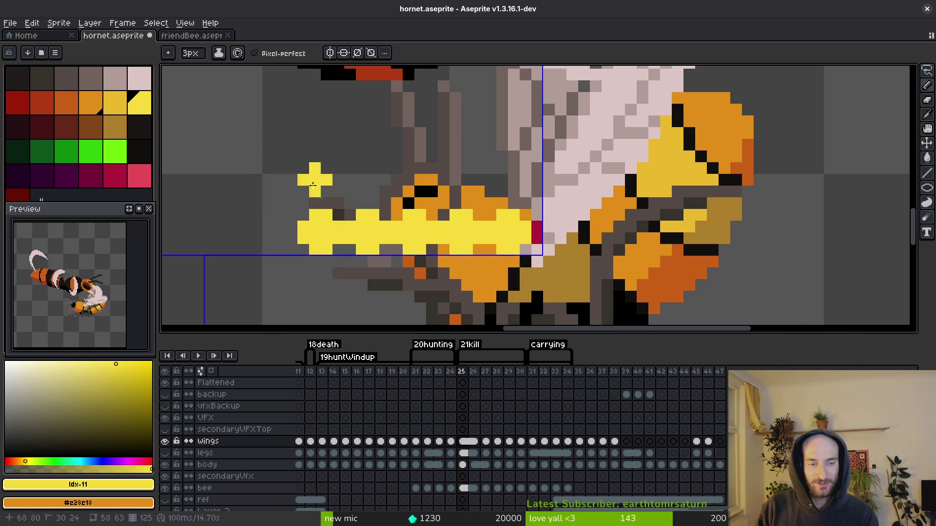
key(ctrl+z)
key(ctrl+z)
key(ctrl+z)
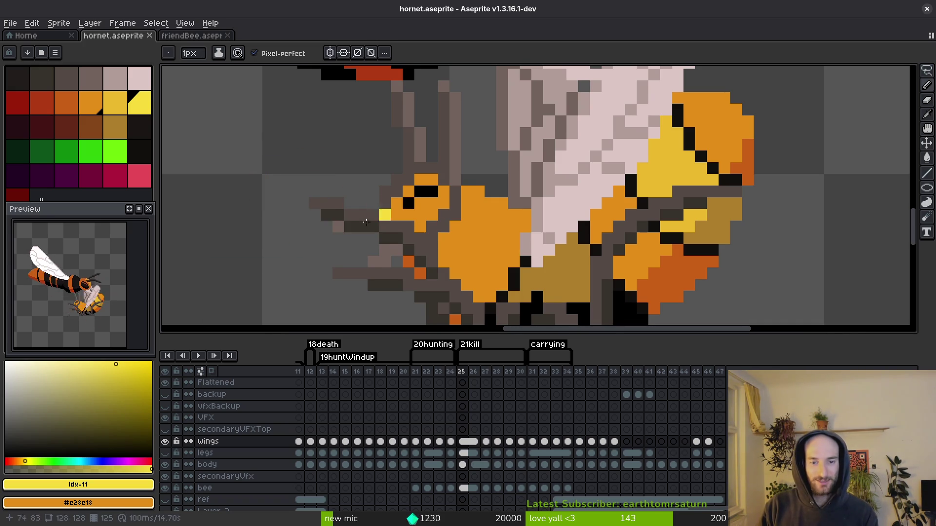
On the bee layer at frame 25, draw a yellow '23' below the bee.
scroll(444, 159, right, 5)
scroll(444, 158, down, 3)
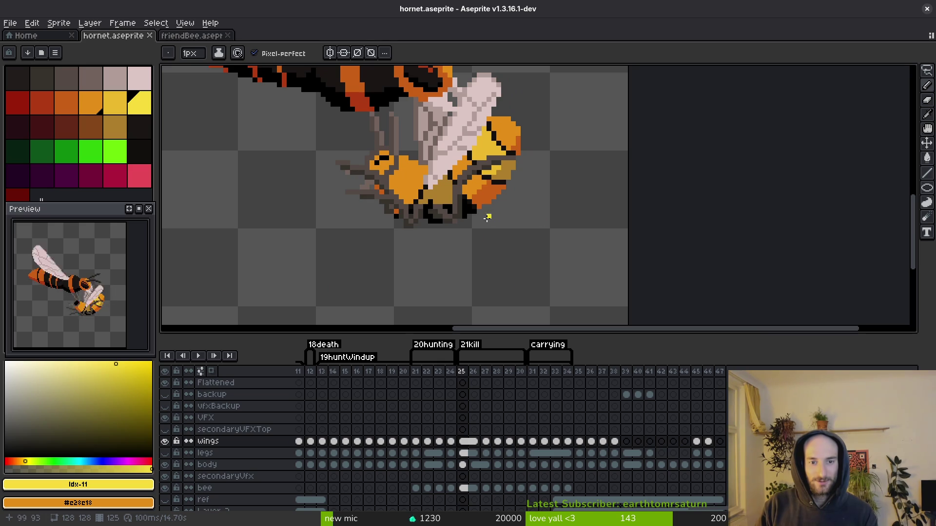
click(464, 489)
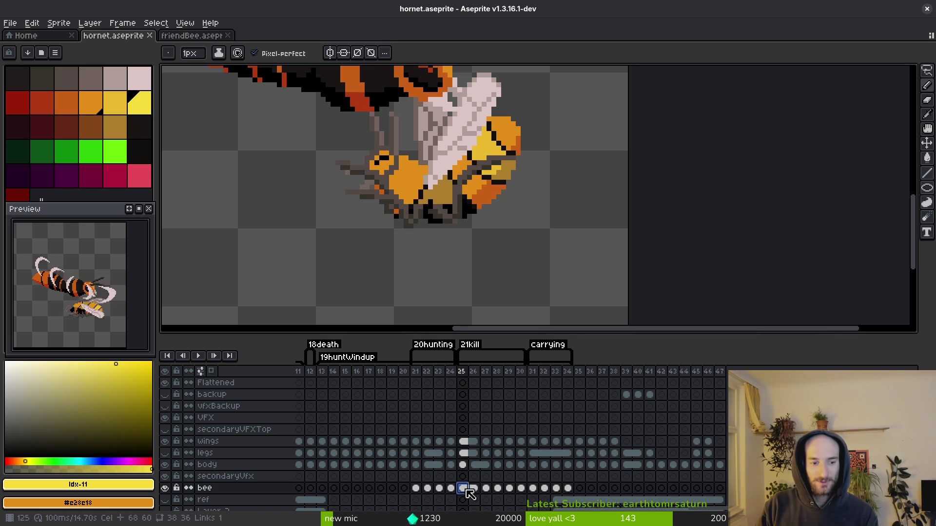
mouse_move(482, 257)
mouse_down()
mouse_move(502, 239)
mouse_move(534, 280)
mouse_up()
mouse_move(541, 242)
mouse_down()
mouse_move(580, 257)
mouse_move(542, 288)
mouse_up()
mouse_move(380, 150)
mouse_down()
mouse_move(484, 179)
mouse_move(534, 232)
mouse_up()
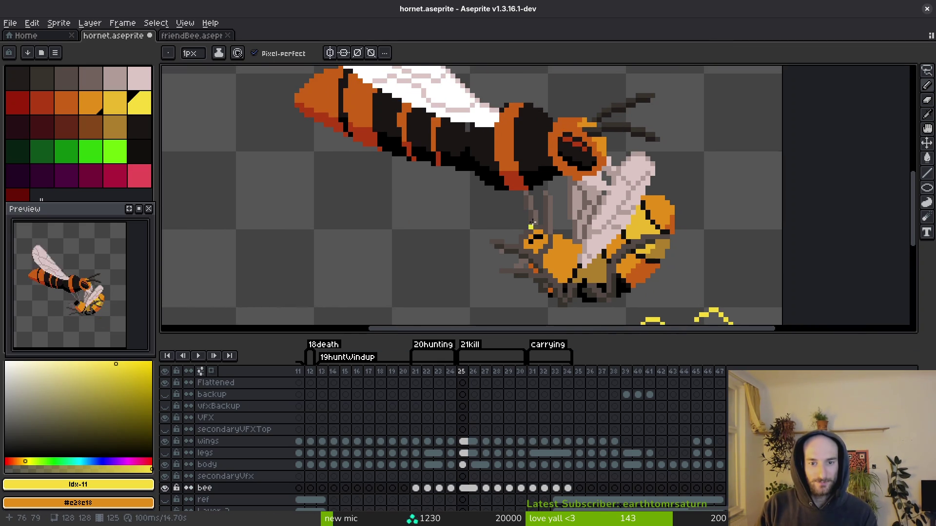
scroll(534, 233, down, 3)
Show the pixel grid and place a 2px yellow marker left of the bee.
key(g)
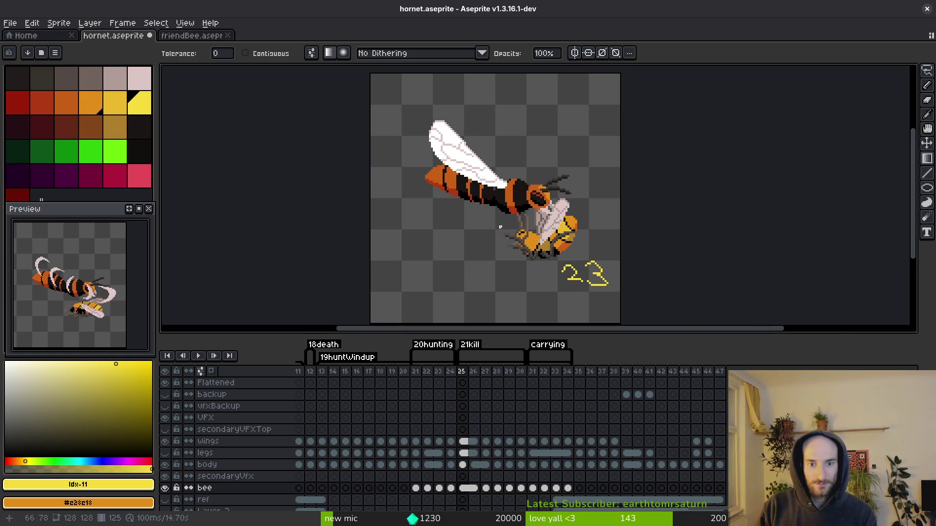
key(ctrl+apostrophe)
scroll(515, 235, up, 3)
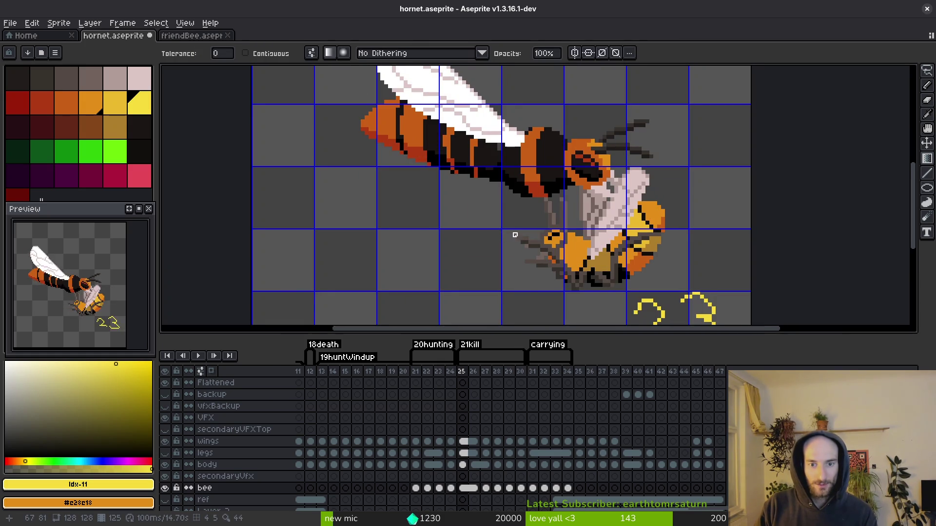
scroll(517, 239, up, 1)
key(b)
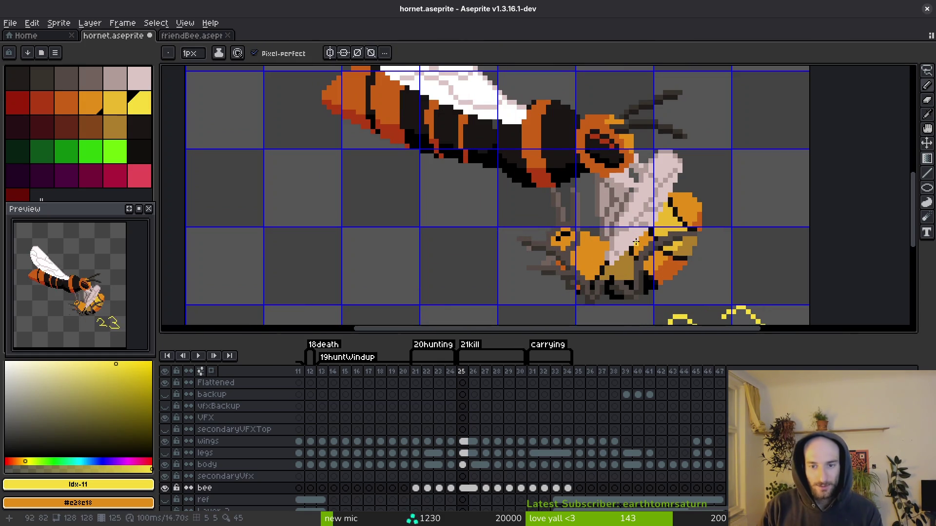
scroll(616, 248, up, 1)
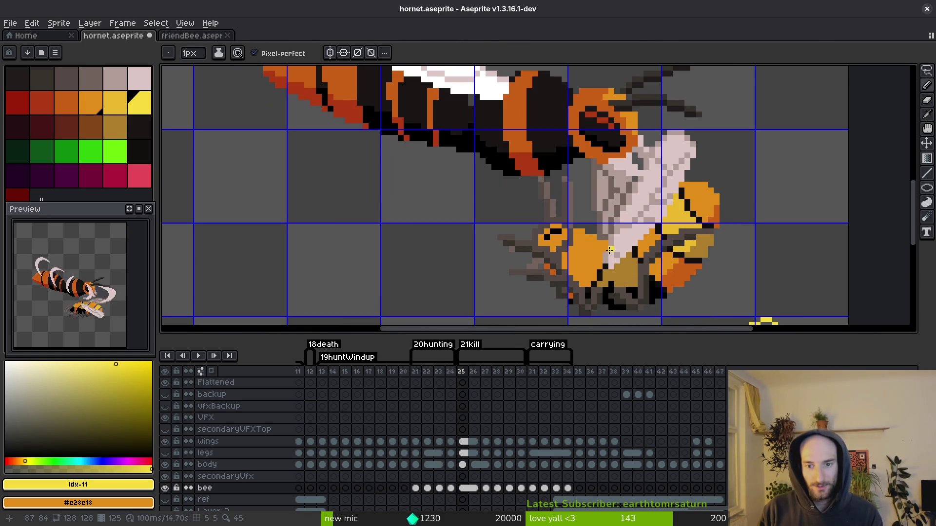
key(plus)
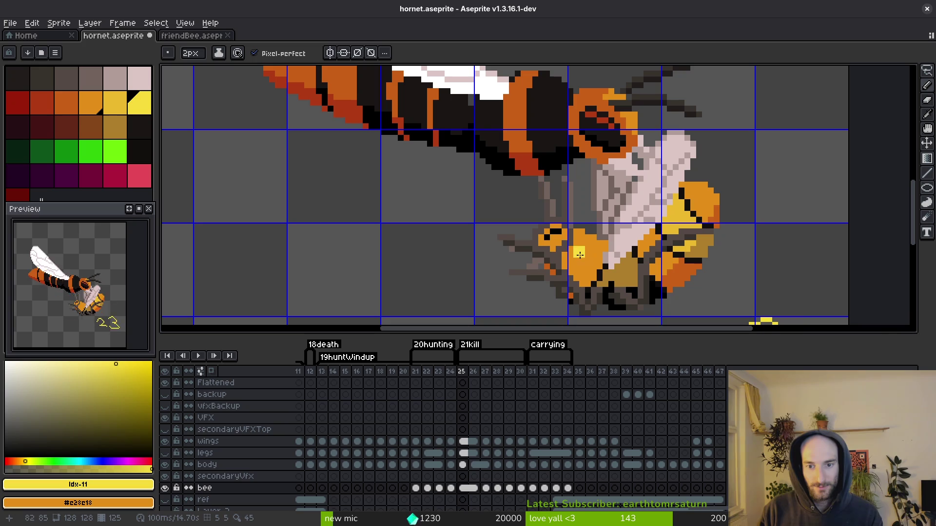
click(480, 252)
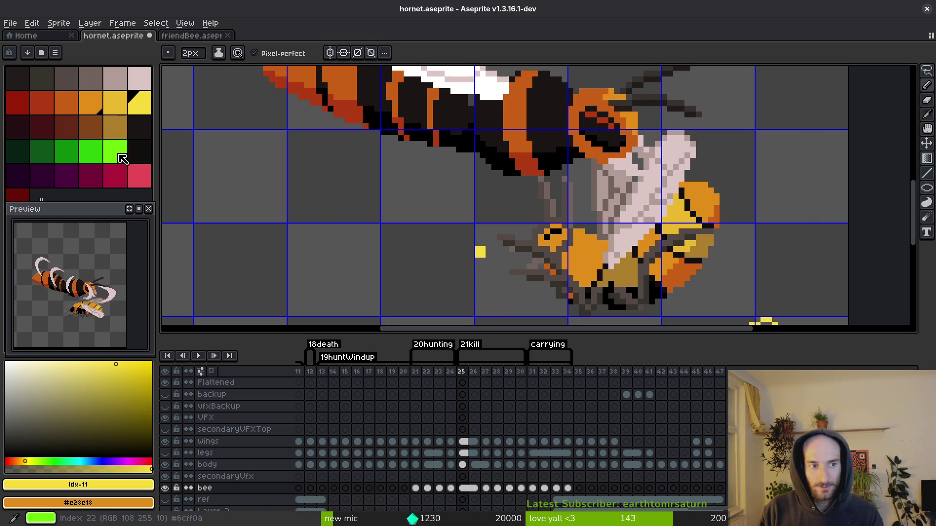
Paint single pink pixels on and above the yellow marker.
click(139, 175)
key(minus)
click(477, 249)
scroll(510, 219, down, 1)
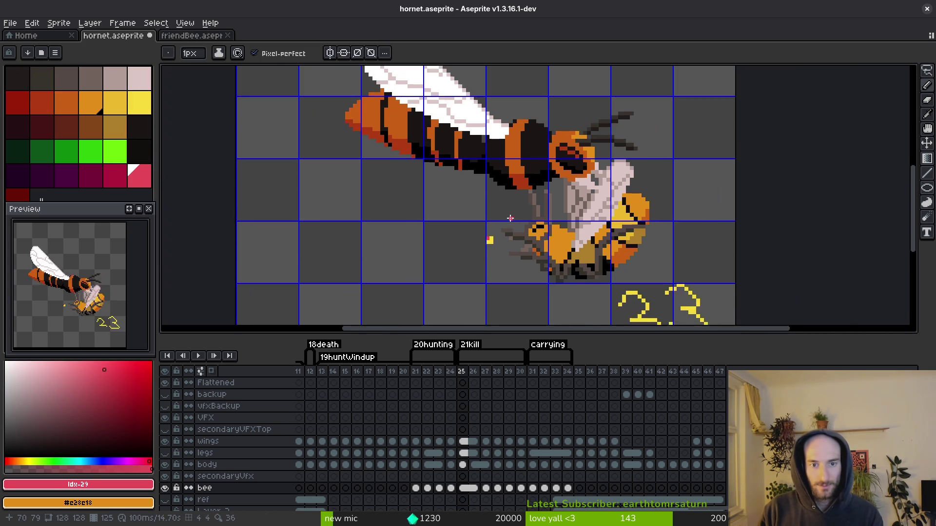
scroll(489, 229, up, 3)
drag(489, 232, 490, 222)
click(488, 238)
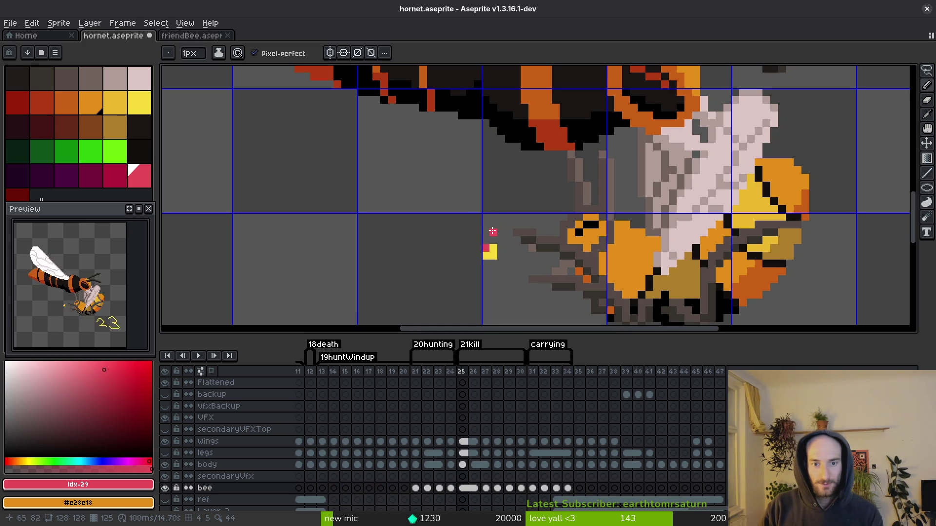
Draw a crimson '24' beside the yellow '23' and save hornet.aseprite.
scroll(647, 232, down, 3)
scroll(647, 233, right, 3)
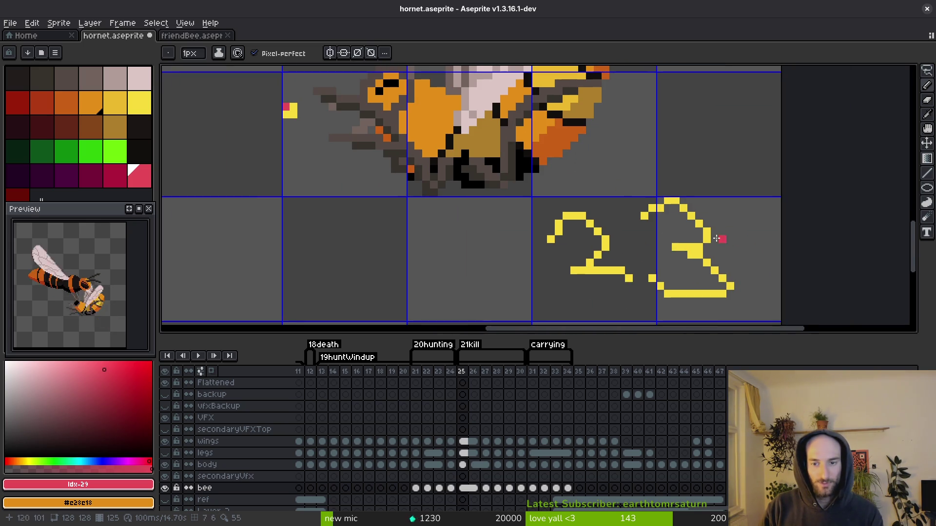
drag(627, 138, 737, 191)
drag(737, 143, 746, 260)
key(m)
drag(257, 119, 308, 177)
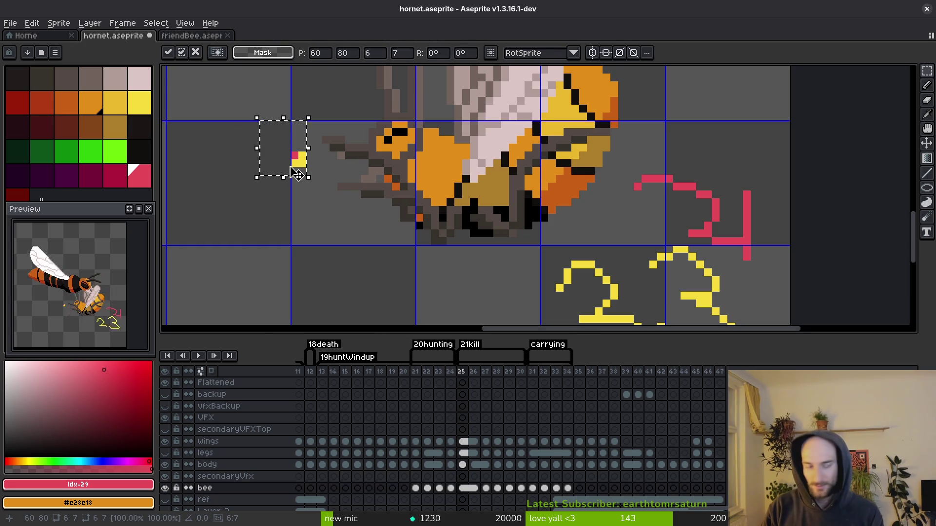
key(ctrl+d)
key(ctrl+s)
scroll(496, 200, down, 4)
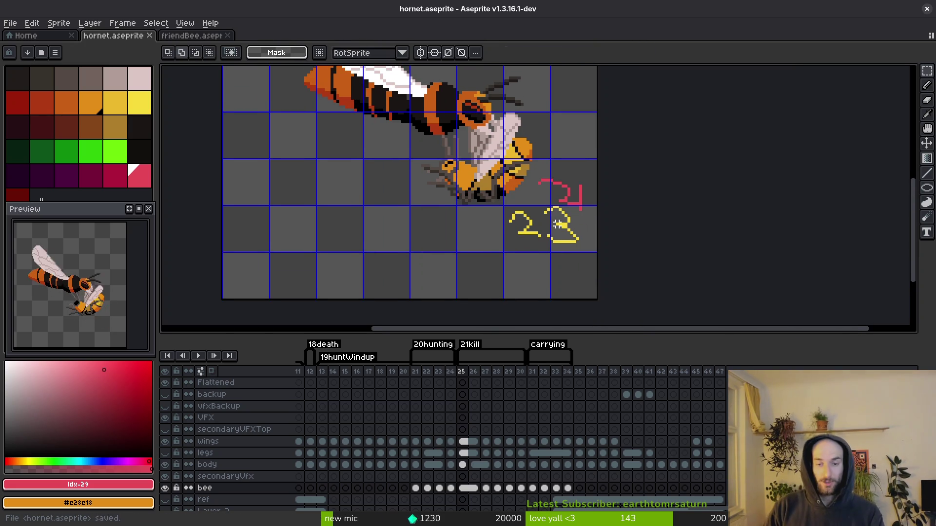
scroll(557, 224, down, 2)
Open the arena_hornet scene with the quick opener and select the friend bee in the arena.
key(alt+Tab)
text(arenah)
key(Down)
key(Return)
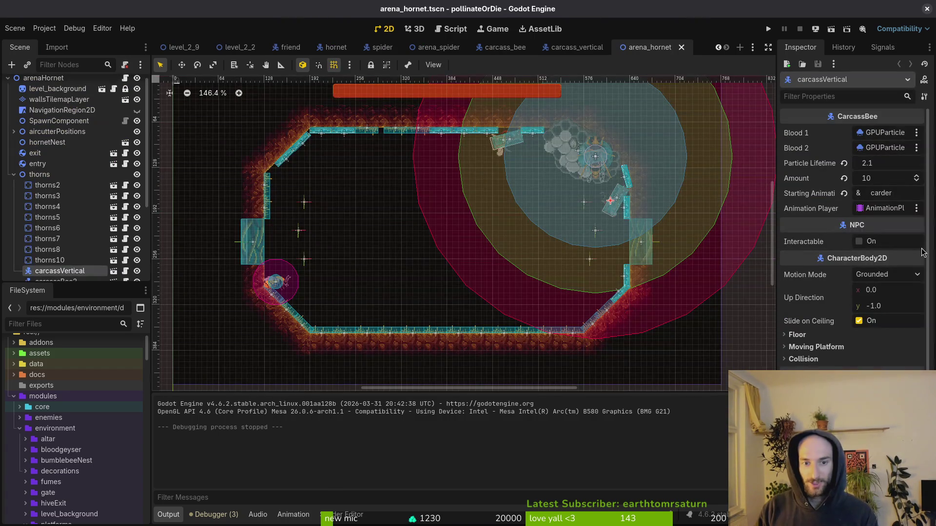
scroll(345, 272, up, 5)
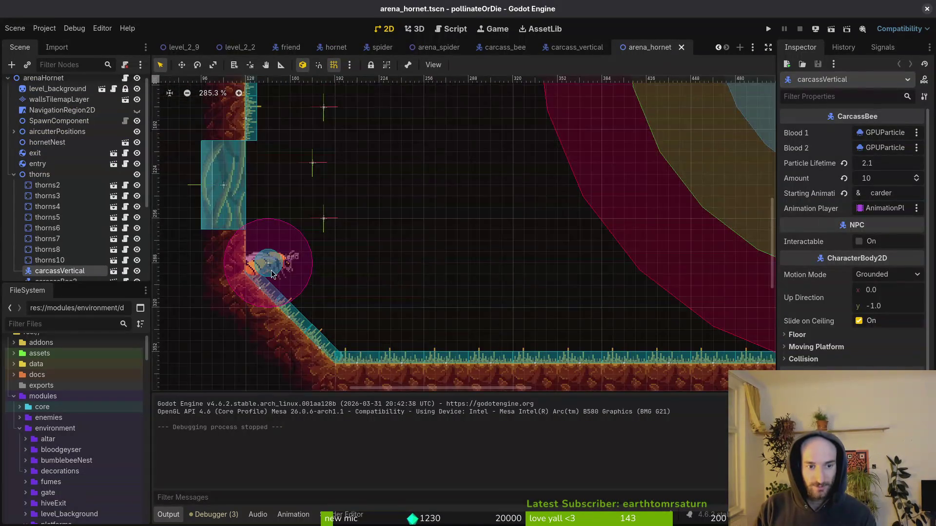
click(287, 265)
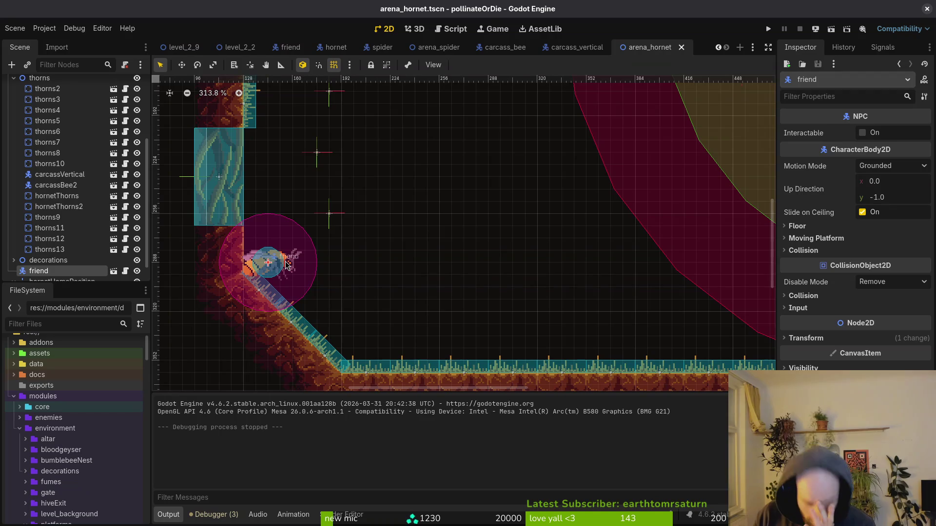
Run the game and load the hornet boss arena from the debug level select.
click(771, 30)
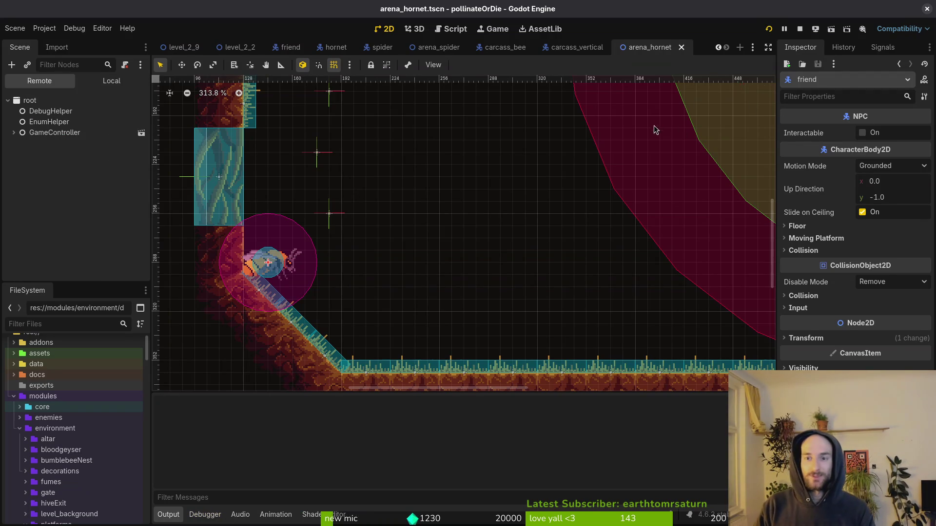
key(Return)
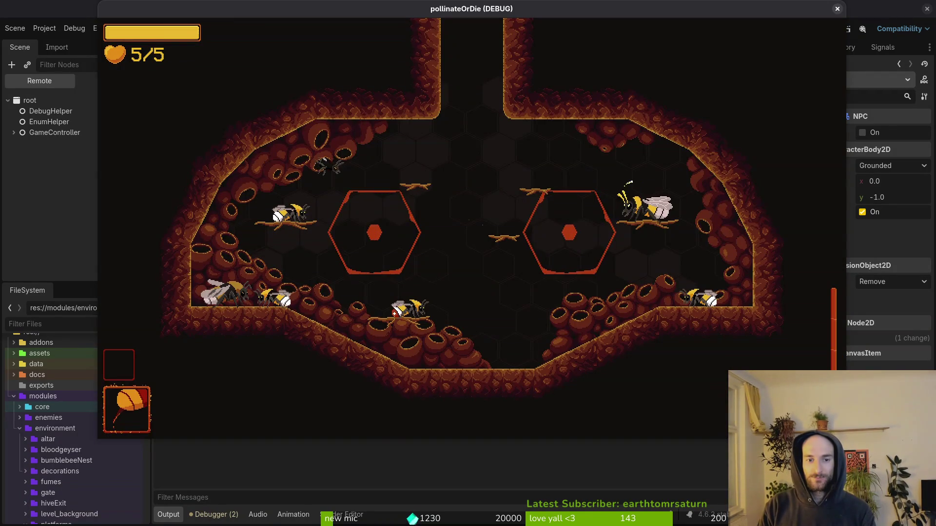
key(Escape)
key(Up)
key(Return)
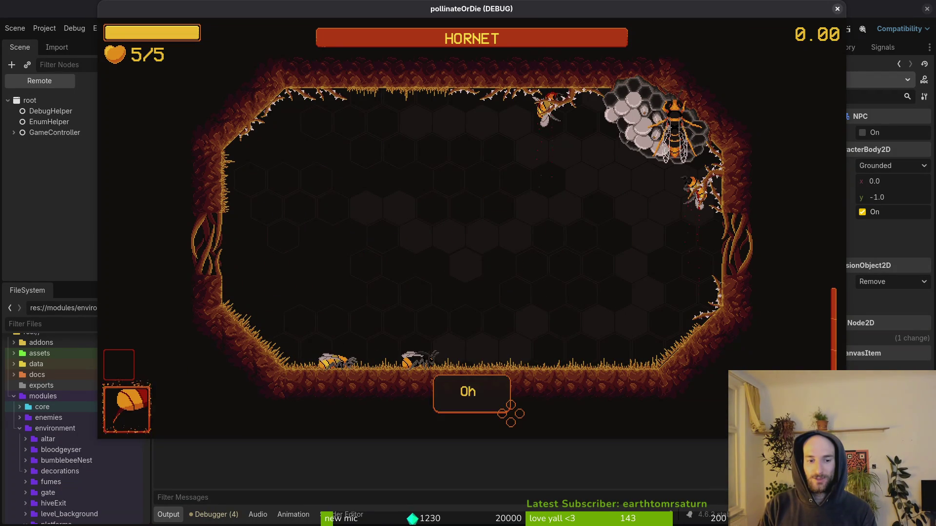
Pause the game, continue, and bring the Godot editor with its Remote tree forward.
key(Escape)
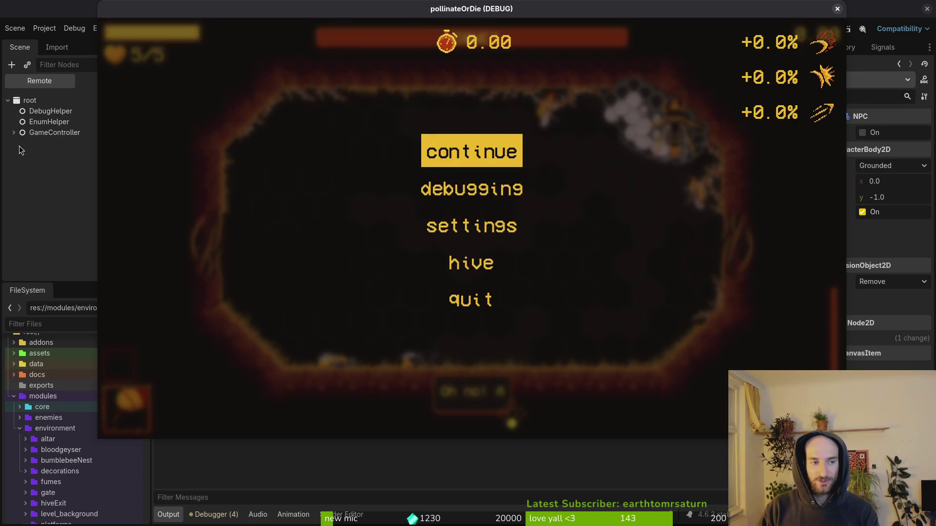
click(7, 145)
click(484, 171)
key(alt+Tab)
click(484, 170)
click(74, 195)
click(112, 81)
Open GameController > level > arenaHornet > friend in the Remote tree and read Position (about 243.7, 349.9).
click(54, 80)
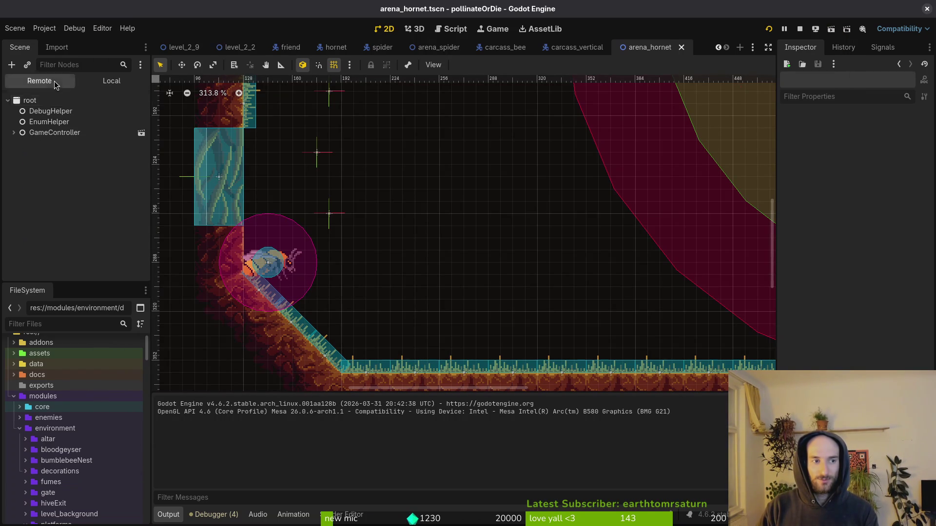
click(14, 133)
click(19, 175)
click(25, 186)
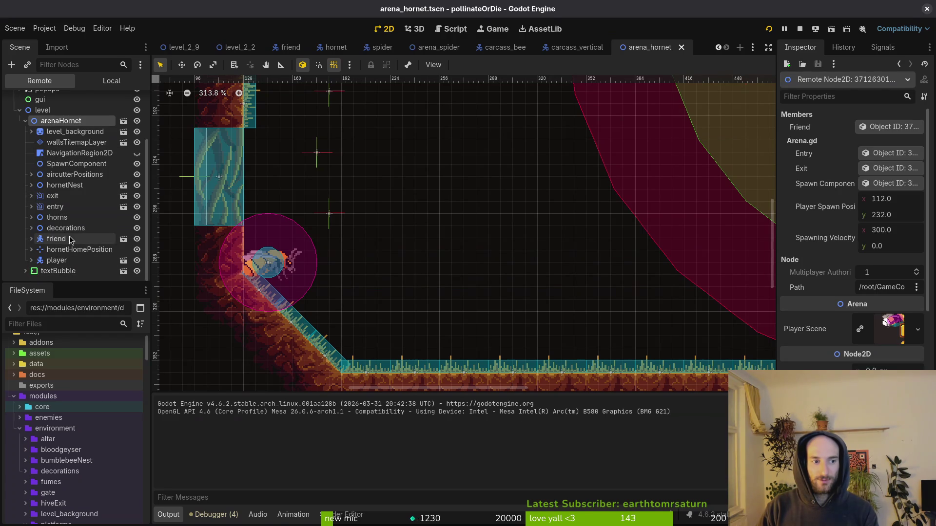
click(71, 236)
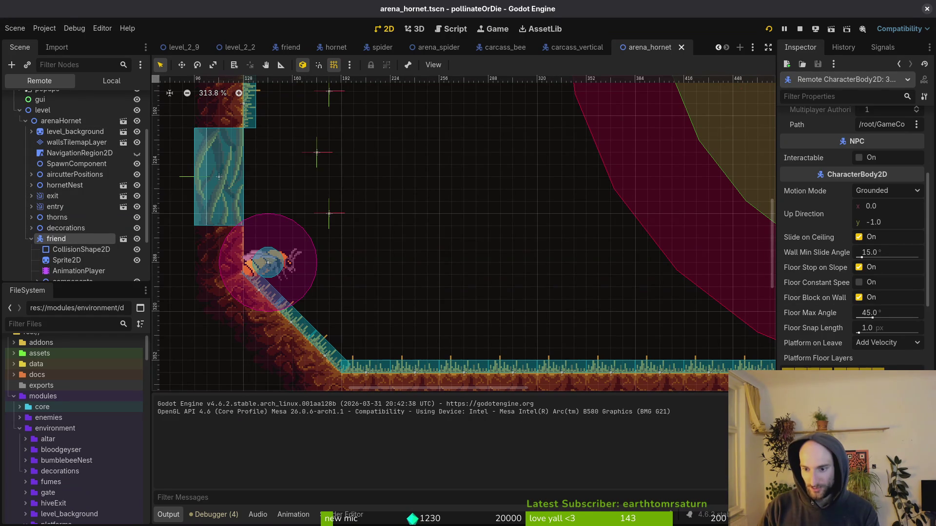
scroll(890, 221, down, 8)
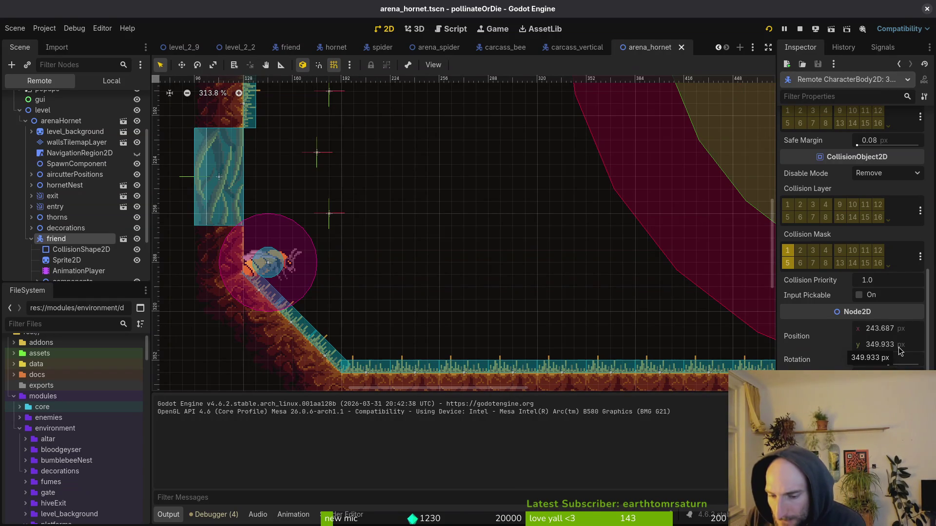
key(alt+Tab)
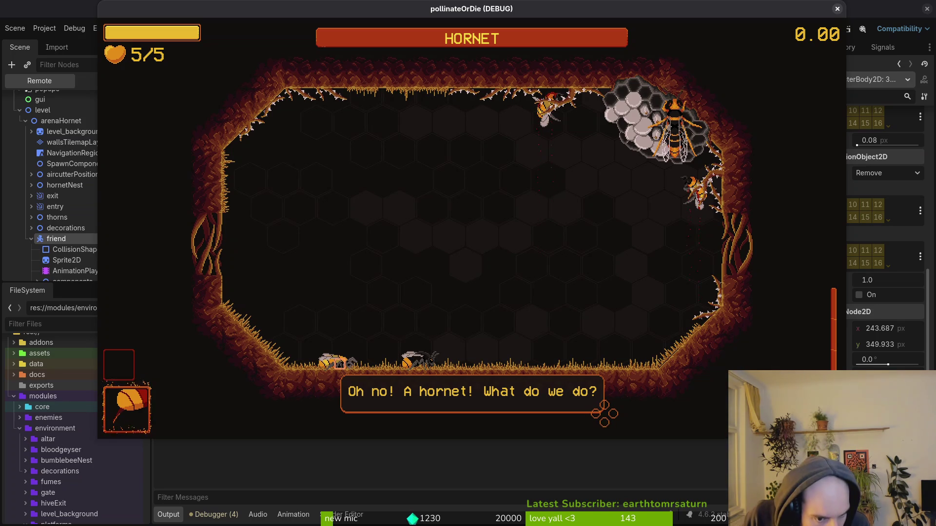
key(alt+Tab)
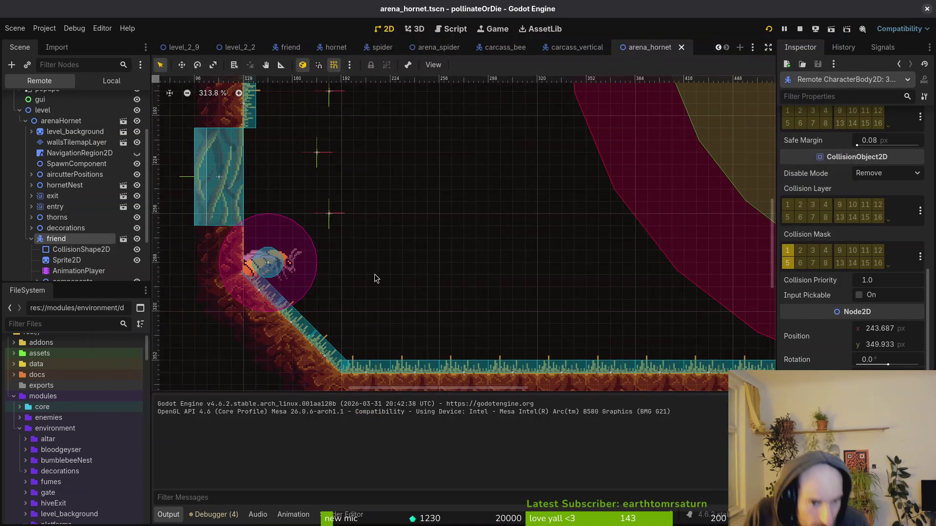
key(alt+Tab)
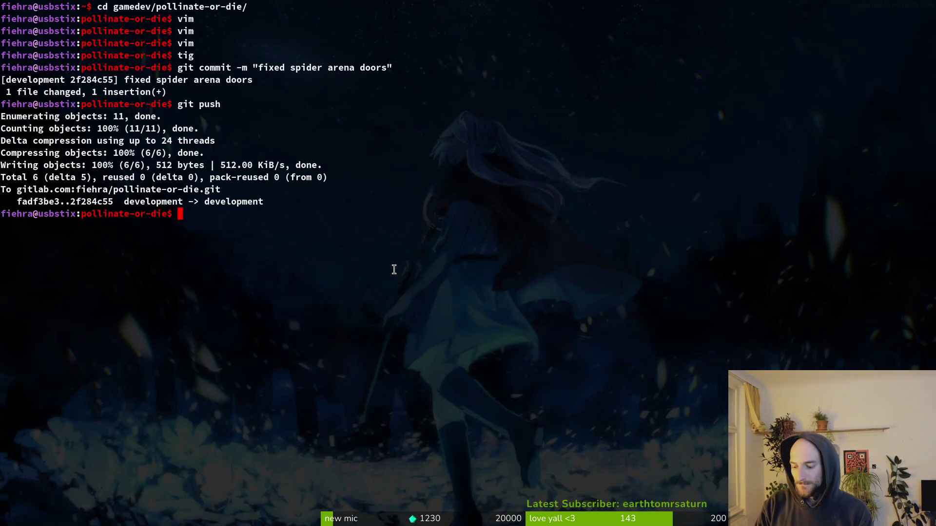
Launch vim in the project and open friend.gd through the file finder.
text(vim)
key(Return)
key(space)
text(ffri)
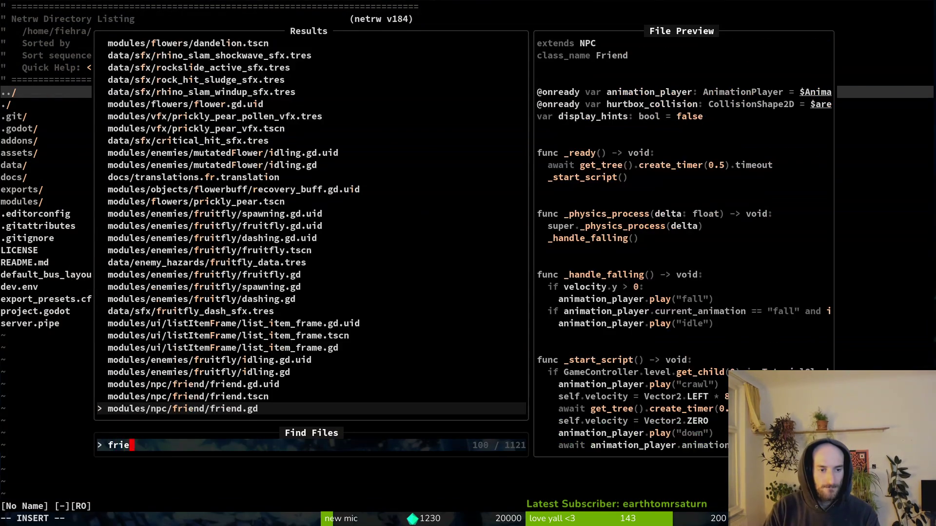
key(Return)
Change the ArenaHornet crawl timer from create_timer(1.2) to 1.3 and save friend.gd.
key(})
key(k)
key(k)
key(k)
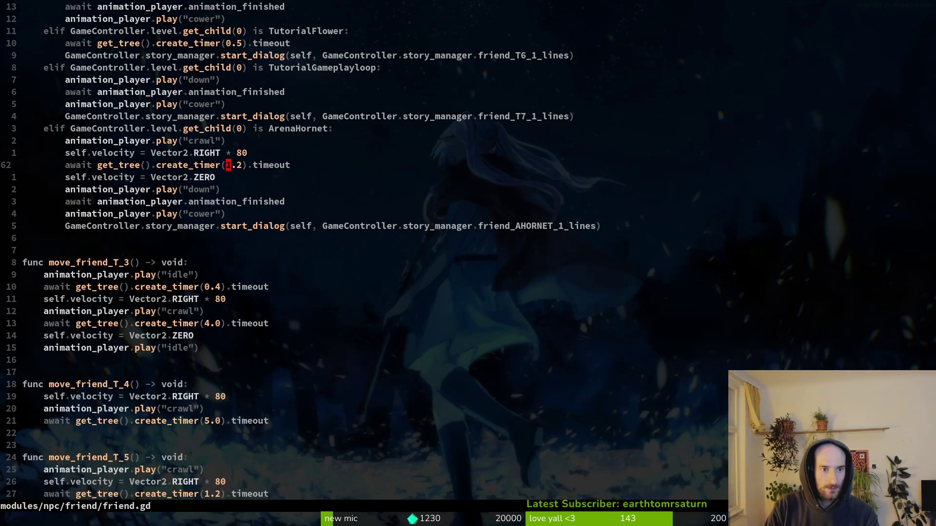
key(s)
key(Escape)
text(u)
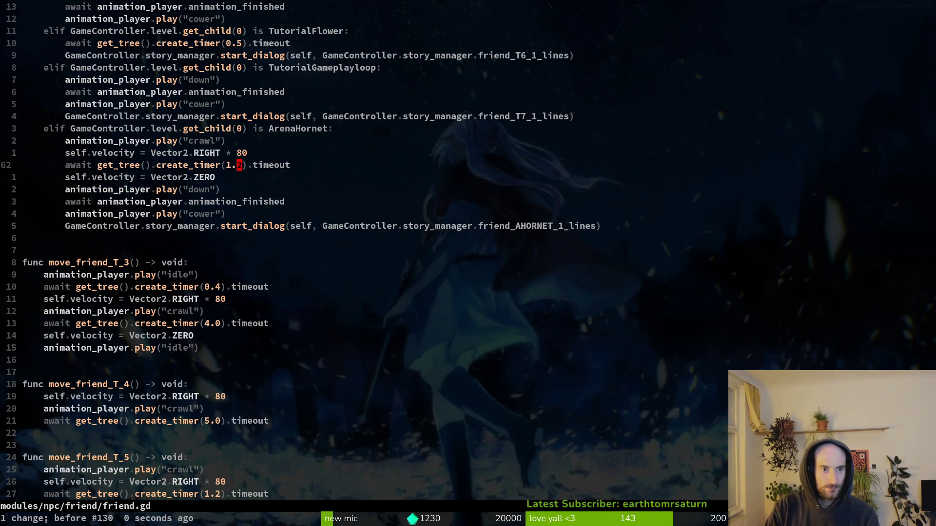
text(s3)
key(Escape)
text(:write)
key(Return)
Run the game in Godot and load the hornet arena from the debug level select.
key(alt+Tab)
key(F5)
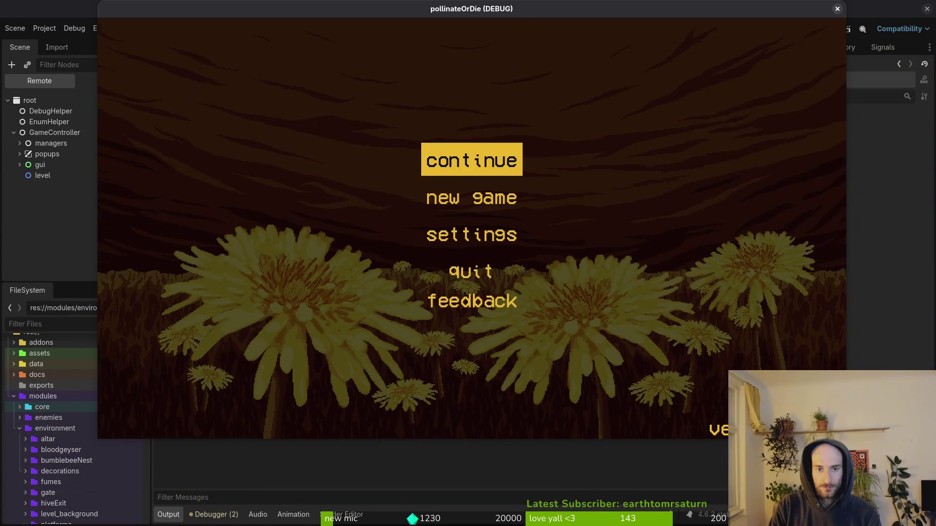
key(Return)
key(F1)
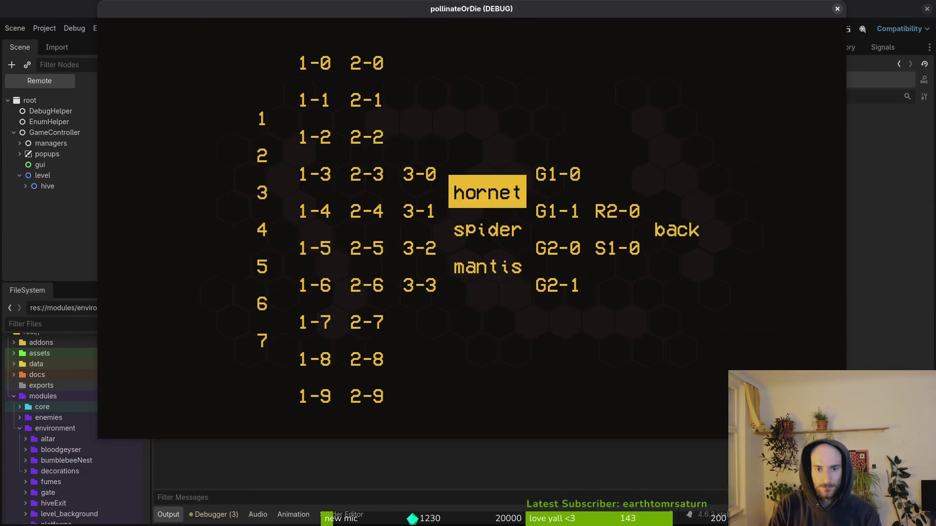
key(Up)
key(Return)
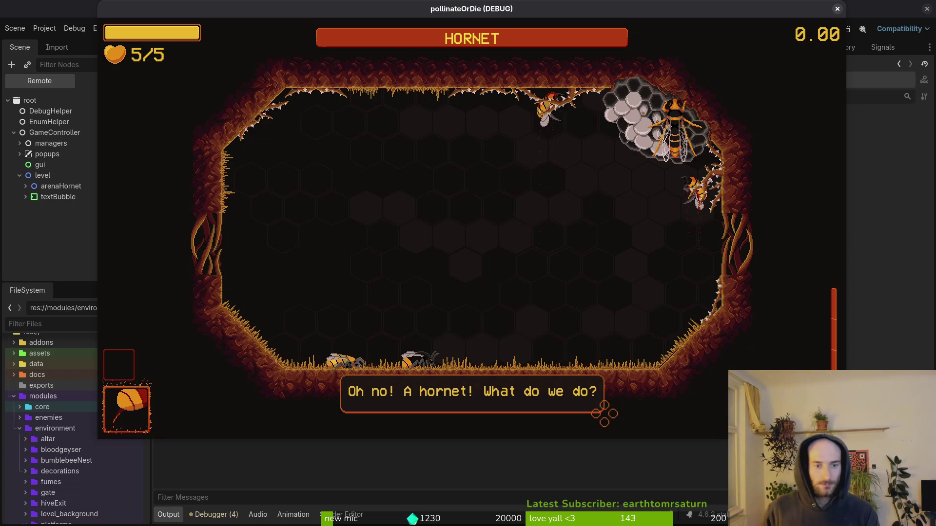
key(alt+Tab)
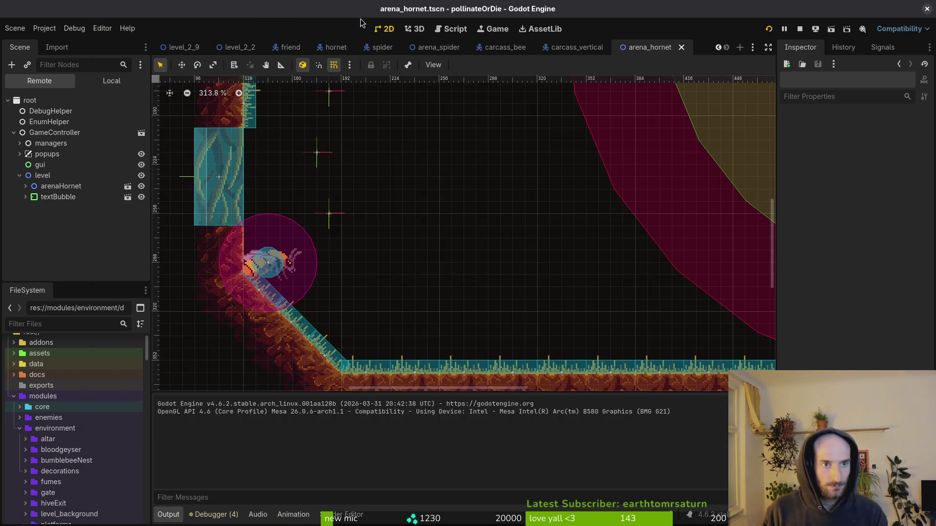
Box-select the two grass tufts on the arena floor and delete them.
scroll(525, 197, down, 5)
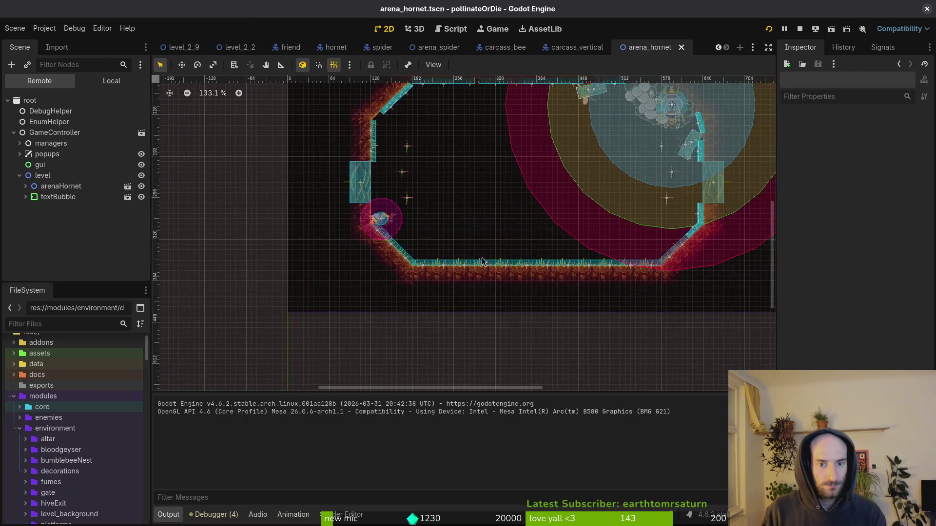
scroll(440, 262, up, 4)
drag(439, 263, 482, 259)
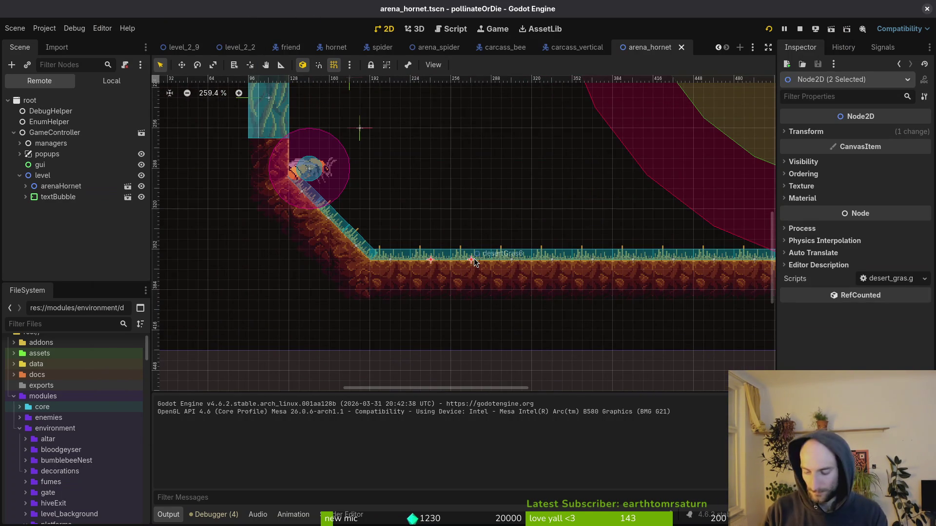
key(super)
key(super)
key(Delete)
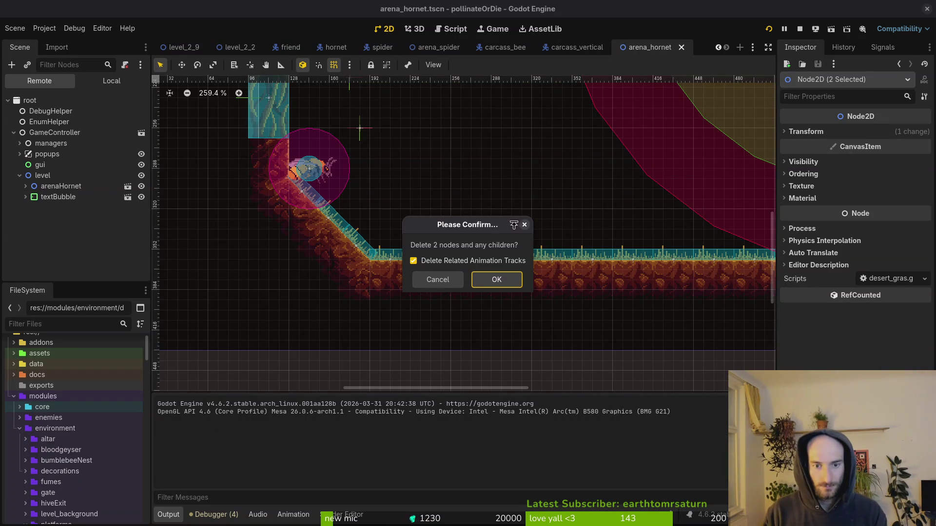
click(493, 284)
key(ctrl+z)
key(Delete)
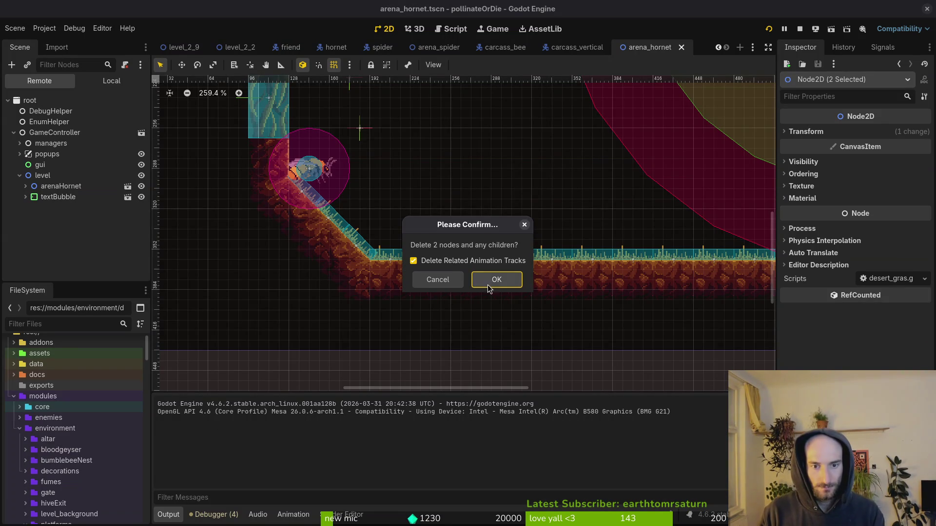
click(485, 281)
scroll(542, 243, down, 5)
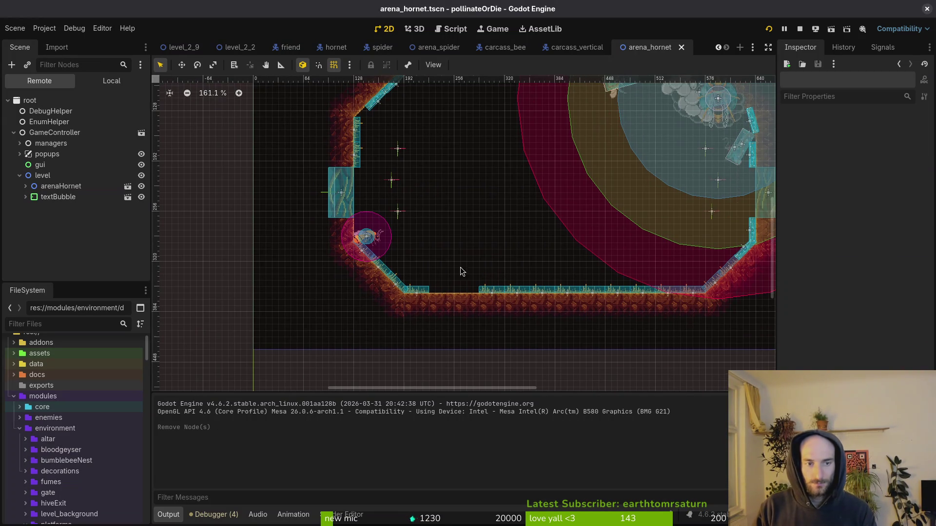
Rerun the game and read the friend's live Position, 251.465, 349.933, in the Remote tree.
key(F5)
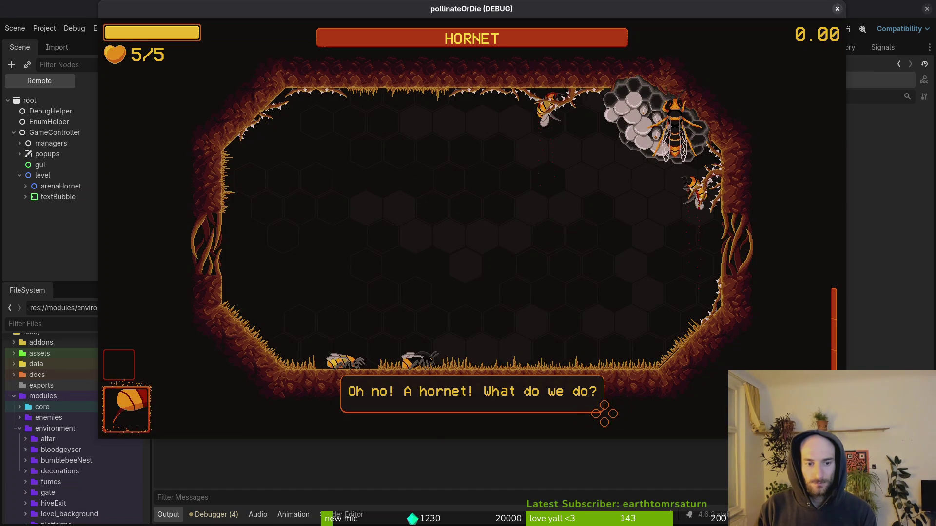
key(alt+Tab)
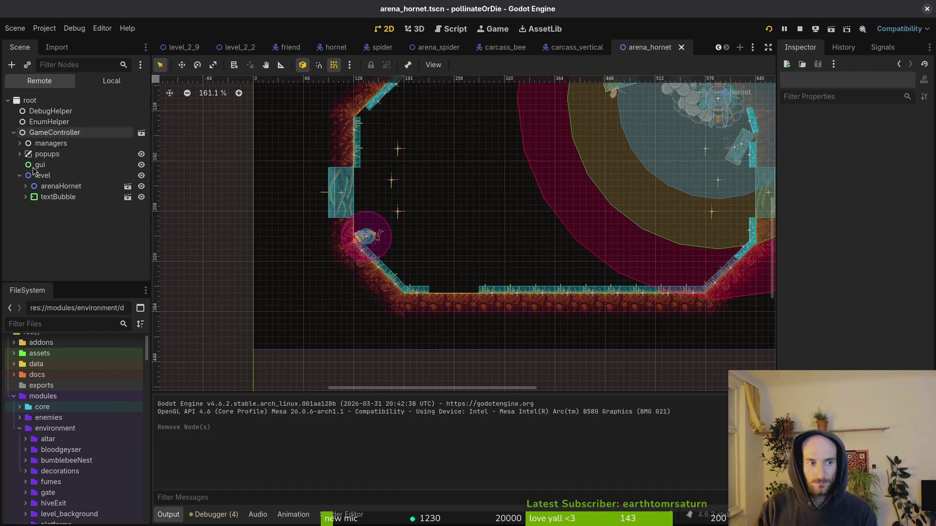
click(26, 187)
scroll(56, 229, down, 3)
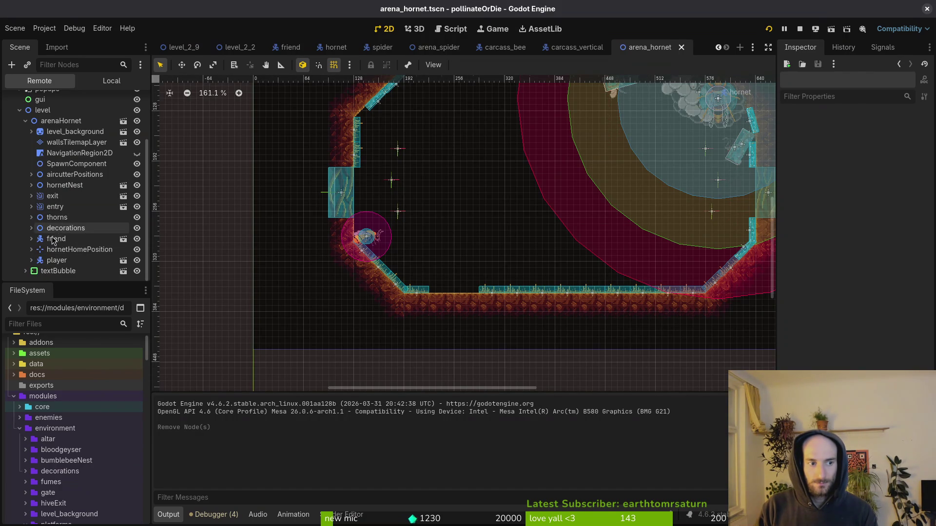
click(56, 239)
scroll(868, 341, down, 10)
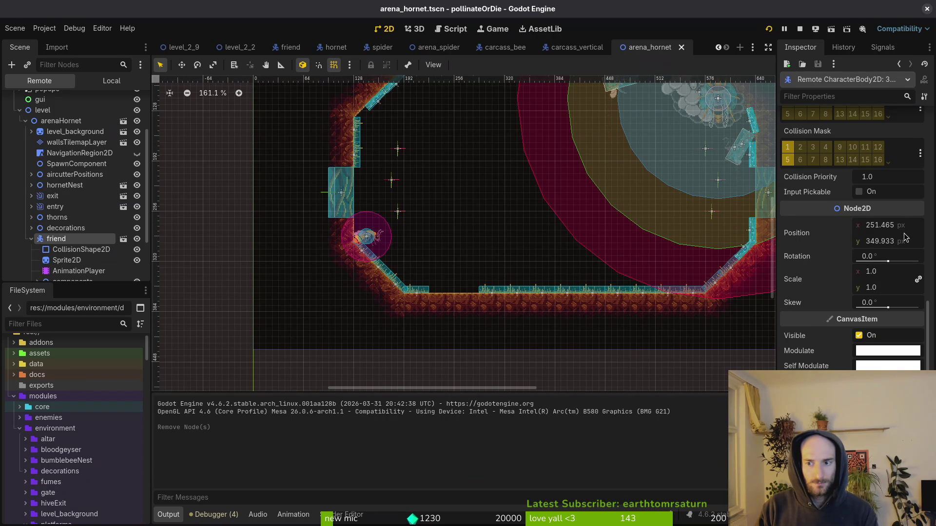
key(alt+Tab)
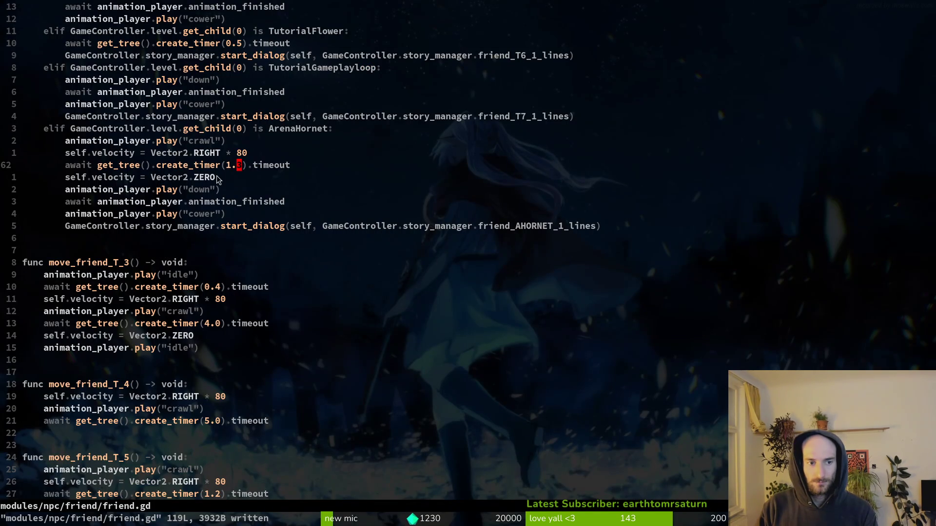
Add a line after the animation wait starting self.global_position = Vector2, using completions.
click(308, 201)
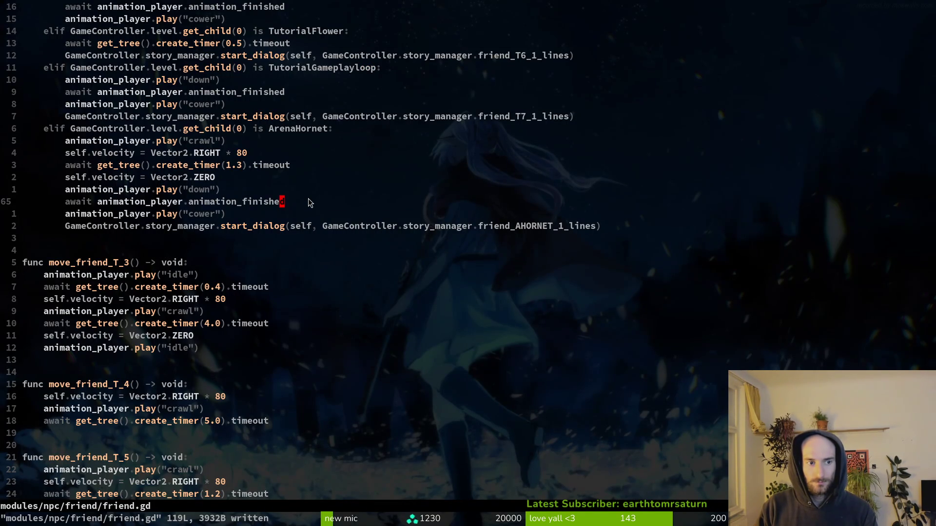
text(ofrie)
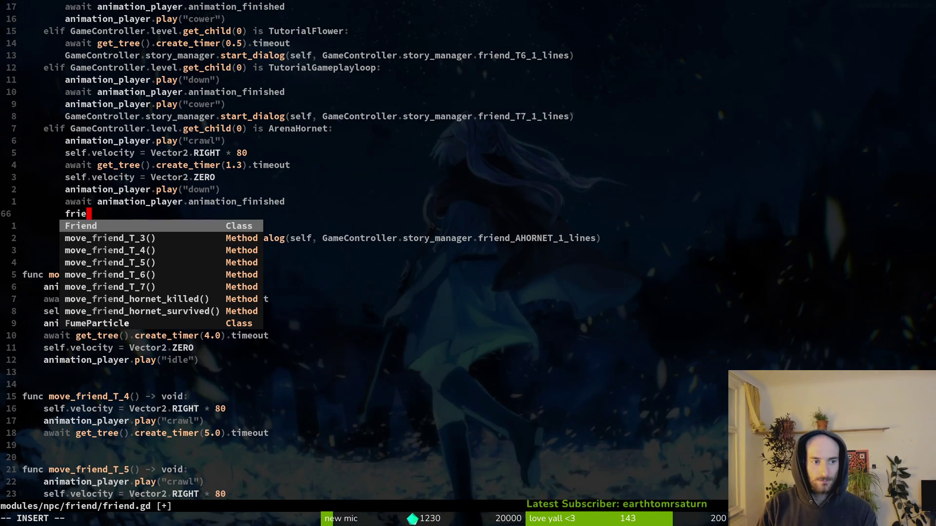
key(ctrl+w)
text(self.glo)
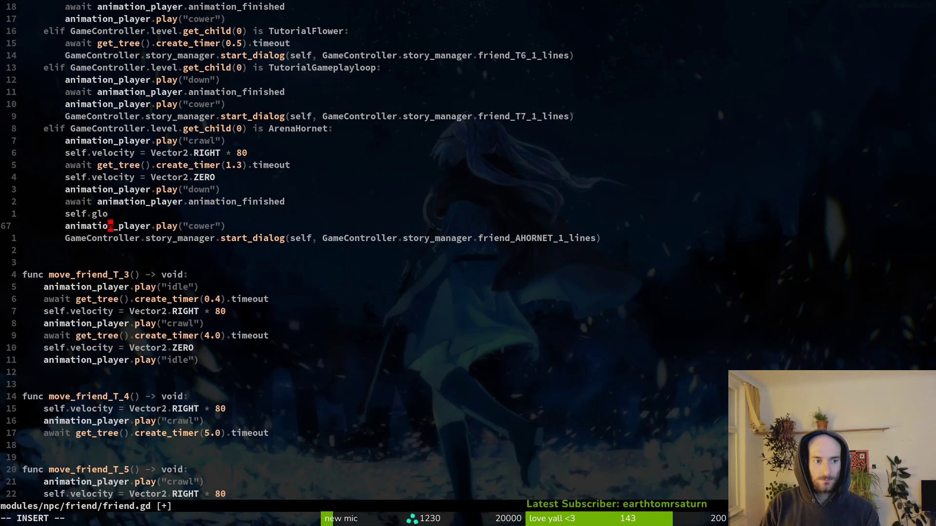
key(Escape)
text(a)
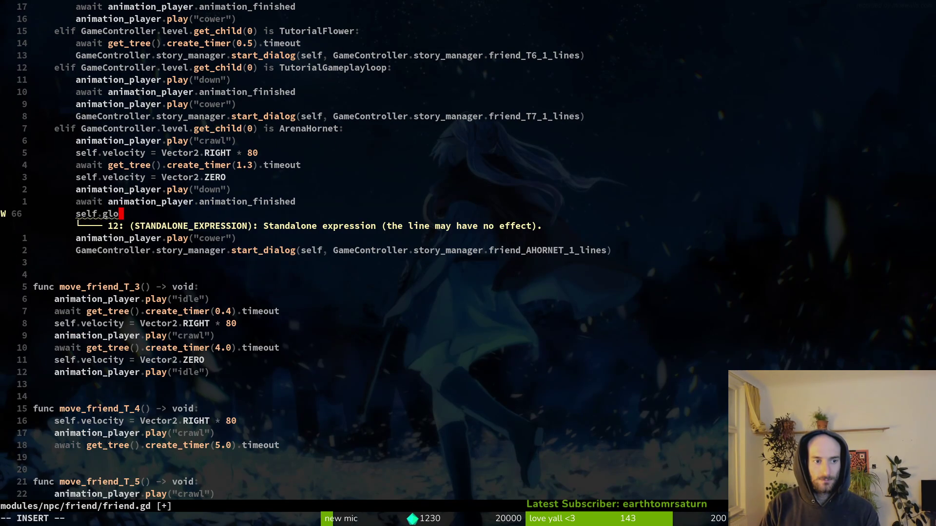
text(bal)
key(ctrl+n)
key(ctrl+n)
key(ctrl+n)
key(ctrl+y)
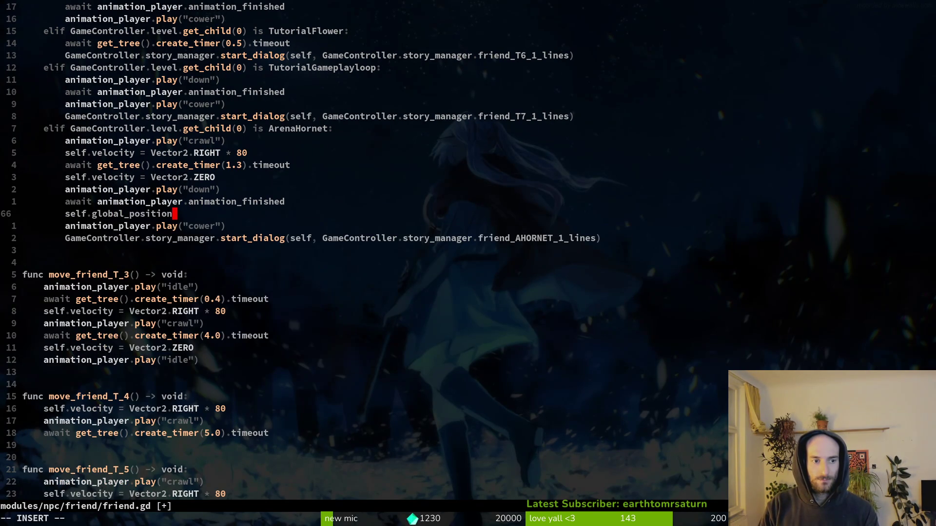
text(ec)
key(ctrl+y)
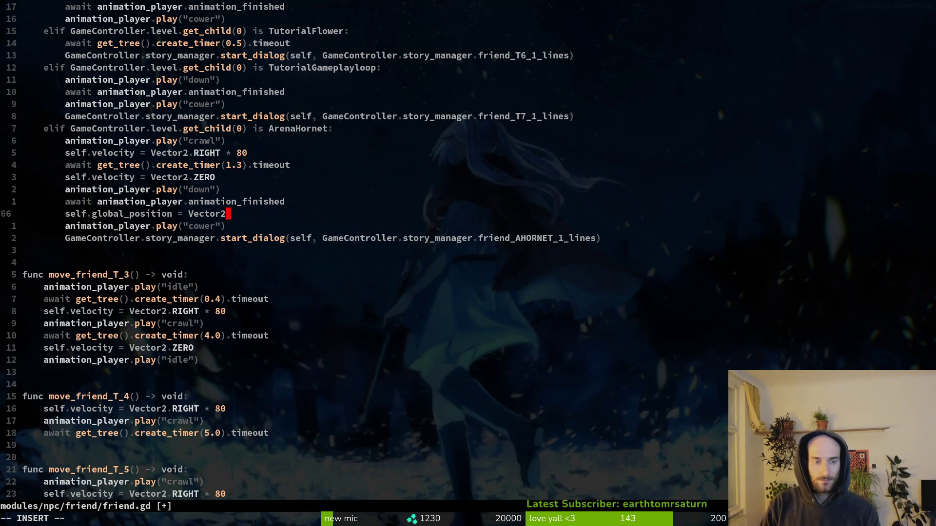
Fill in the coordinates as Vector2(252, 350), matching the friend's position seen in Godot.
key(alt+Tab)
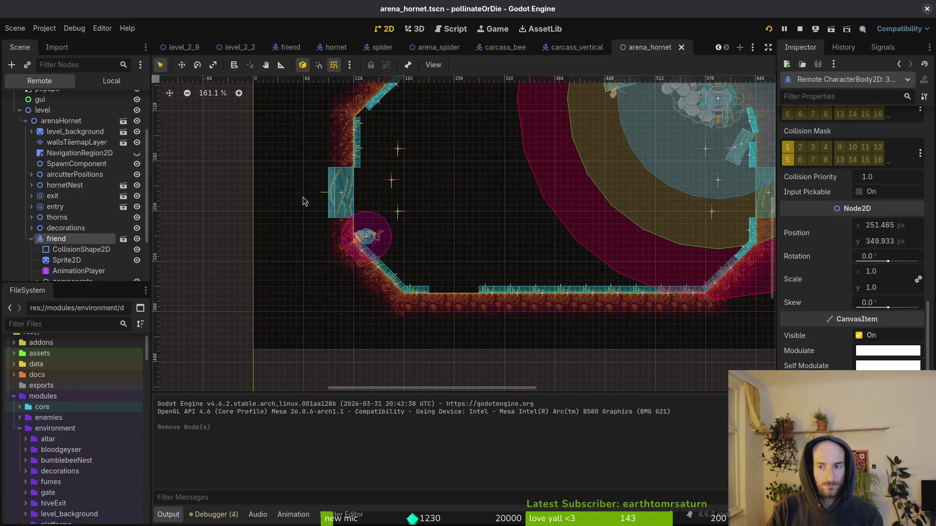
key(alt+Tab)
text(()
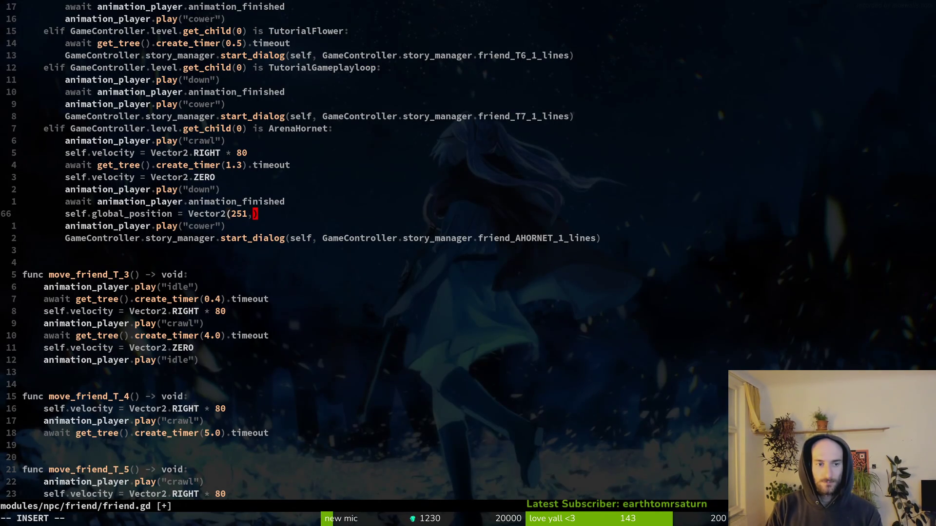
key(alt+Tab)
key(alt+Tab)
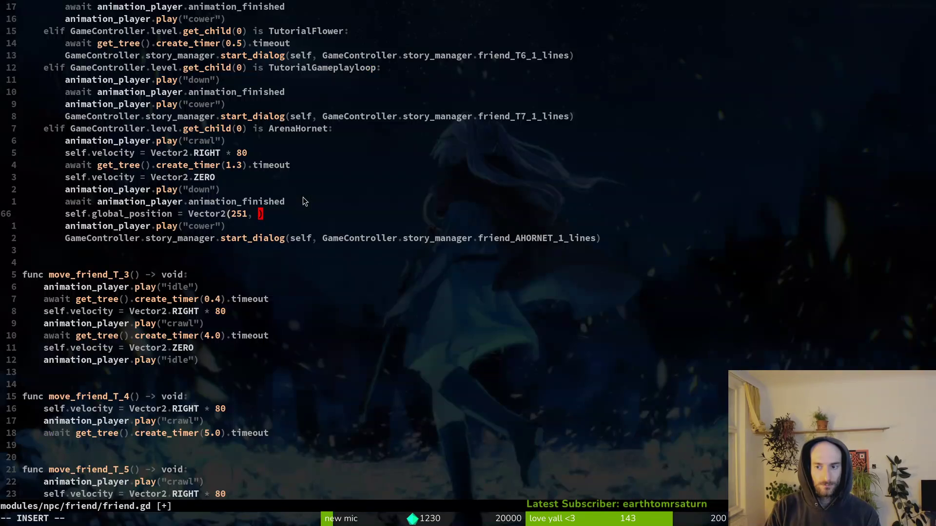
key(alt+Tab)
key(alt+Tab)
key(BackSpace)
key(BackSpace)
key(BackSpace)
text(2)
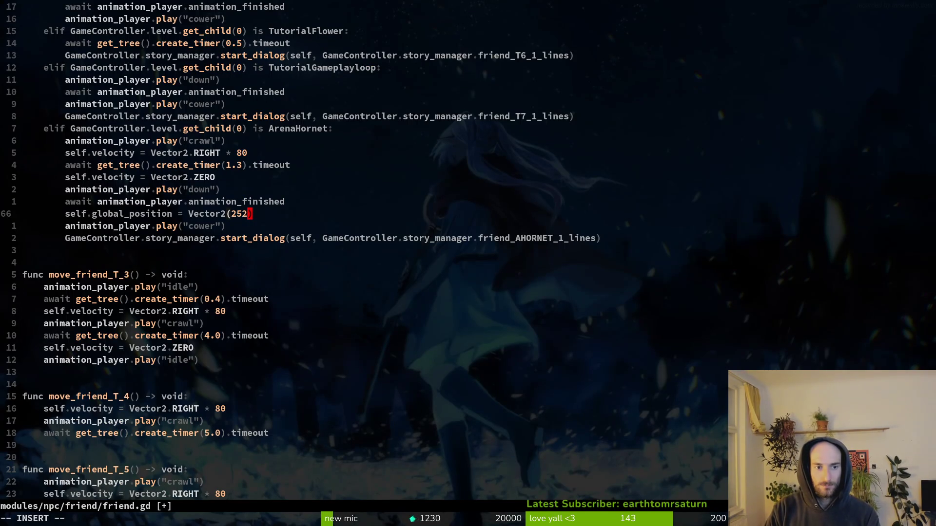
key(alt+Tab)
key(alt+Tab)
text(2)
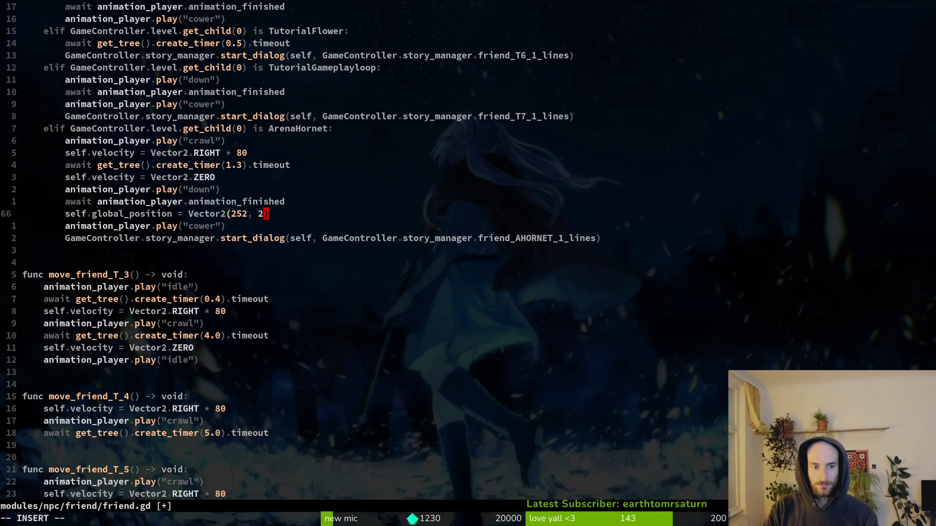
key(BackSpace)
text(2)
key(BackSpace)
text(350)
key(Escape)
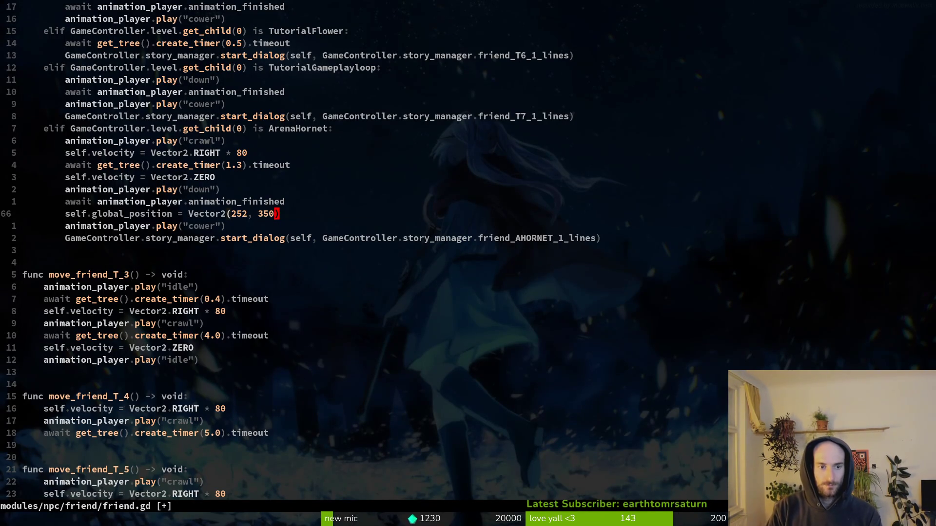
Move the global_position line just below self.velocity = Vector2.ZERO and save friend.gd.
key(V)
key(K)
key(K)
key(K)
key(Escape)
text(:write)
key(Return)
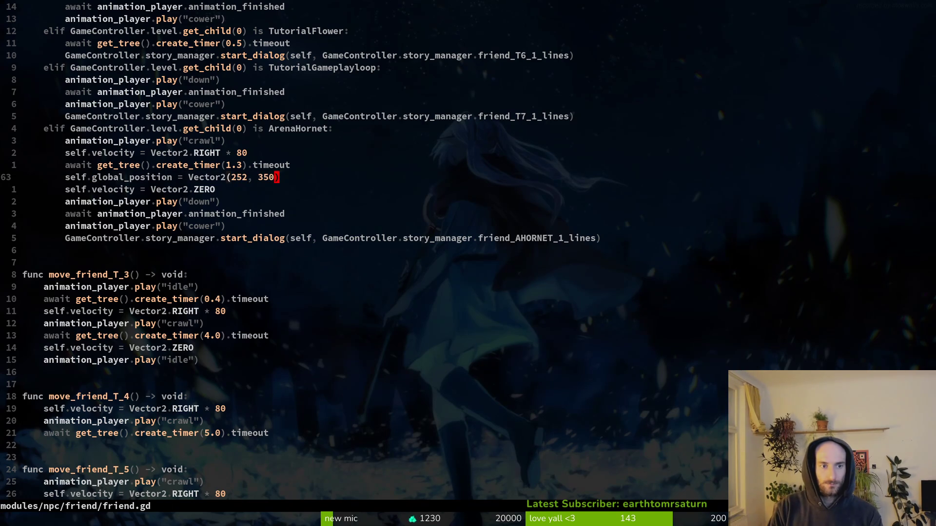
text(:write)
key(Return)
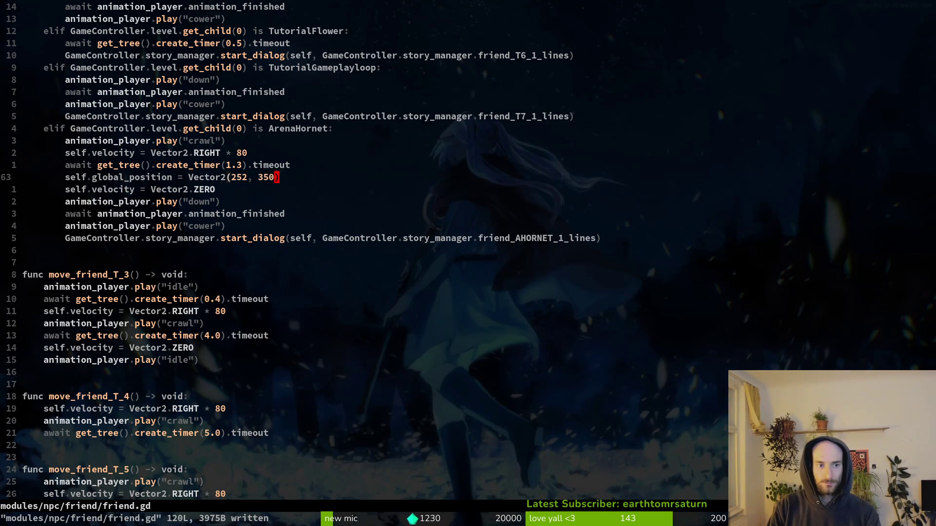
key(V)
key(J)
key(Escape)
text(:write)
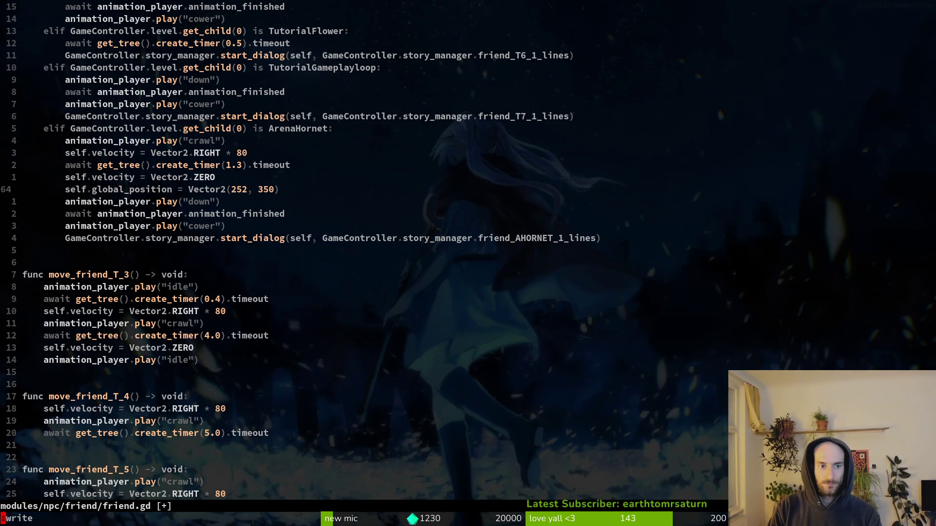
key(Return)
key(j)
key(j)
key(j)
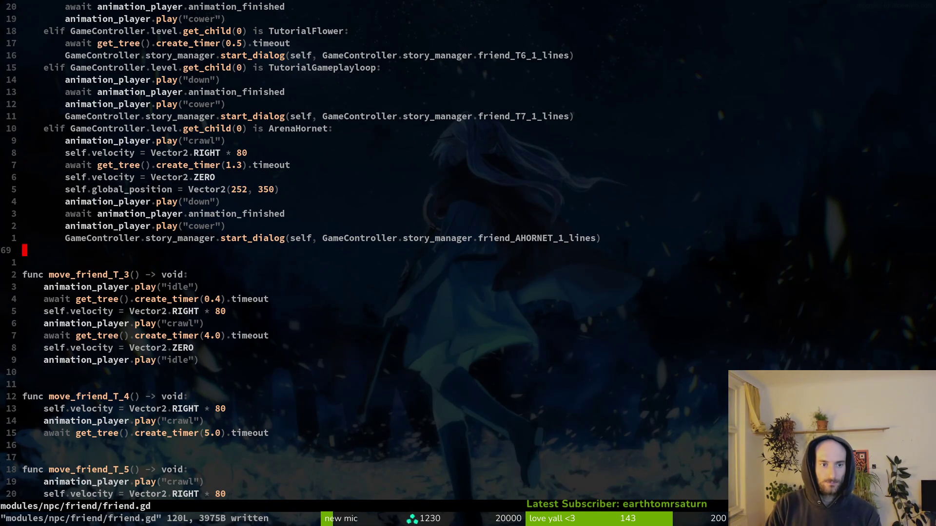
key(alt+Tab)
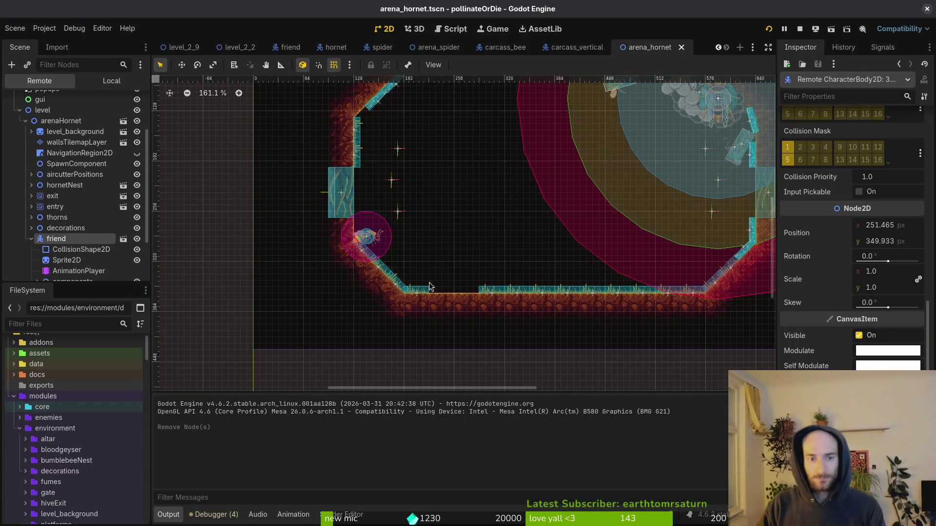
Collapse the tree branches, switch to the Local scene tree and select the arenaHornet root.
click(31, 239)
click(26, 186)
click(19, 175)
click(103, 82)
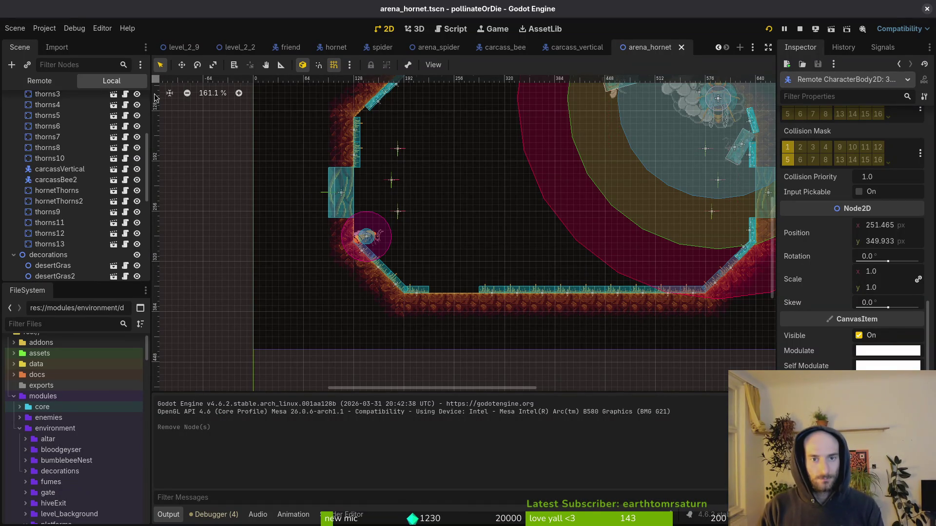
click(19, 256)
scroll(20, 219, up, 5)
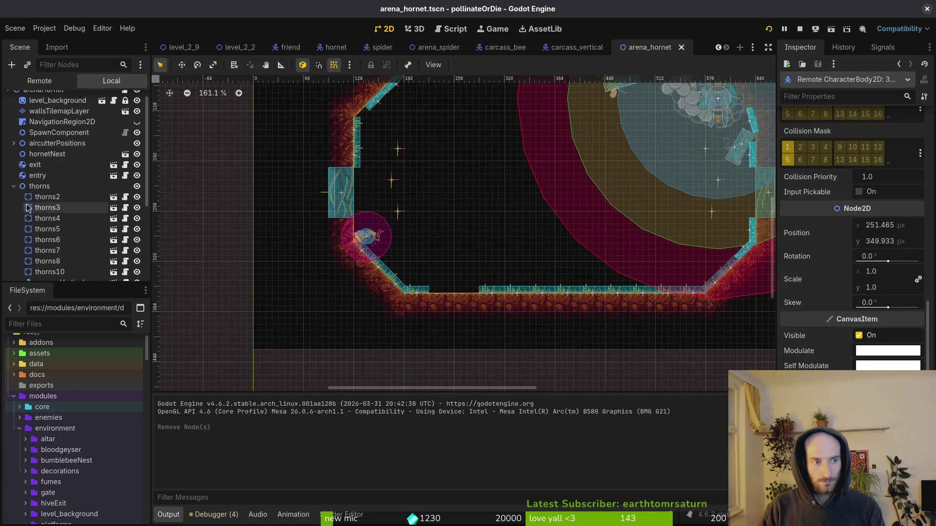
click(14, 197)
click(55, 101)
Add a Node2D child under arenaHornet and name it murderPosition.
key(ctrl+a)
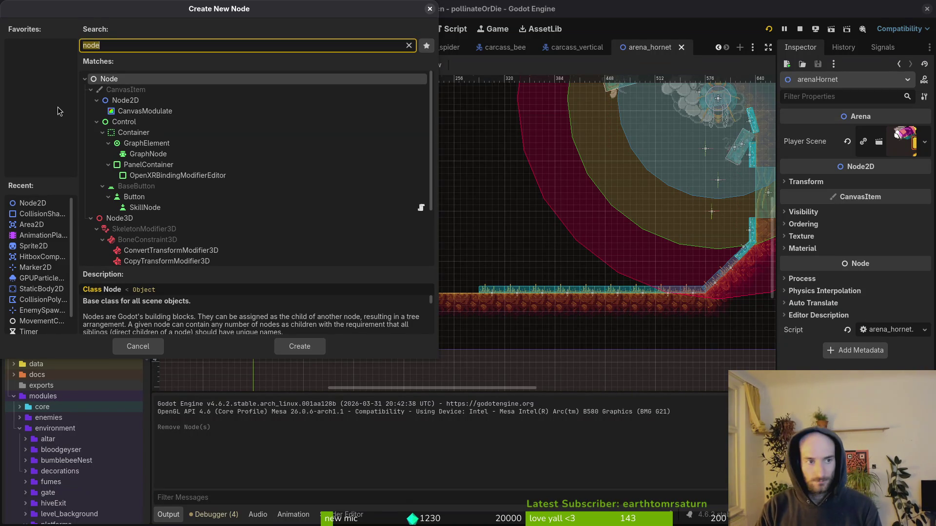
text(node2d)
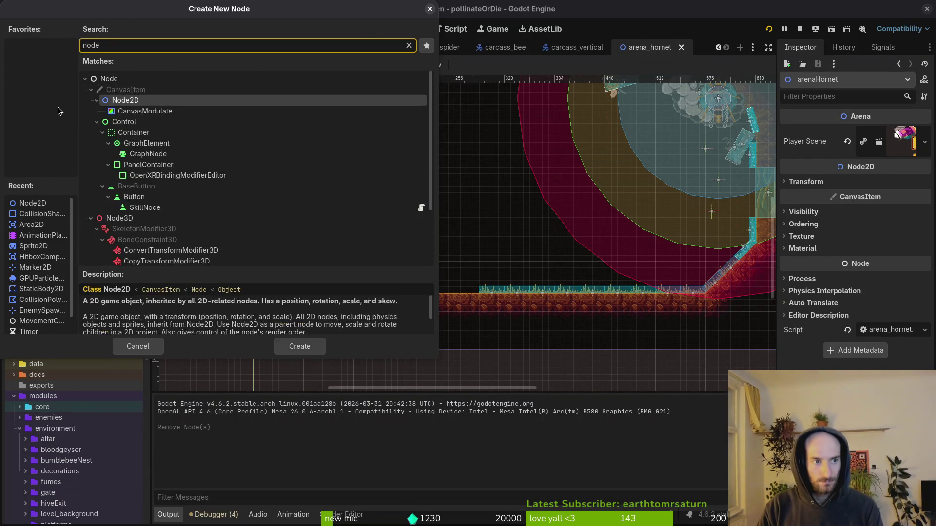
key(Return)
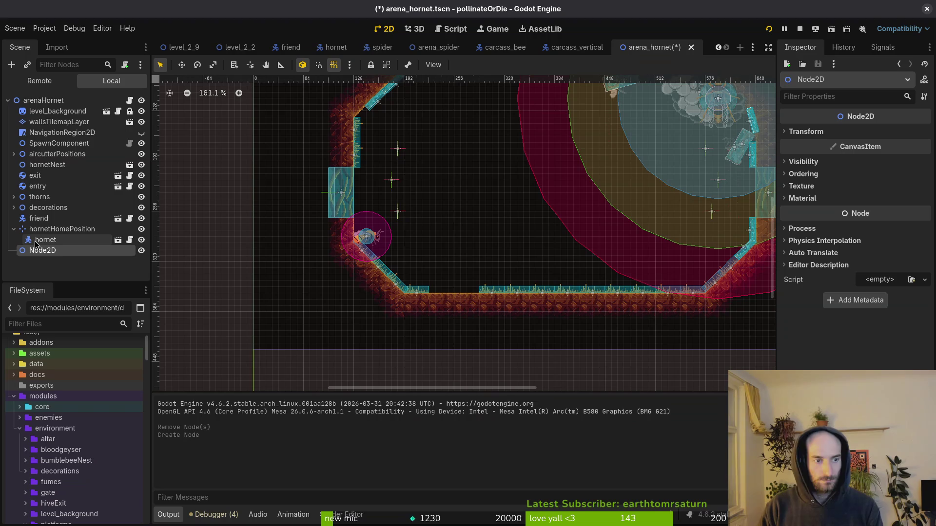
key(F2)
text(mur)
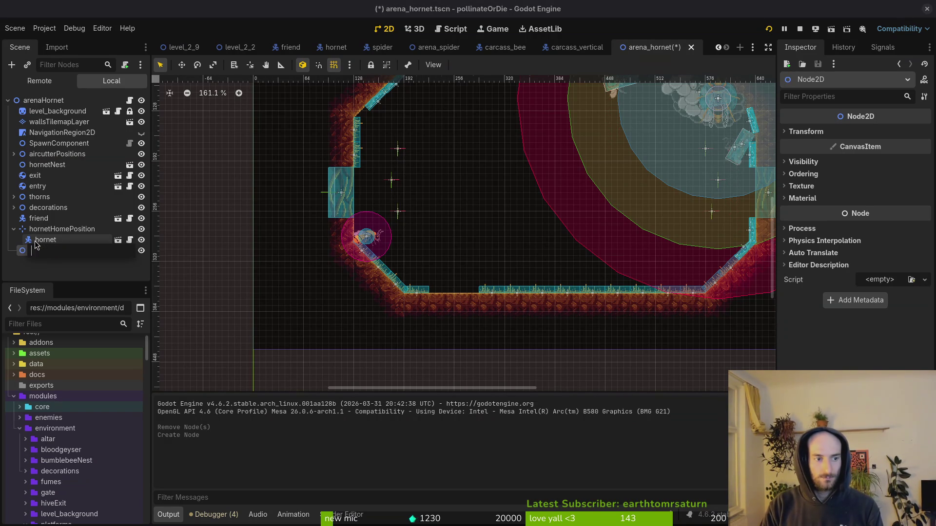
text(Position)
key(Return)
Add a Marker2D child named murderLeft under murderPosition.
key(ctrl+a)
text(marker)
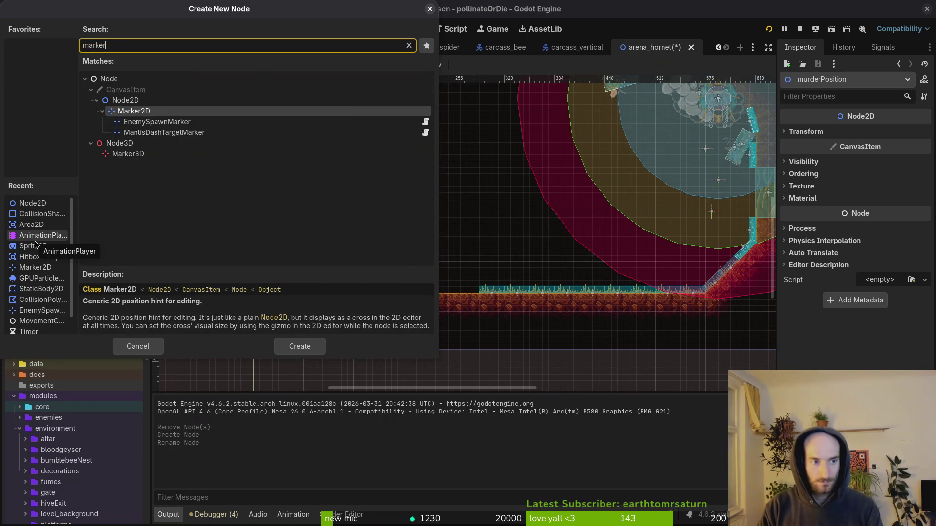
key(Return)
key(F2)
text(murderLeft)
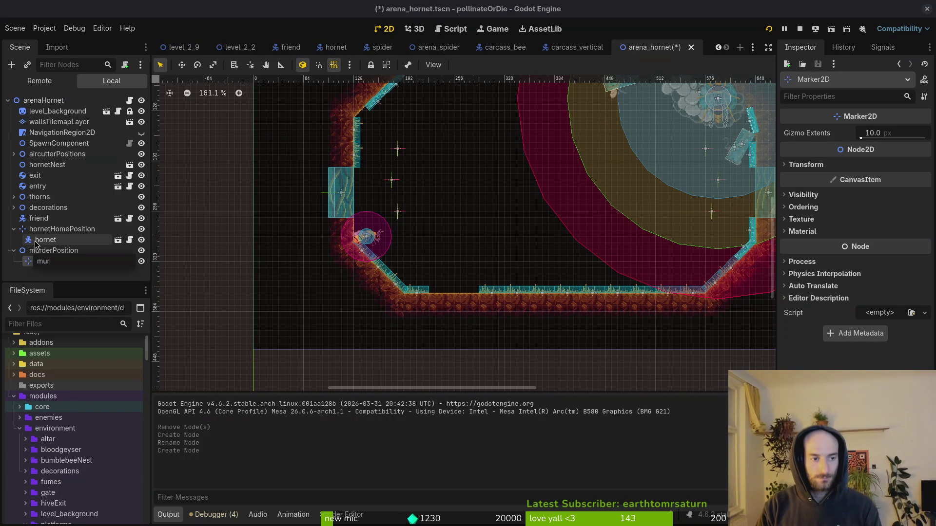
key(Return)
Add a second Marker2D named murderRight under murderPosition, then select murderLeft.
key(Up)
key(ctrl+a)
key(Return)
key(F2)
text(mu)
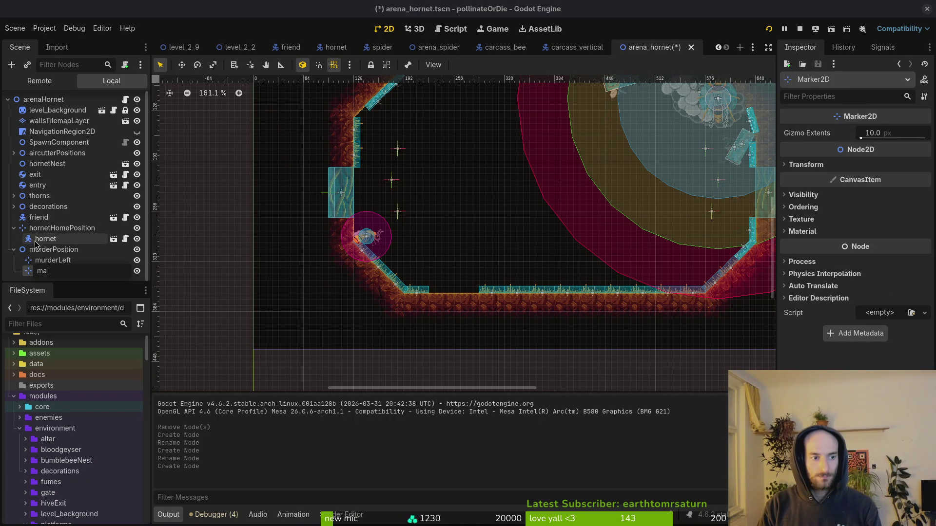
text(ght)
key(Return)
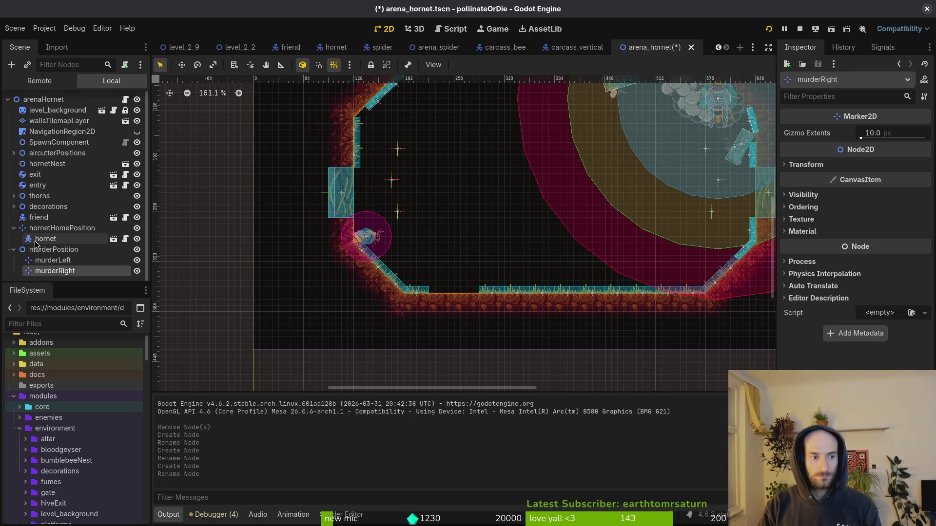
click(70, 262)
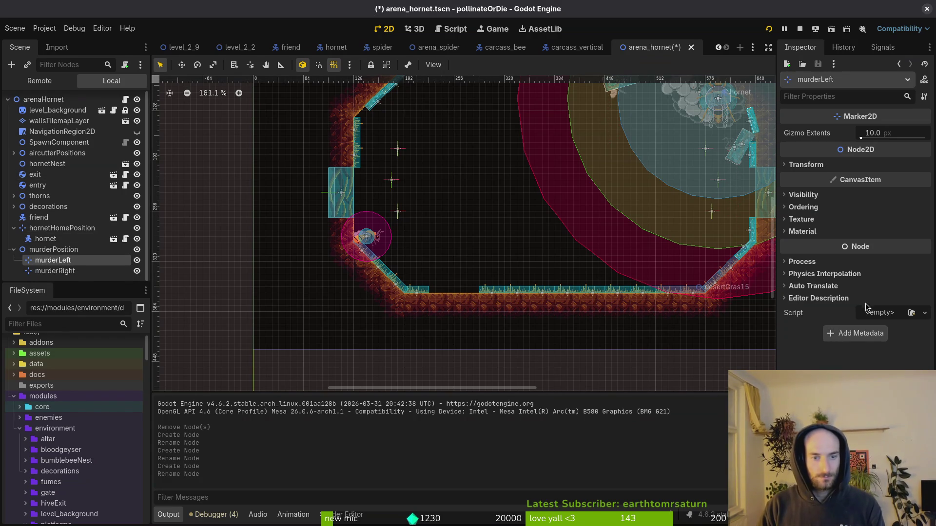
Position the murderLeft marker at (229, 329) and save the scene.
click(812, 165)
click(888, 177)
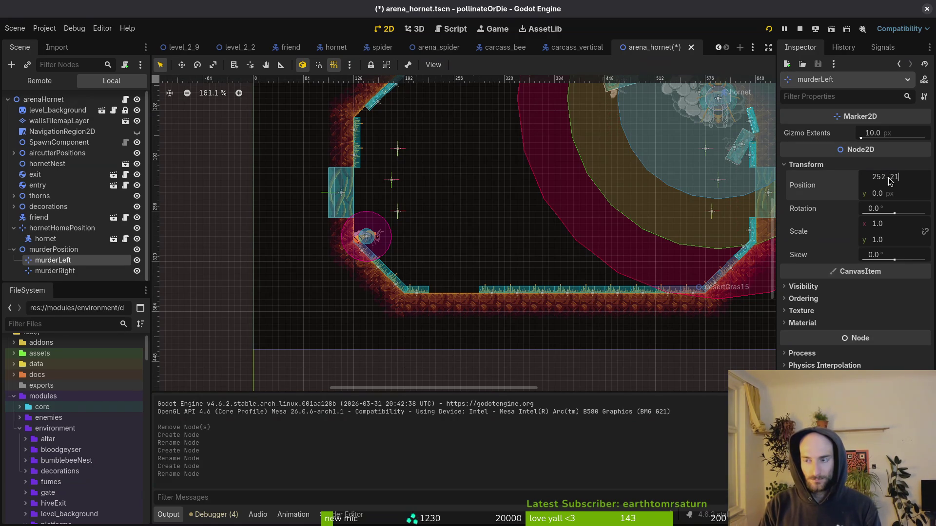
key(alt+Tab)
key(alt+Tab)
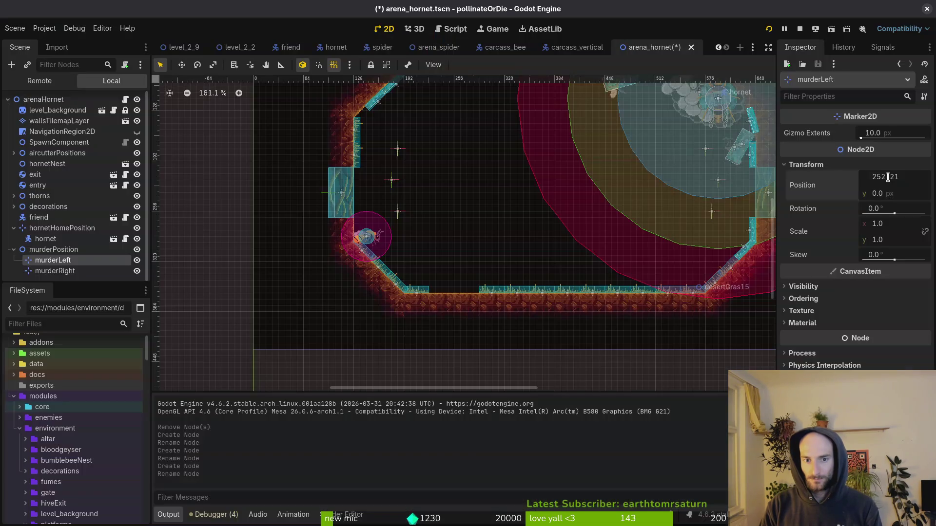
key(Return)
key(Tab)
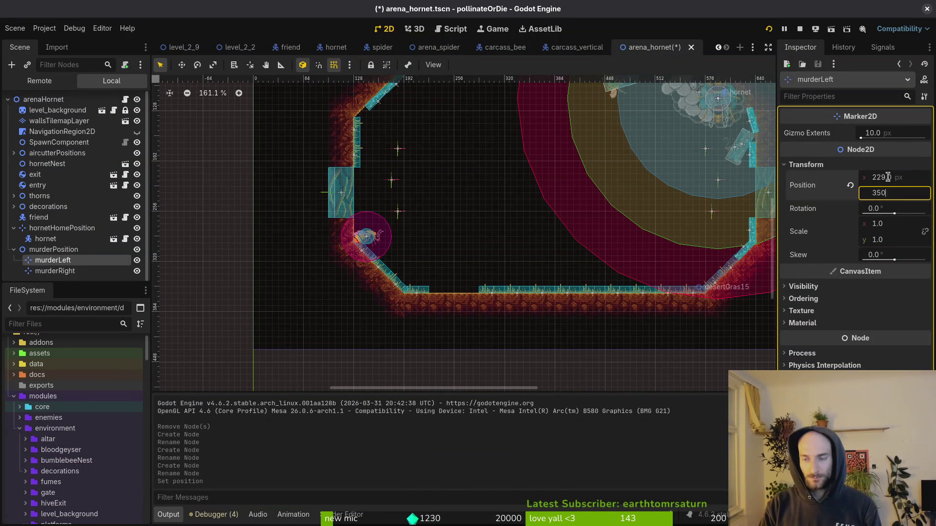
key(alt+Tab)
key(alt+Tab)
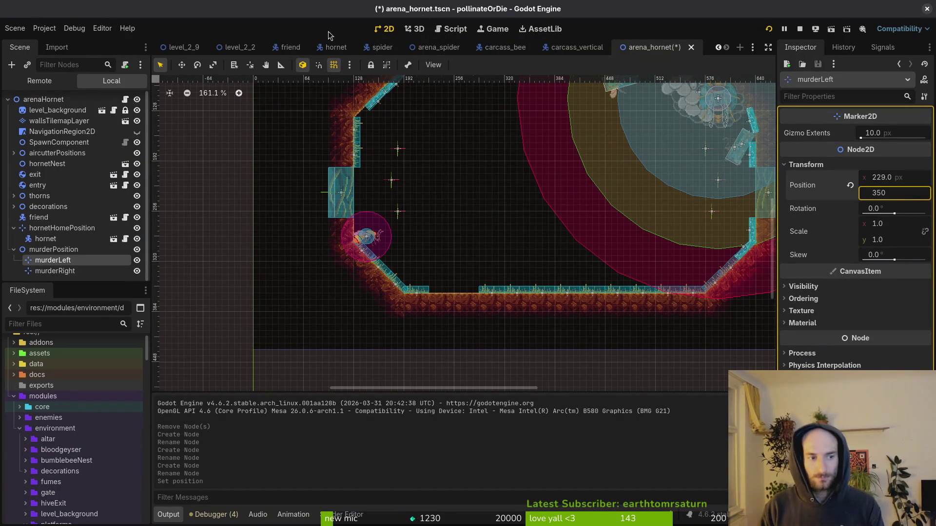
key(alt+Tab)
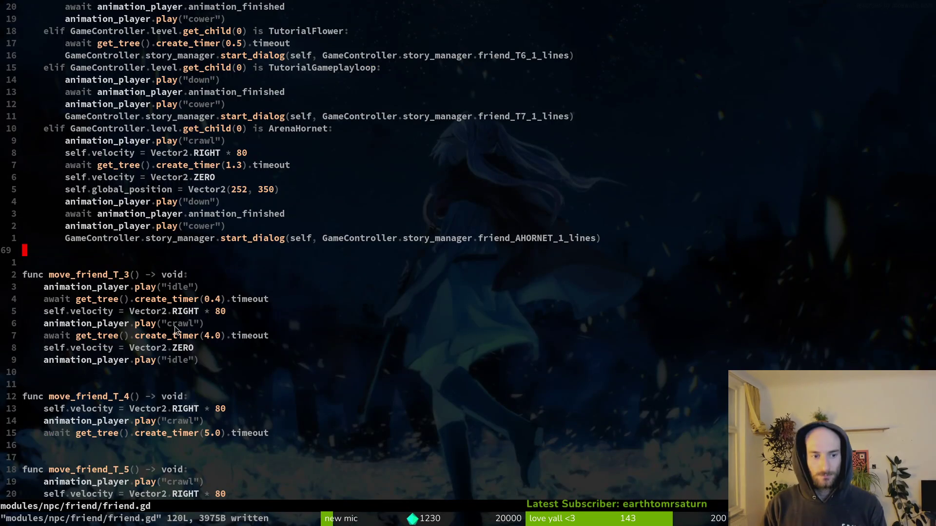
key(alt+Tab)
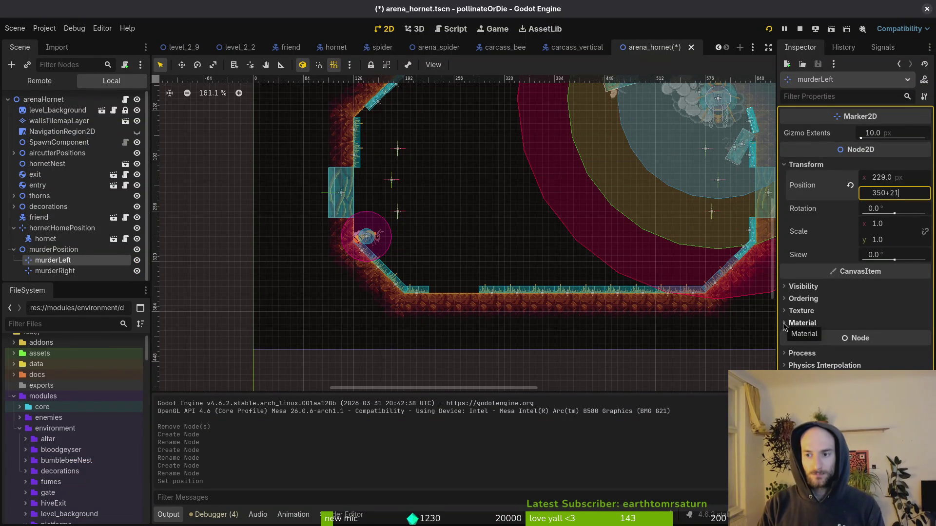
key(Return)
key(Escape)
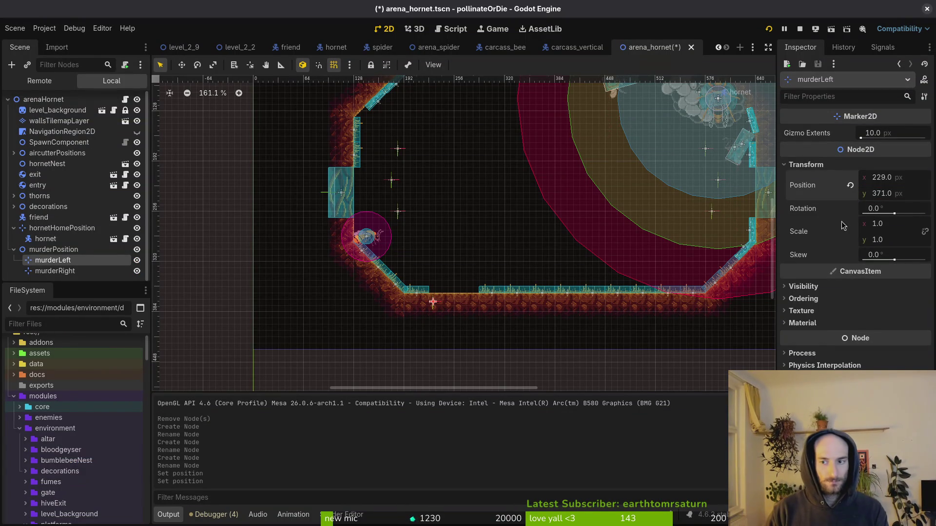
click(904, 196)
text(350-)
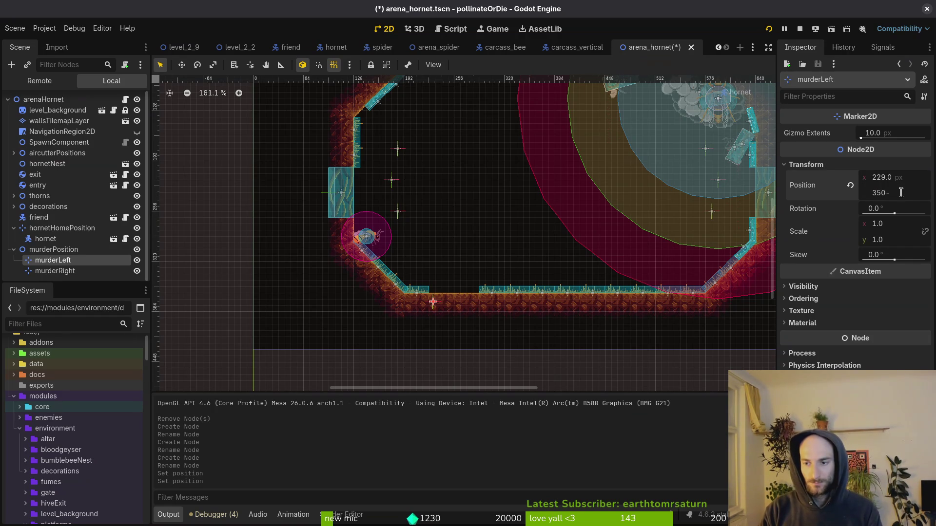
key(Return)
key(ctrl+s)
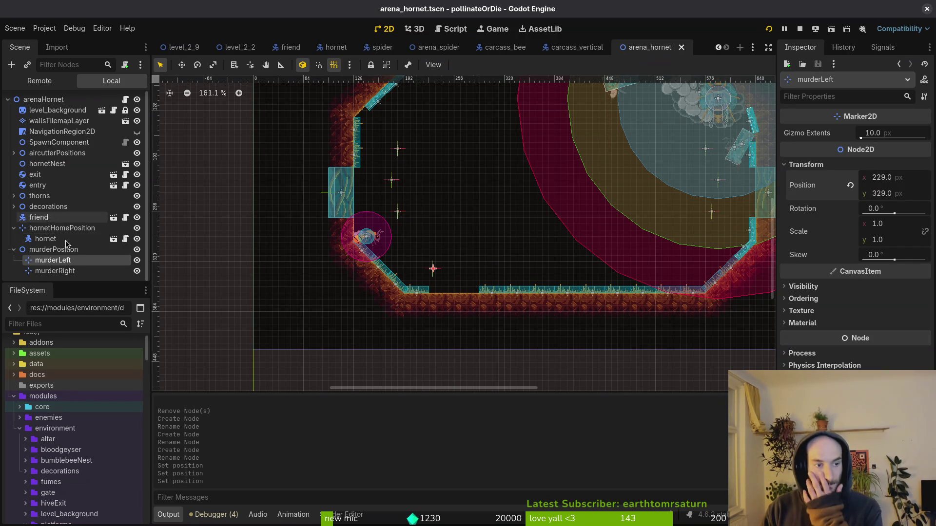
Move the murderRight marker to (245, 329) and save arena_hornet.tscn.
click(54, 271)
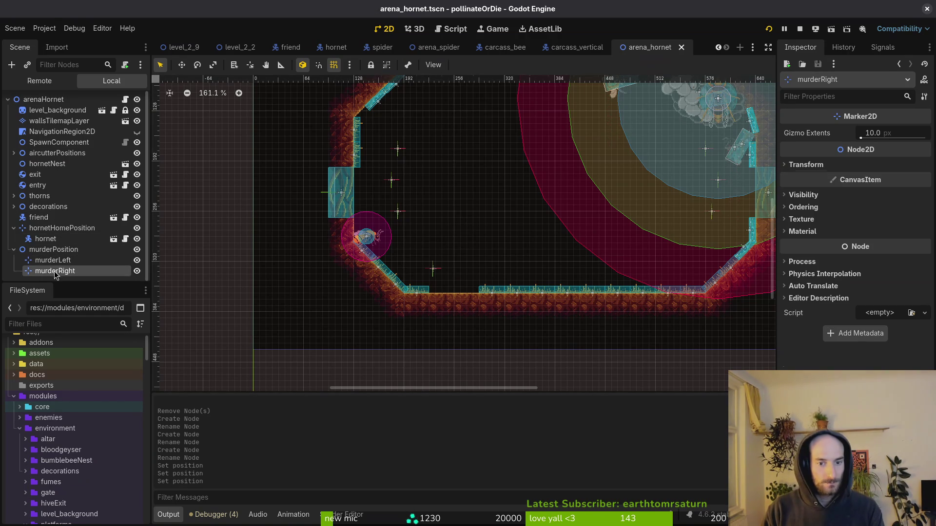
click(827, 165)
click(878, 176)
text(242+)
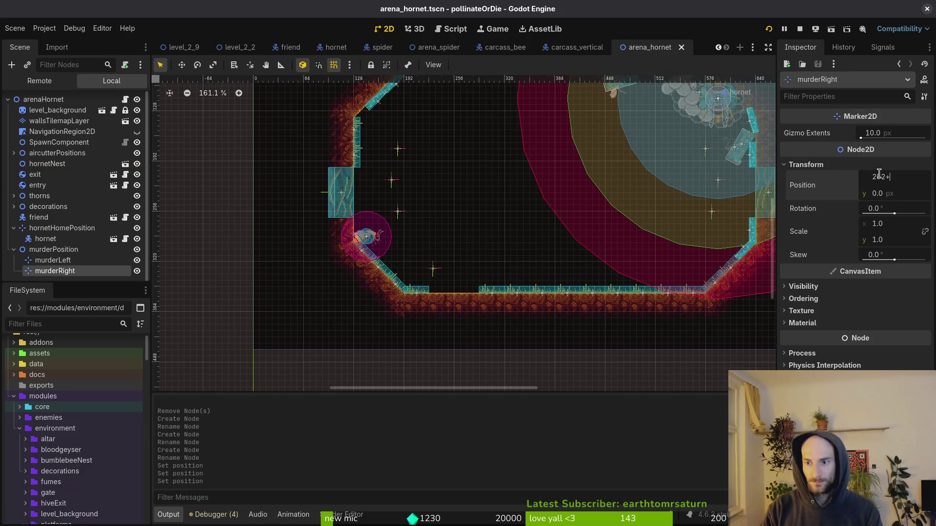
text(23)
key(Tab)
text(329)
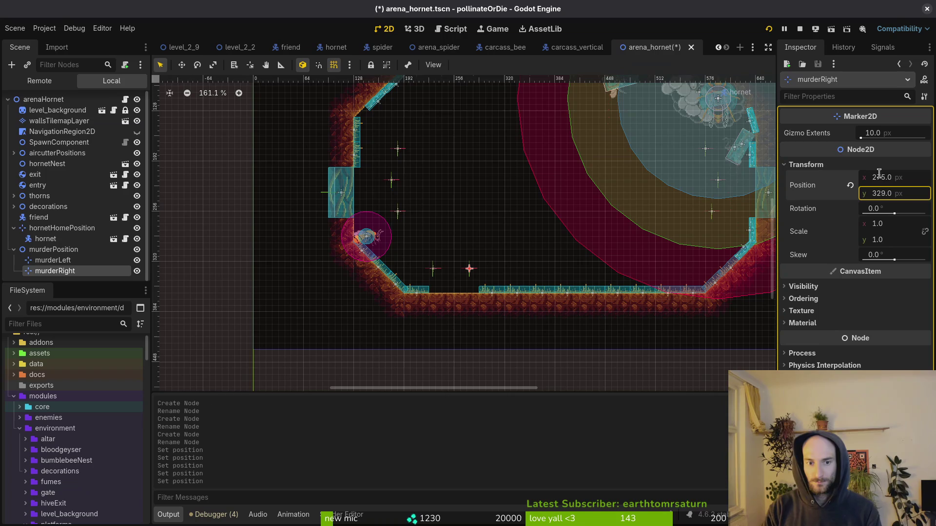
key(Return)
click(230, 240)
key(ctrl+s)
click(14, 250)
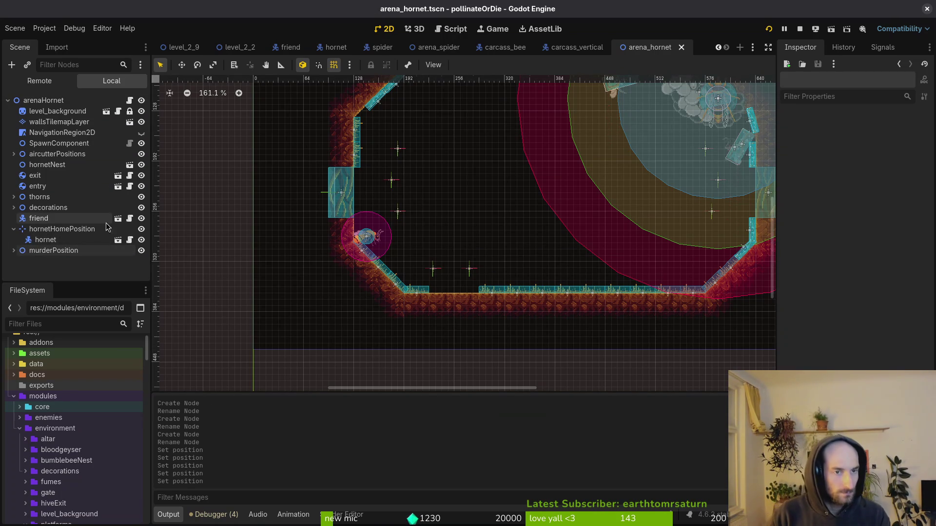
Open the hornet's hunting.gd script in Neovim via the fuzzy finder.
mouse_move(303, 47)
mouse_move(338, 42)
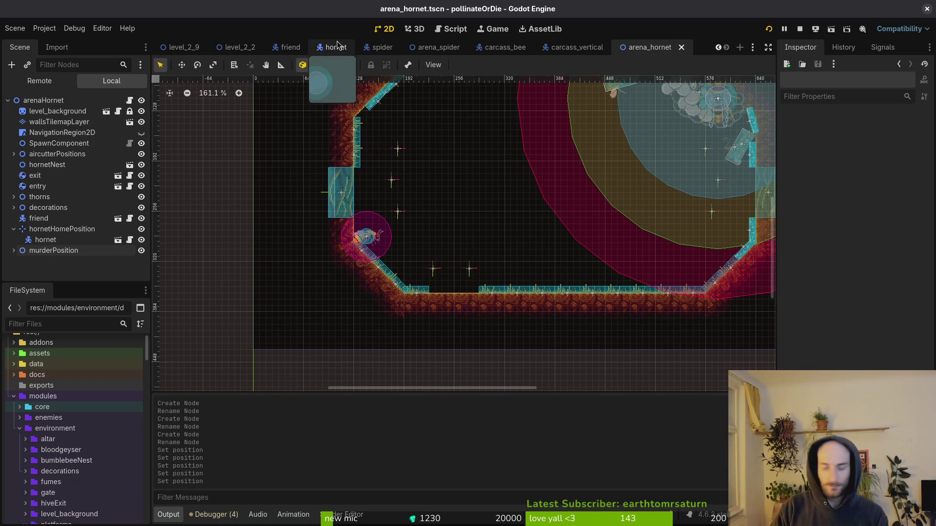
key(alt+Tab)
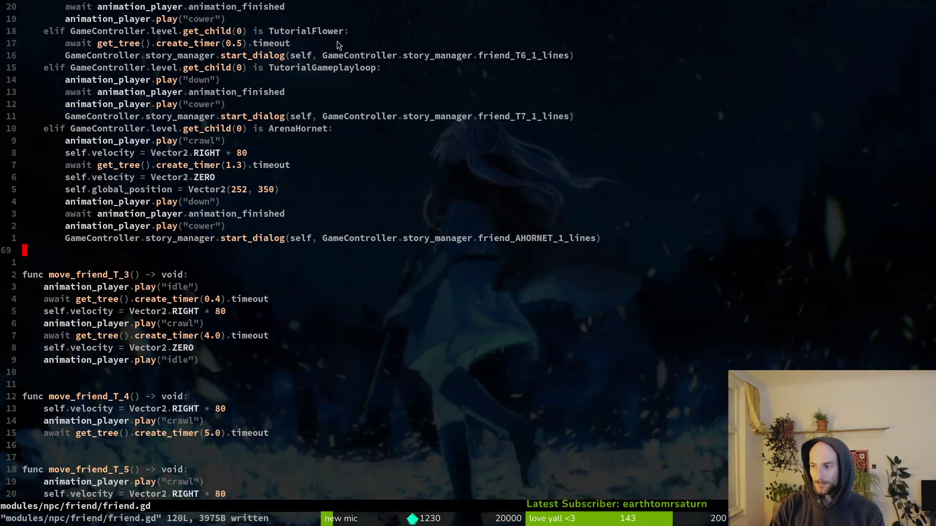
key(ctrl+p)
text(hornethu)
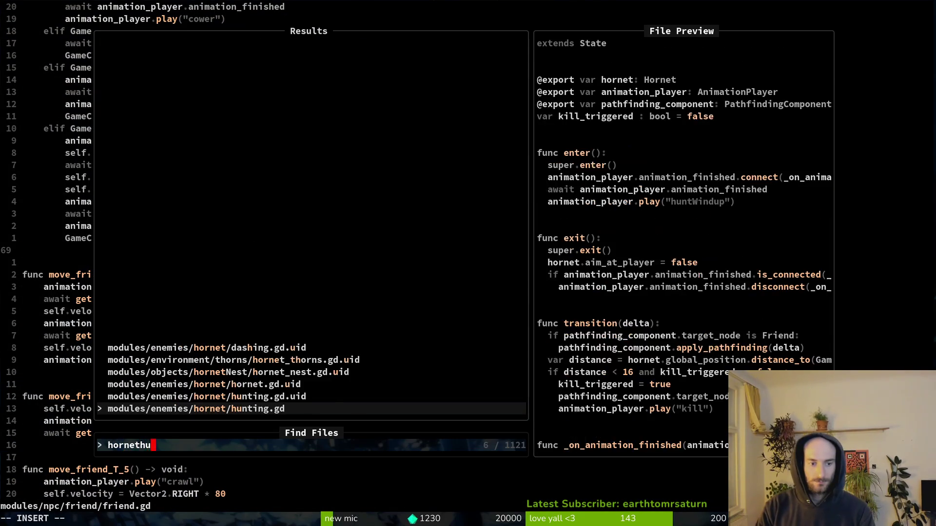
key(Return)
Duplicate the pathfinding_component export line as murder_positions and save hunting.gd.
key(j)
key(j)
key(j)
key(y)
key(y)
key(p)
key(w)
key(w)
key(w)
text(cwmurder)
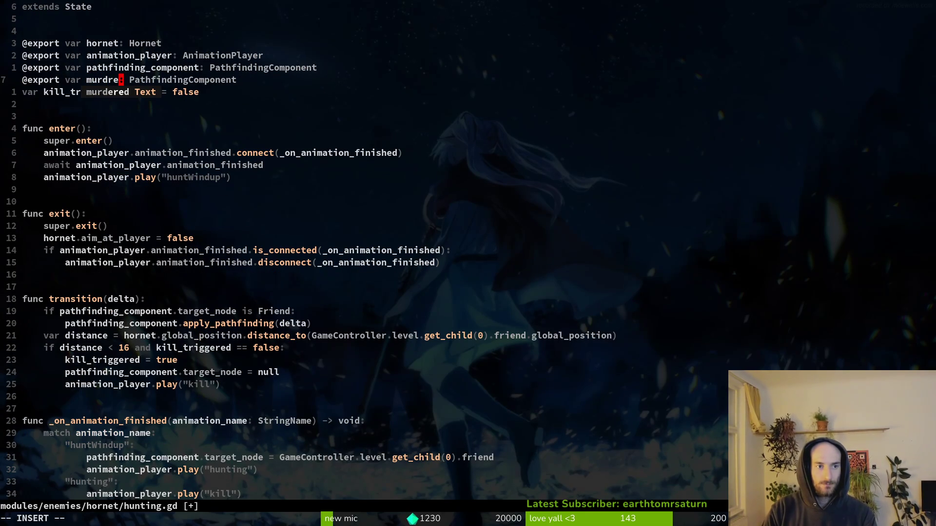
text(_positions)
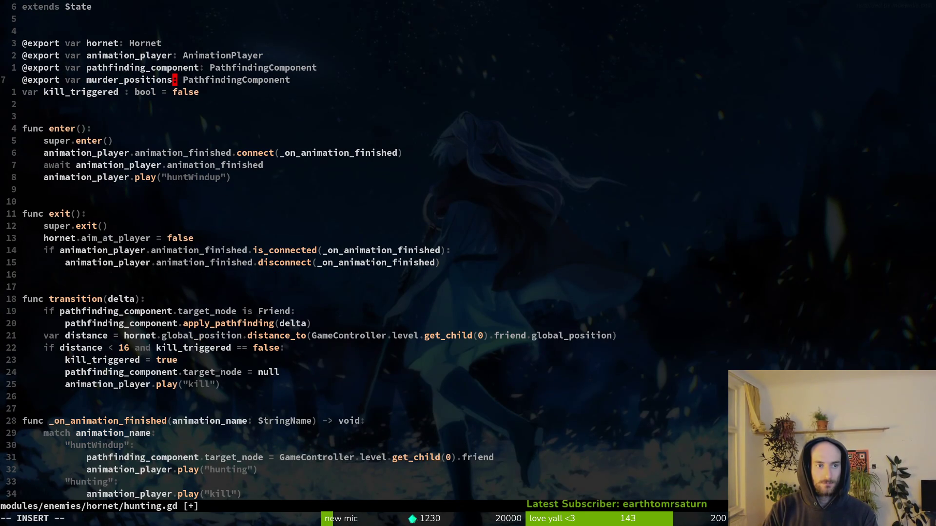
key(Escape)
text(:w)
key(Return)
key(alt+Tab)
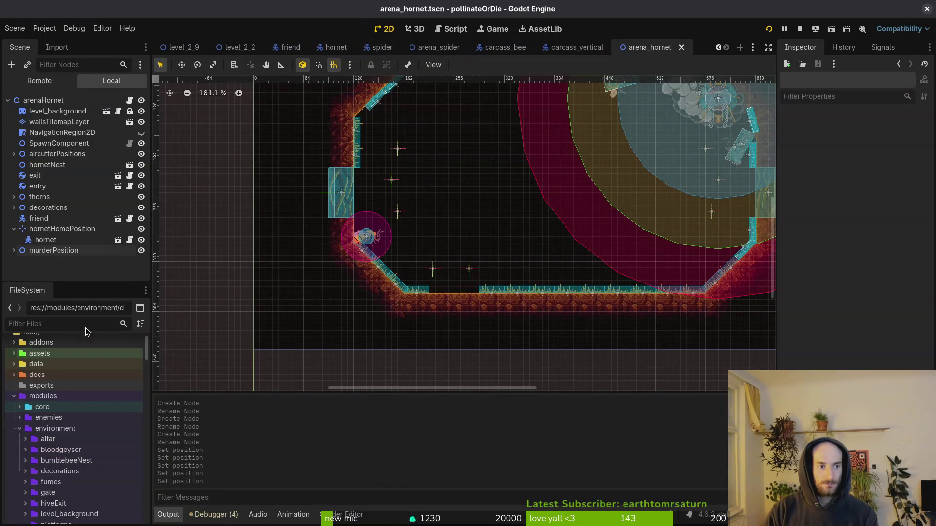
click(14, 229)
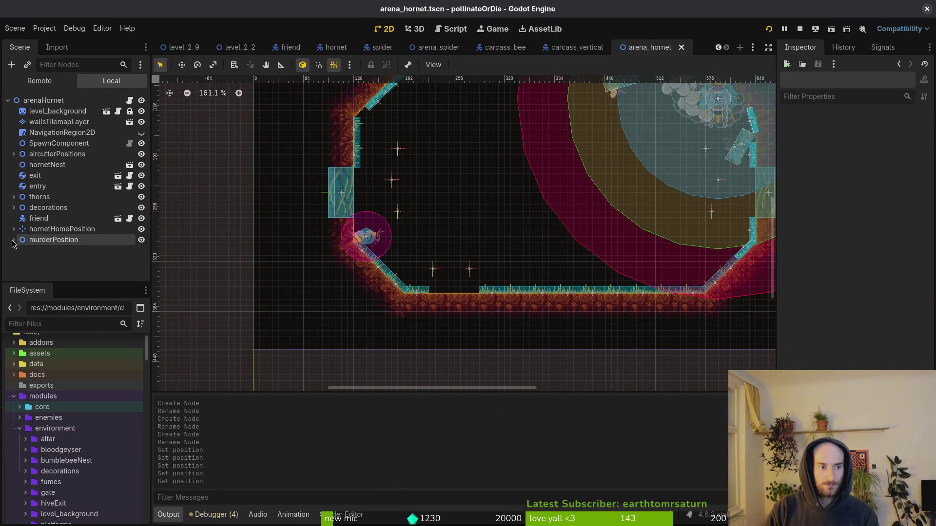
key(alt+Tab)
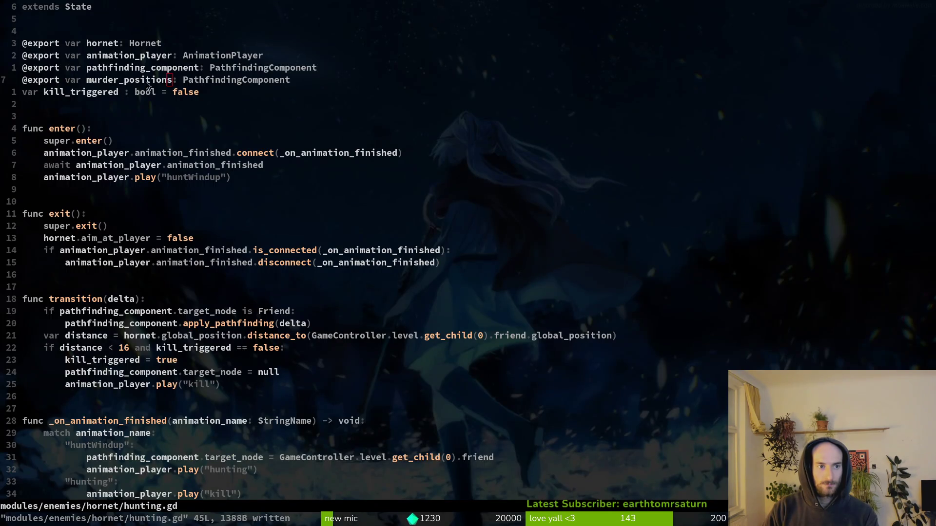
key(alt+Tab)
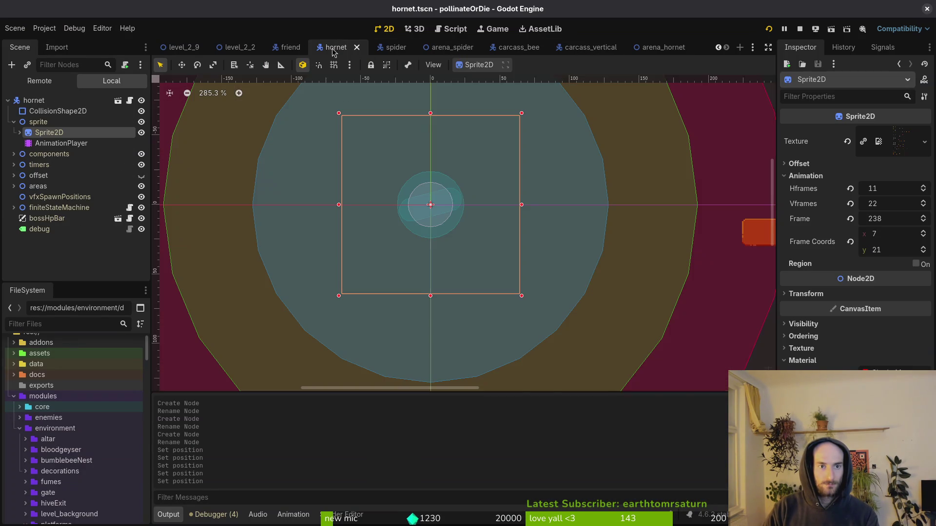
Rename the hornet scene's hunting state node to 'murder' and resave hunting.gd.
click(336, 47)
click(13, 209)
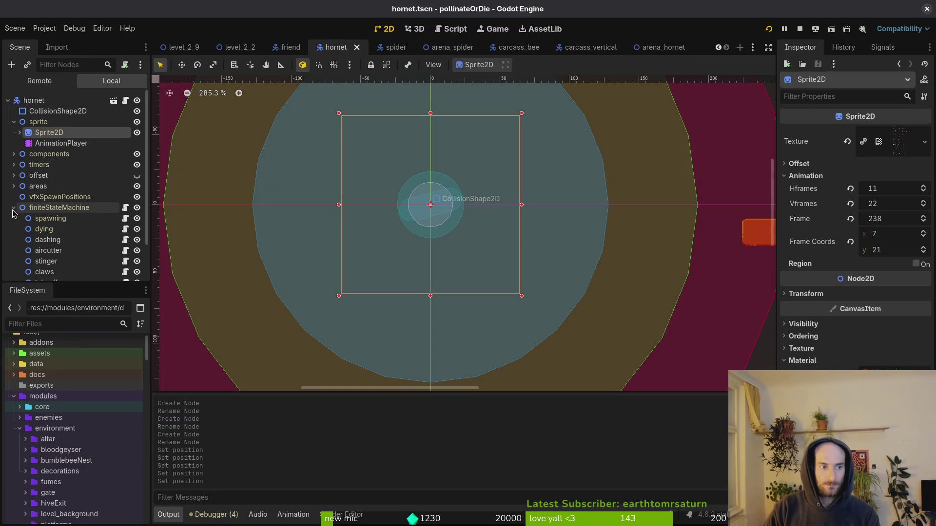
scroll(39, 229, down, 3)
click(64, 250)
key(F2)
text(murder)
key(Return)
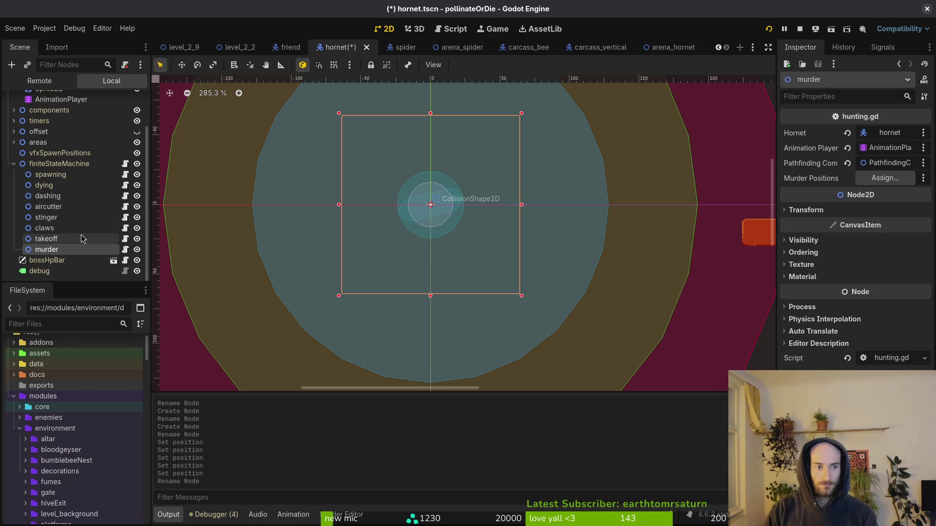
key(alt+Tab)
text(:w)
key(Return)
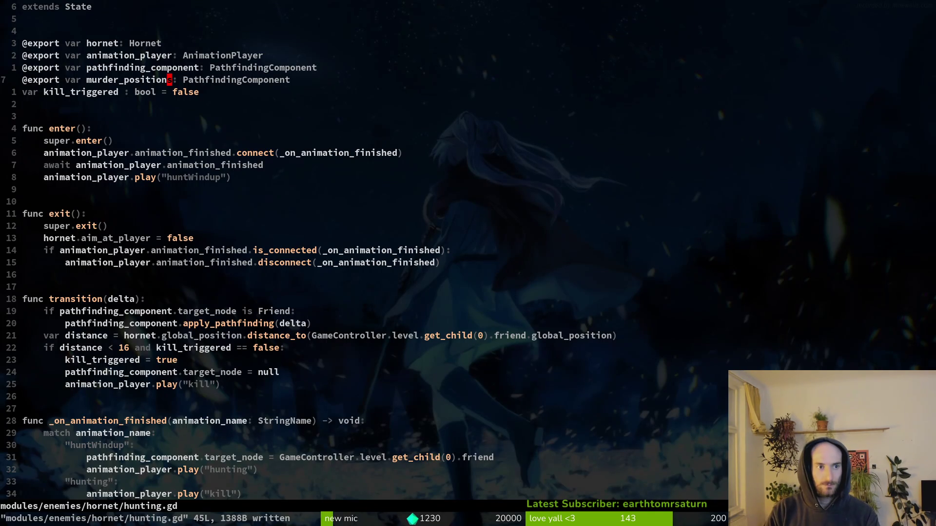
Quit Neovim and list the project files in the terminal.
text(:q)
key(Return)
text(ls)
key(Return)
key(alt+Tab)
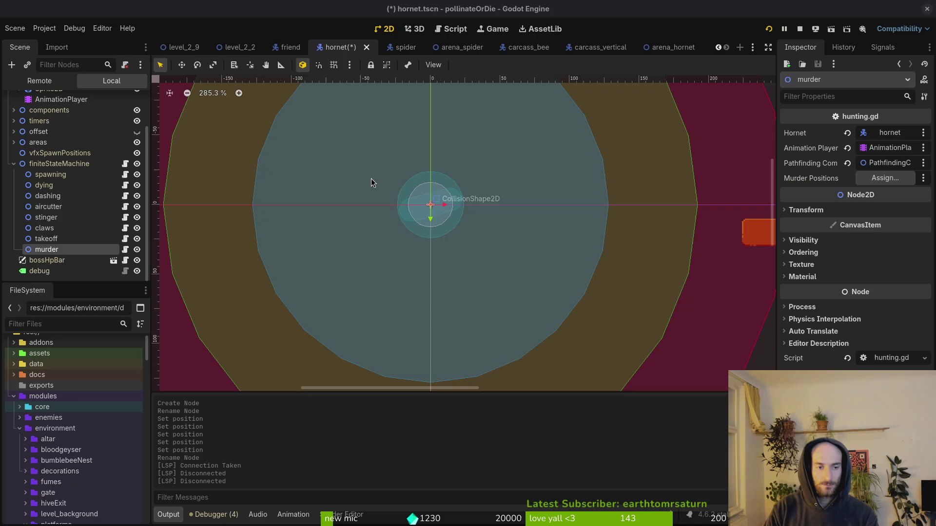
Save hornet.tscn and rename its hunting.gd script file to murder.gd.
right_click(350, 45)
click(411, 103)
key(ctrl+s)
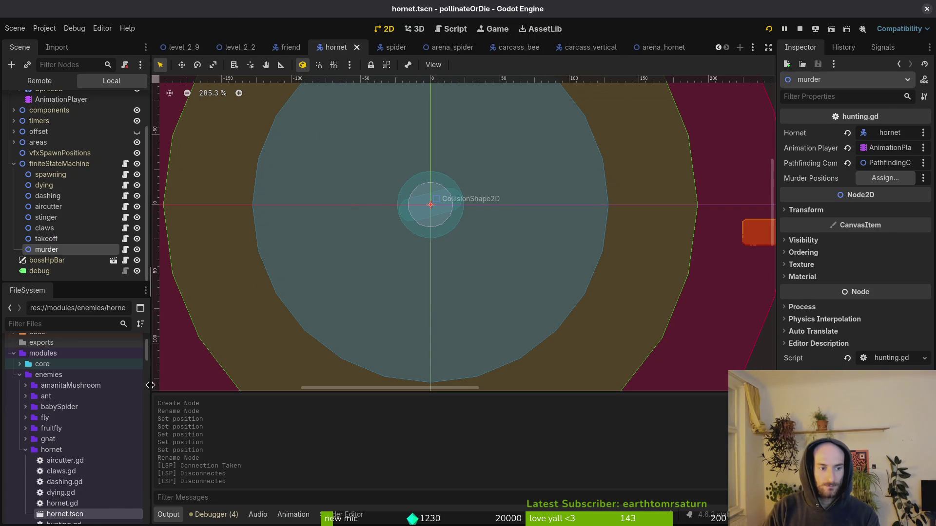
click(88, 436)
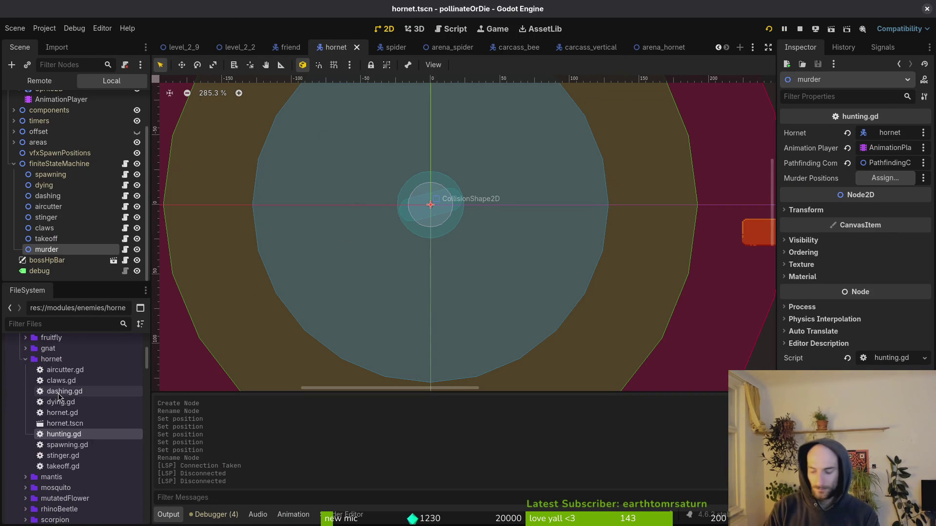
key(F2)
text(m)
text(urder.gd)
key(Return)
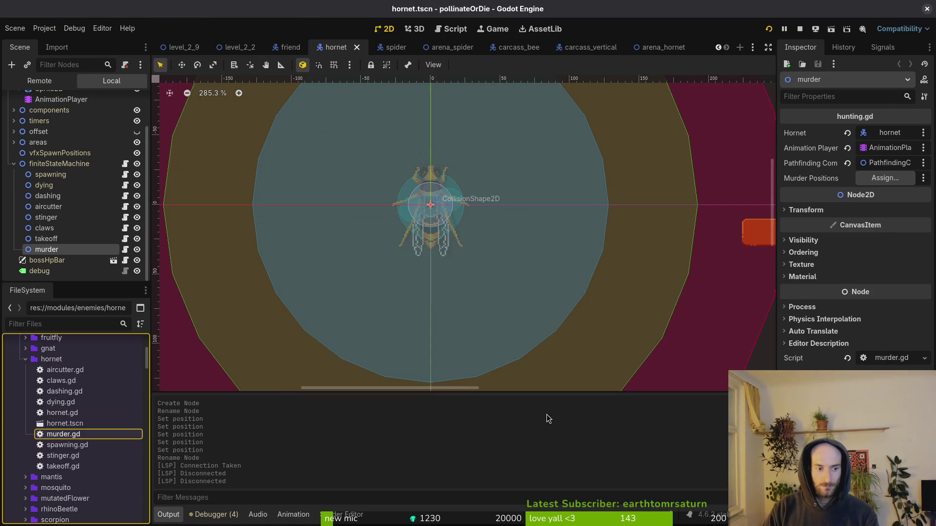
Relaunch Vim from the terminal with the fuzzy finder open.
key(alt+Tab)
text(vim)
key(Return)
key(ctrl+p)
Open murder.gd and change the murder_positions variable's type to Node2D, then save.
text(murde)
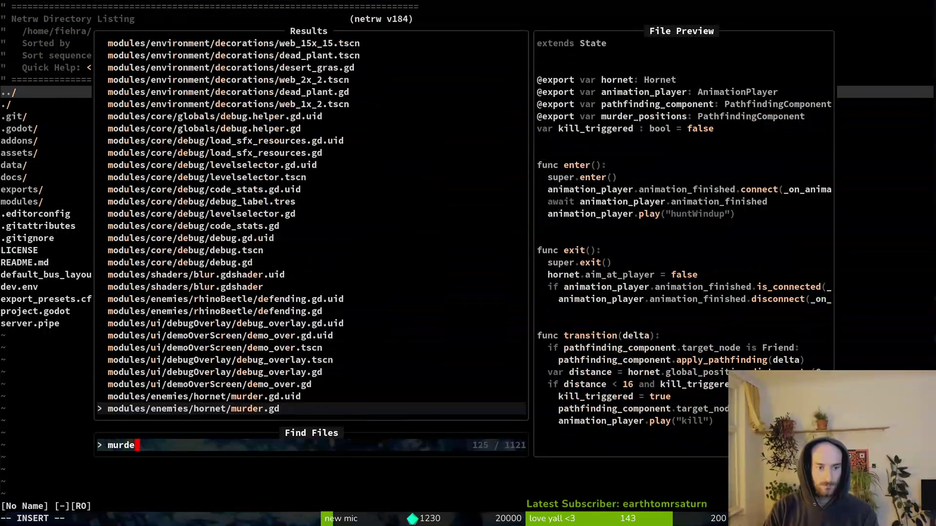
key(Return)
key(j)
key(j)
key(j)
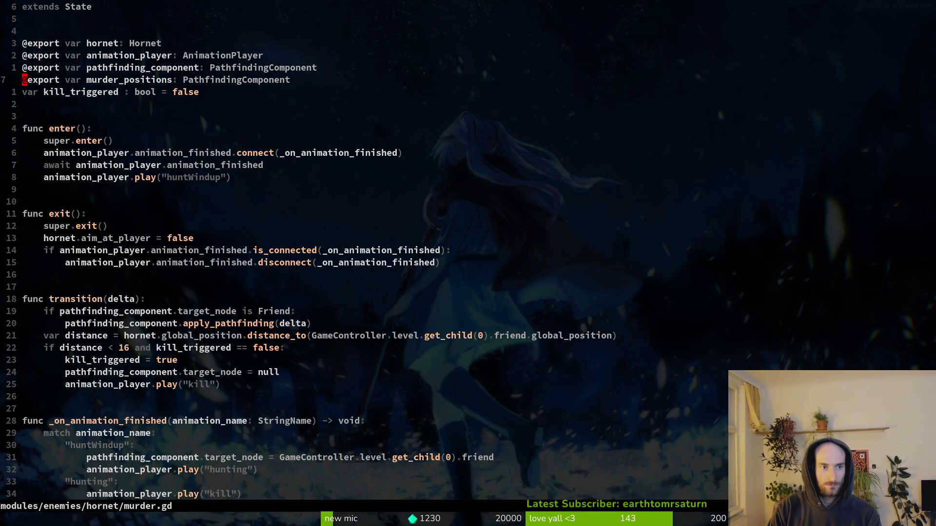
key(w)
key(w)
key(w)
text(cwNode)
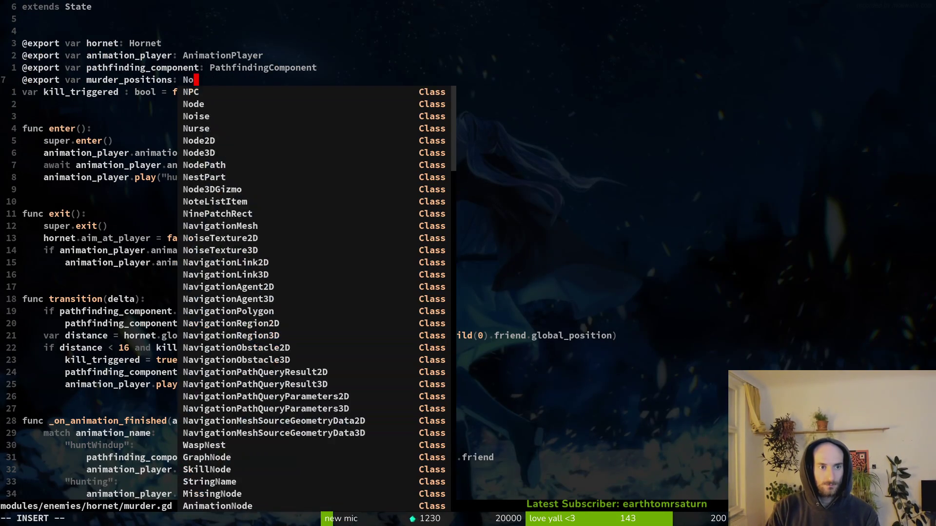
key(Down)
key(Return)
key(Escape)
text(:w)
key(Return)
key(b)
key(b)
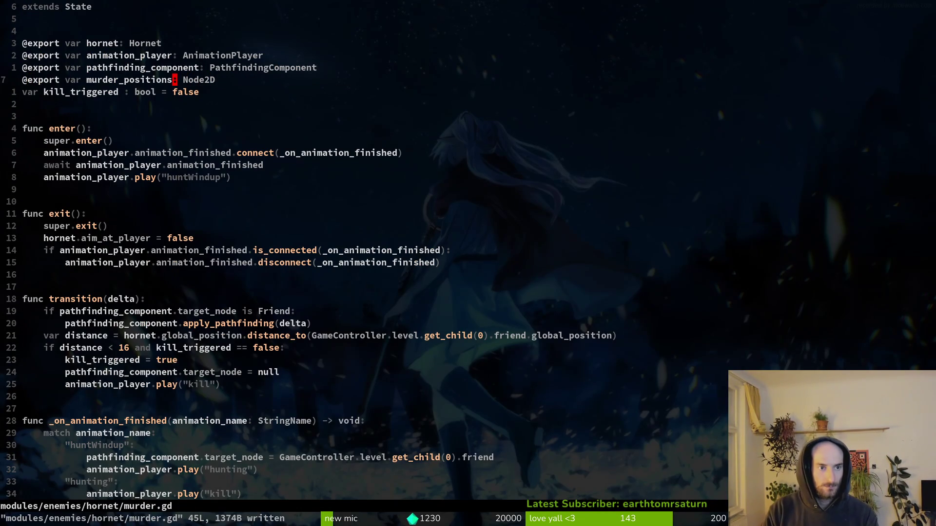
Try renaming the variable to murder_position_left, undo it, and save murder.gd.
key(i)
key(BackSpace)
text(_left)
key(Escape)
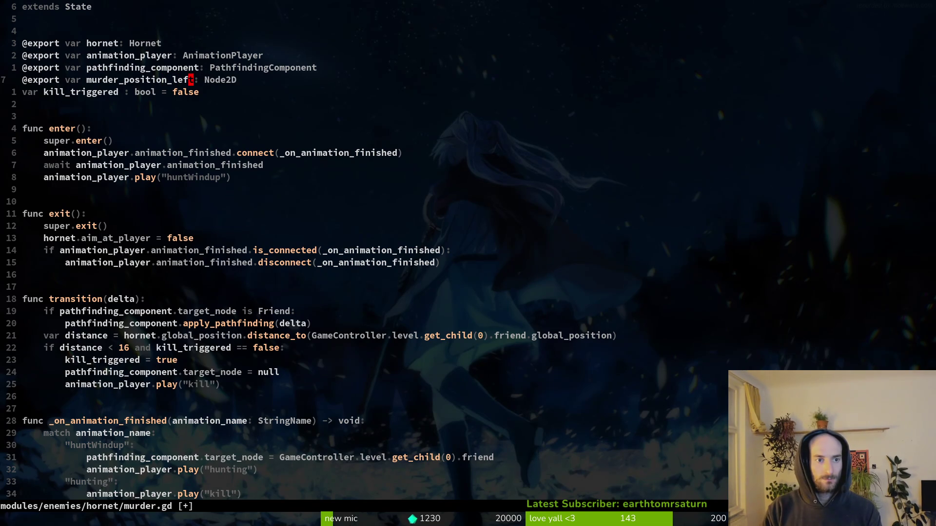
text(u:w)
key(Return)
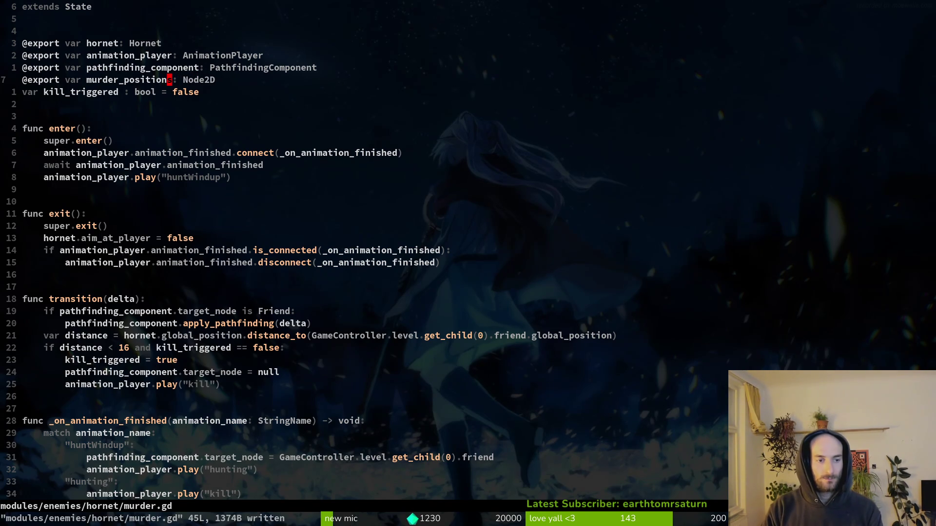
Add a 'func _get_correct_murder_position() -> void:' header at the end of murder.gd.
key(shift+g)
key(z)
key(z)
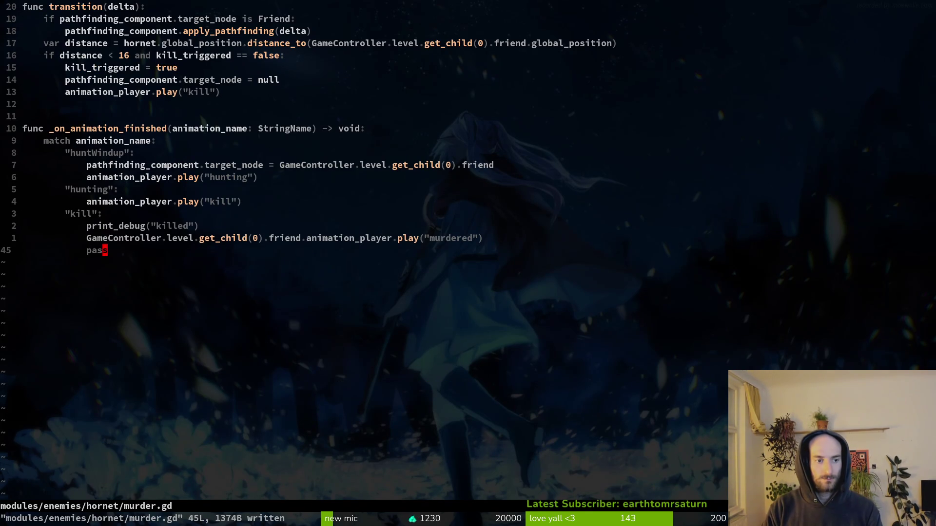
key(o)
key(Return)
key(Return)
key(BackSpace)
text(func )
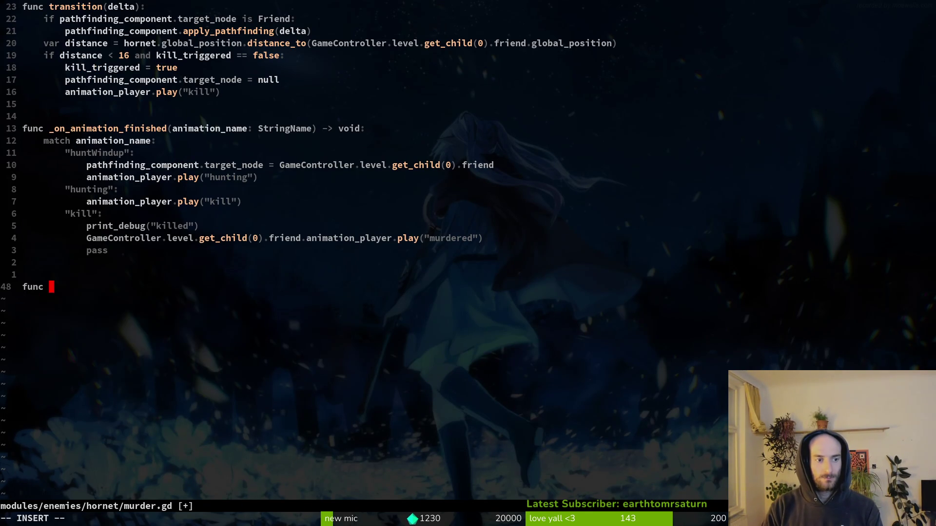
text(_get_correct_m)
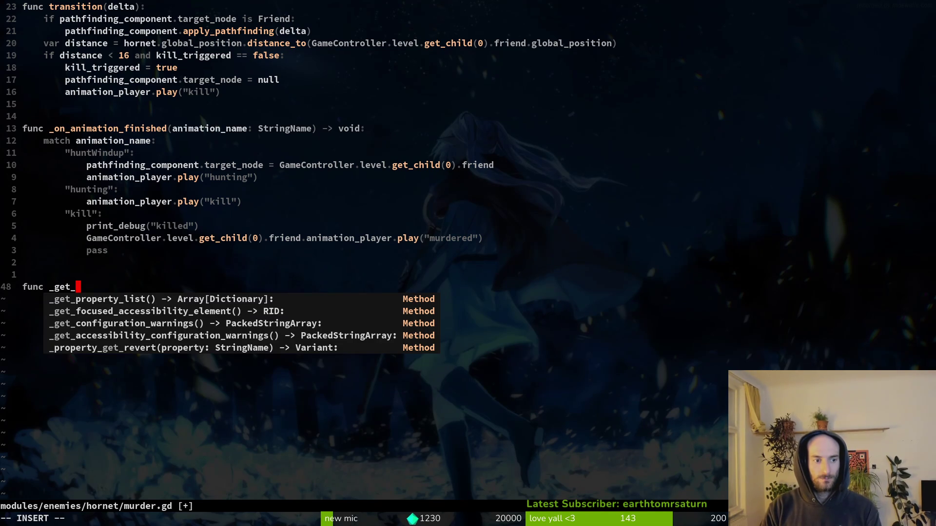
text(urdre)
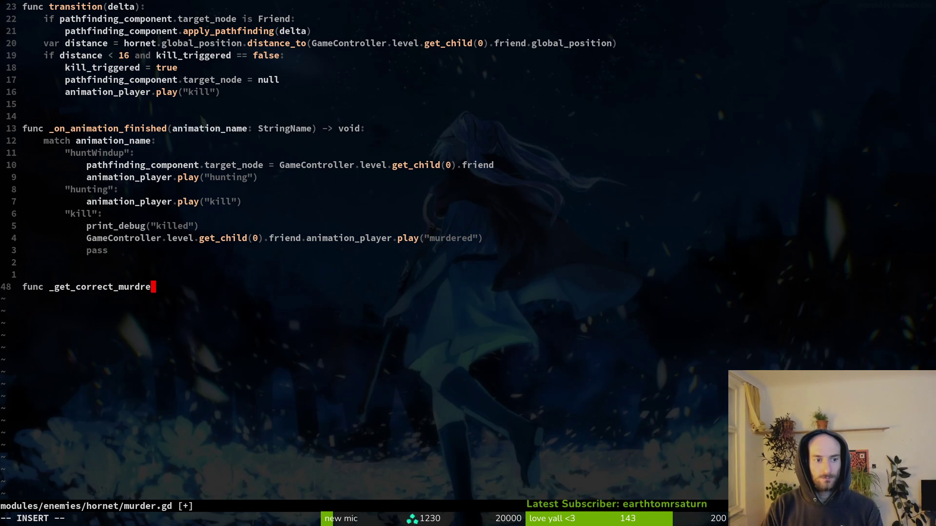
key(BackSpace)
key(BackSpace)
text(er_opsi)
key(BackSpace)
key(BackSpace)
key(BackSpace)
text(position() -> void:)
key(Return)
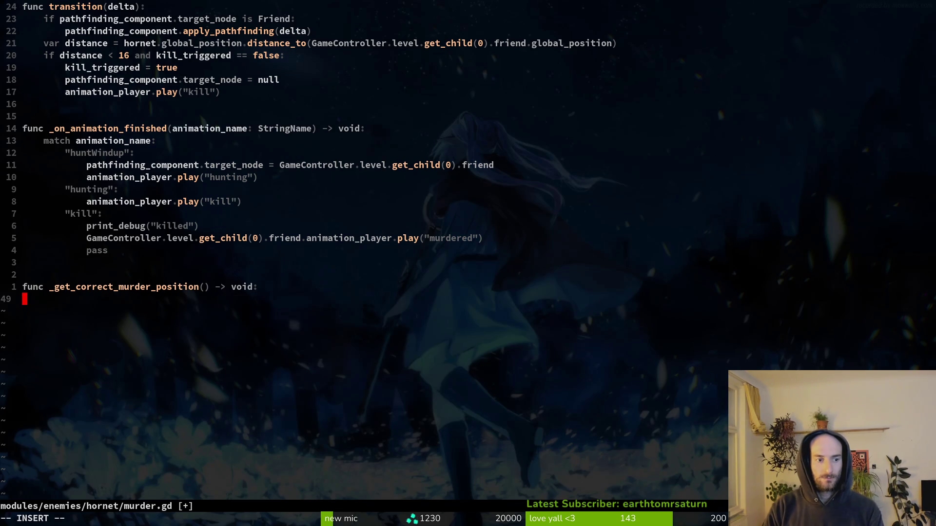
key(Escape)
Add an if checking hornet.global_position.x is less than the friend's global_position.x.
text(Oif hornet.)
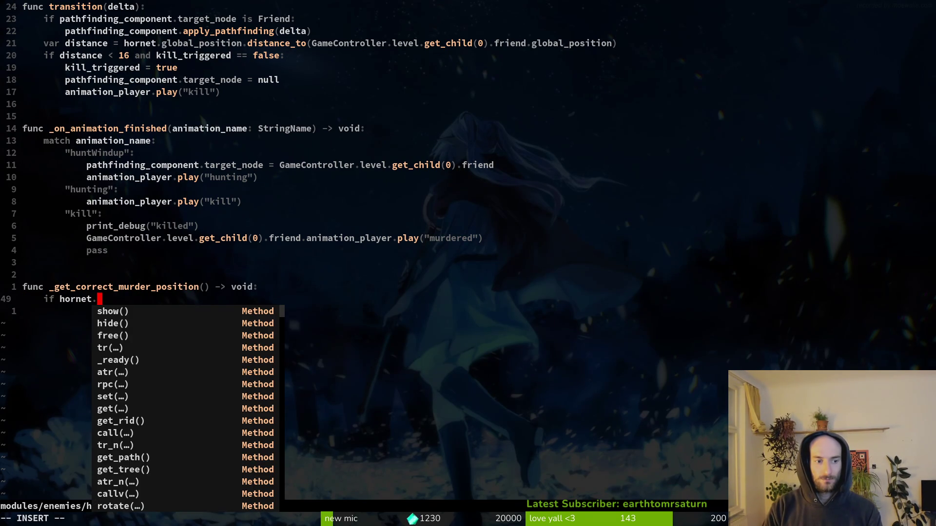
text(glo)
key(Tab)
key(Tab)
key(Tab)
key(Return)
key(BackSpace)
text(.x )
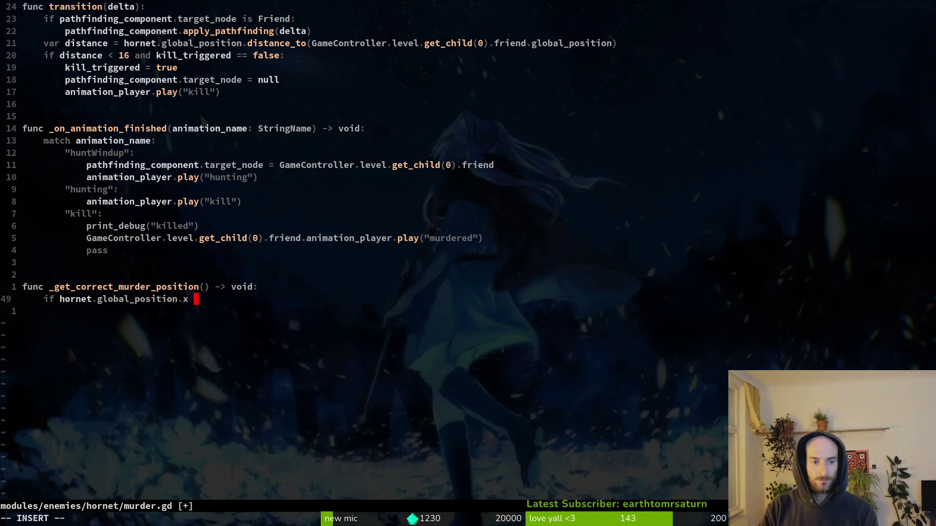
text(< Ga)
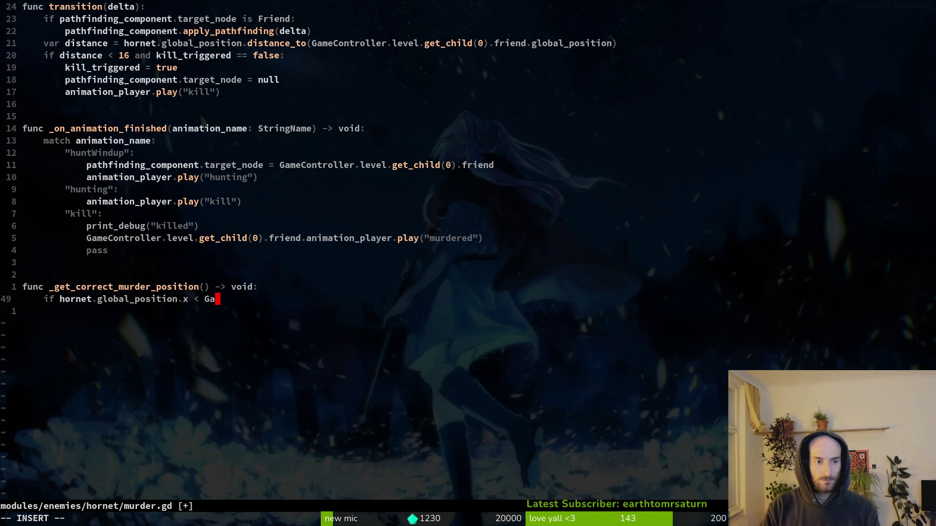
text(meController.level.gech)
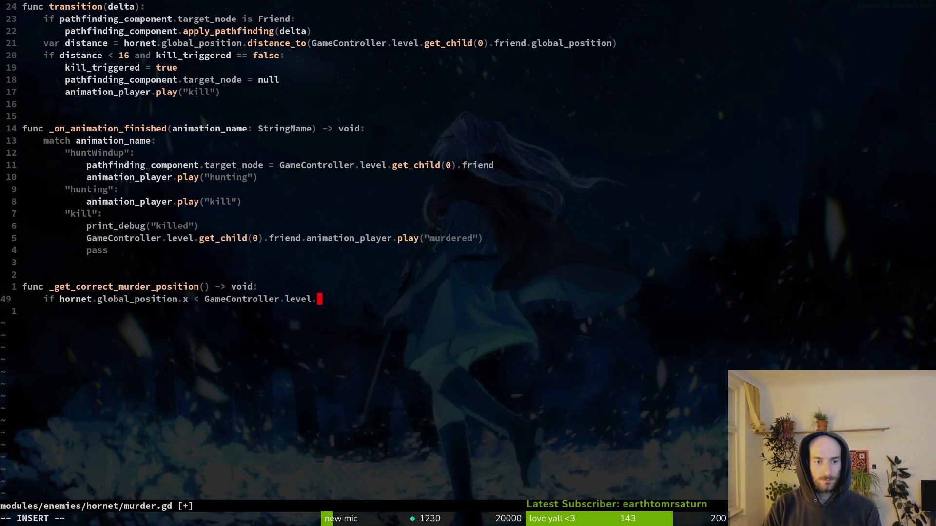
key(Return)
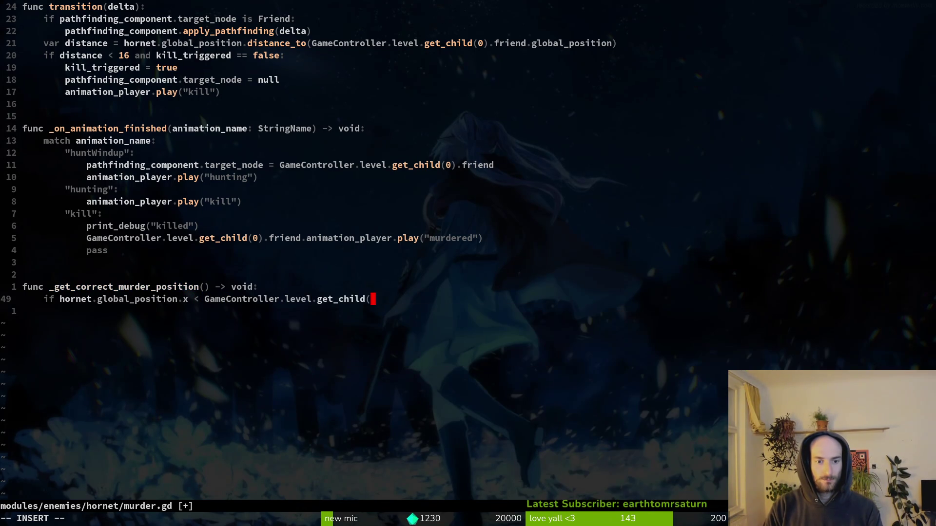
text(0).)
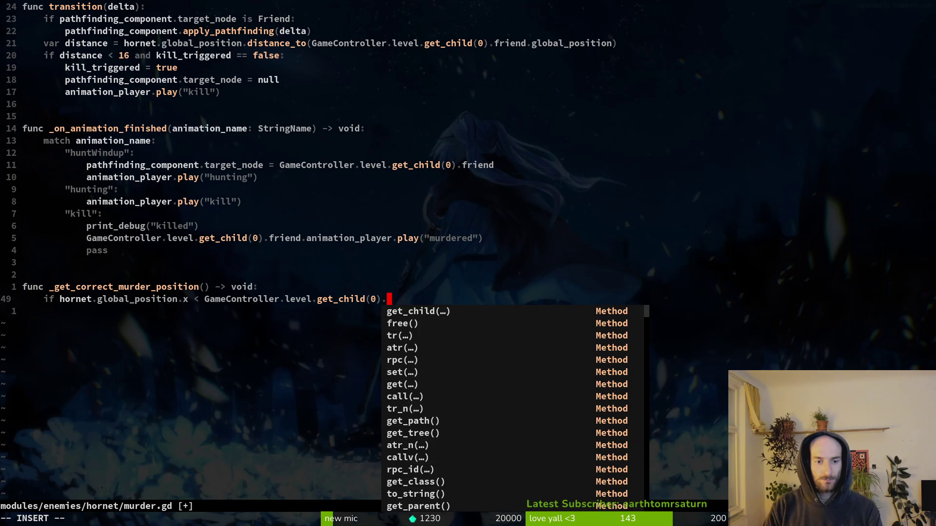
text(friend.global_position.x)
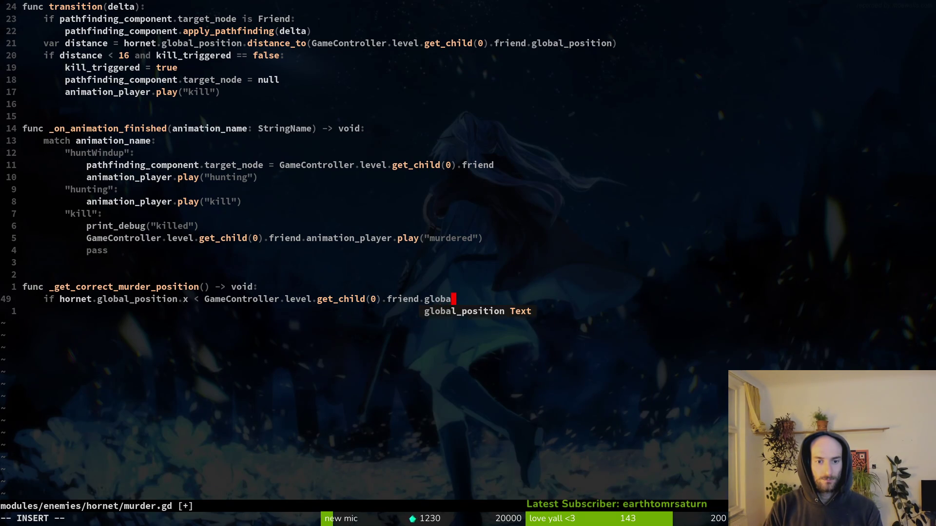
key(Return)
text(.x)
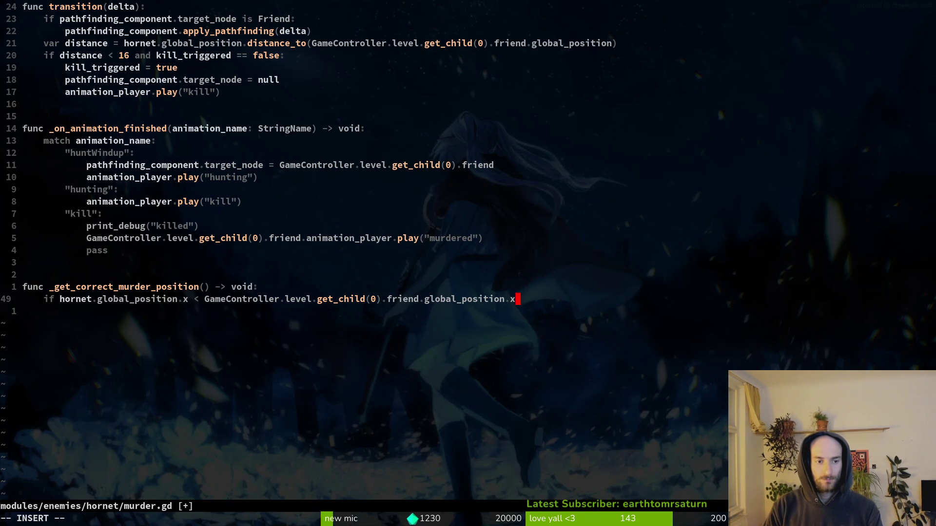
text(:)
key(Escape)
Return murder_positions.get_child in the if branch and duplicate that return line.
key(o)
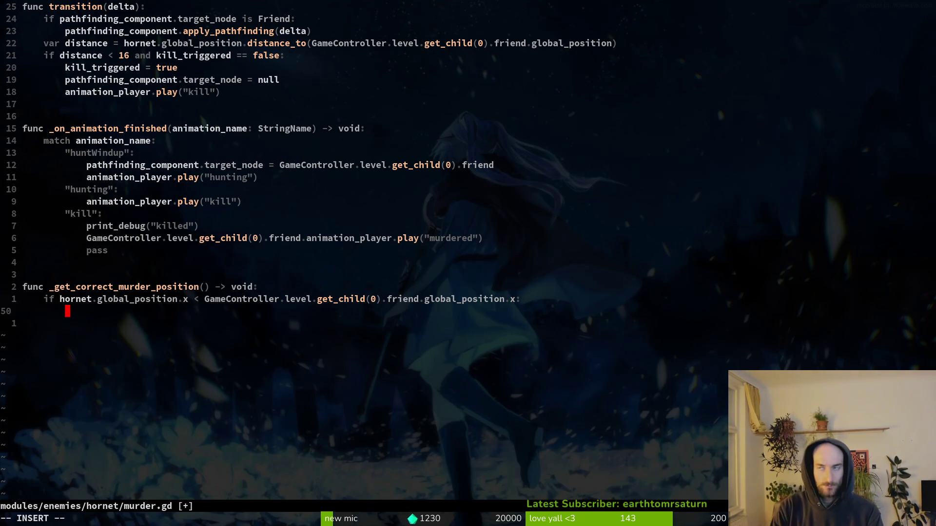
text(return )
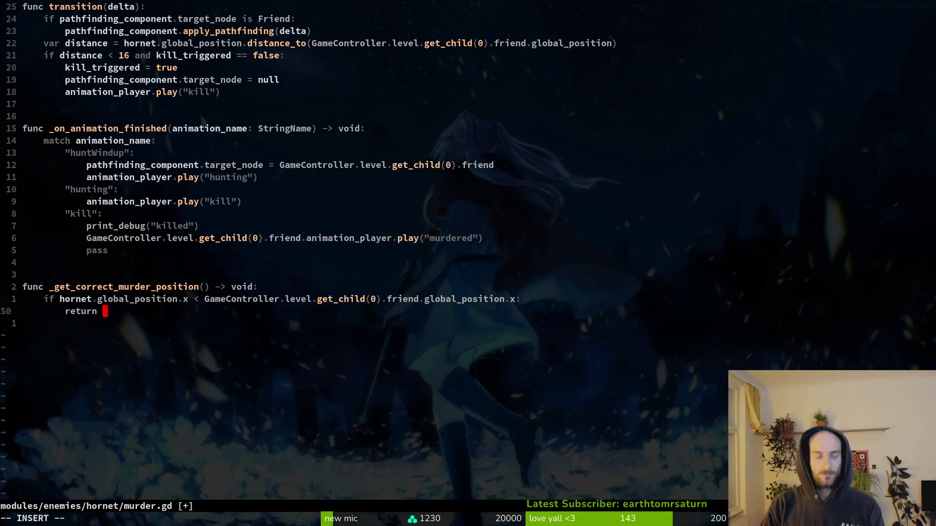
text(murder_positions.ger)
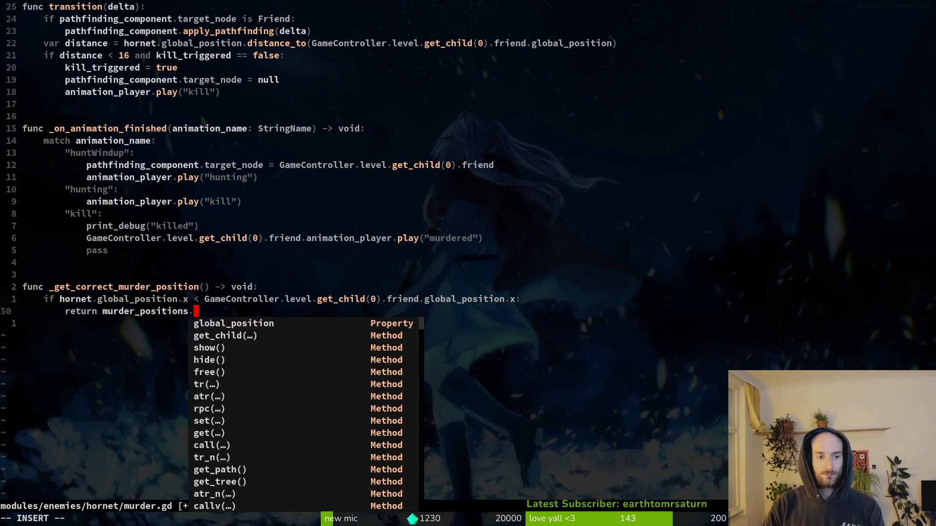
key(BackSpace)
text(t)
key(Return)
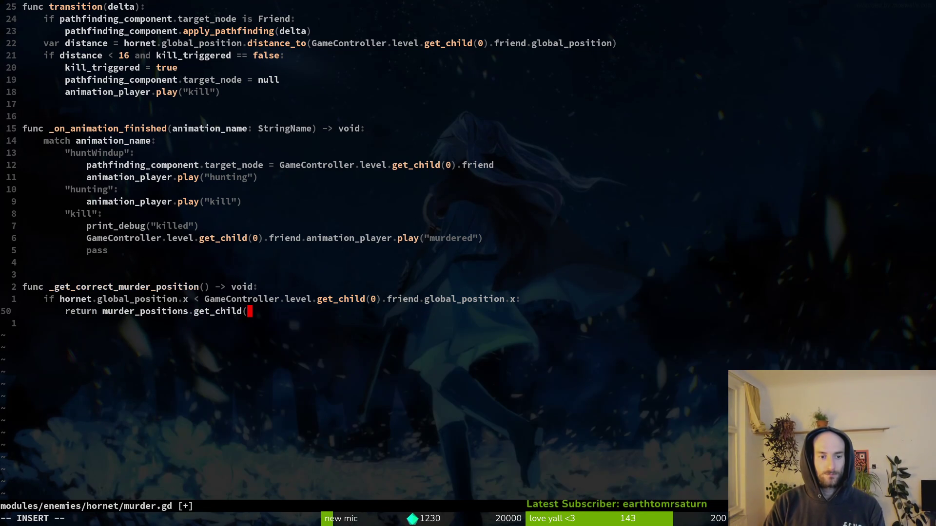
key(Escape)
key(y)
key(y)
key(p)
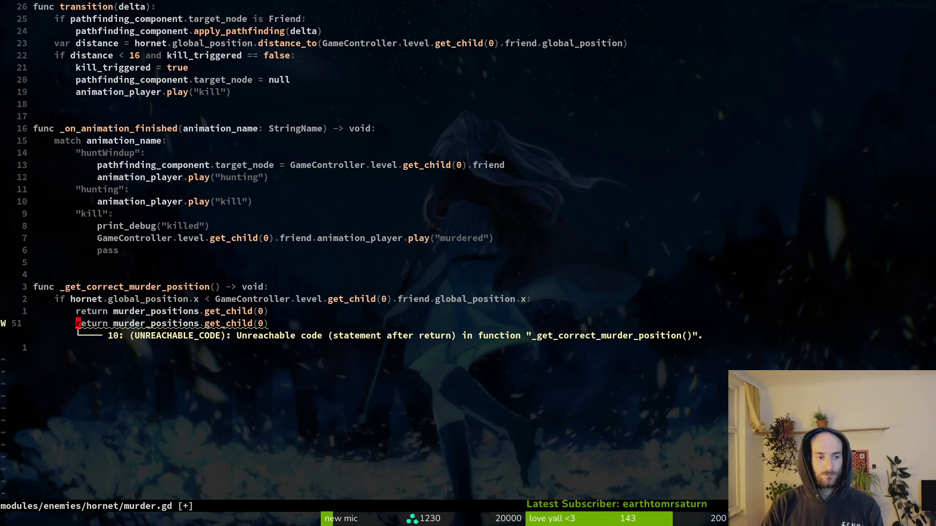
Add an else branch returning murder_positions.get_child(1) and save murder.gd.
key(O)
key(Return)
text(eles:)
key(BackSpace)
key(BackSpace)
key(BackSpace)
text(se:)
key(Escape)
key(k)
key(d)
key(d)
text(js1)
key(Escape)
text(:w)
key(Return)
Move back up through the new function to review it.
key(k)
key(k)
key(k)
key(j)
key(j)
key(k)
key(k)
key(j)
key(k)
key(k)
key(k)
key(k)
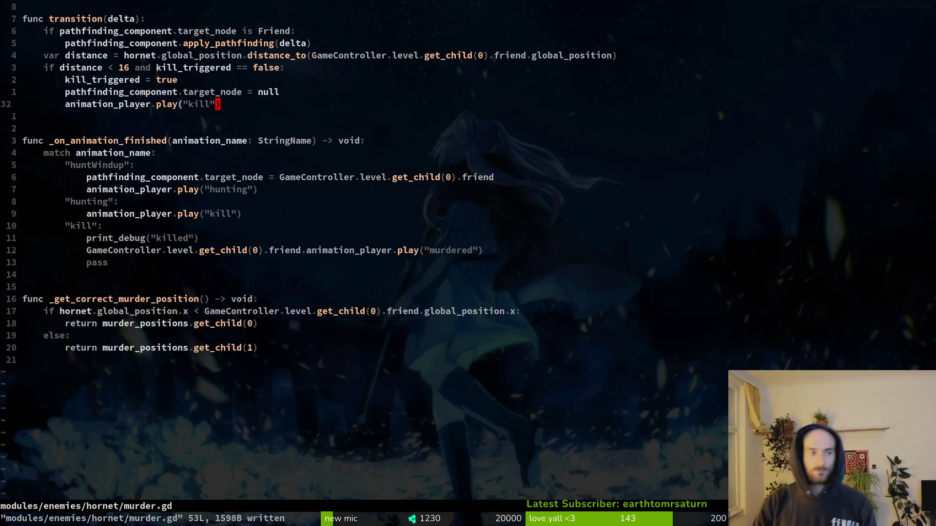
key(k)
Insert a blank line above the hunting play call in the huntWindup branch.
key(j)
key(j)
key(j)
key(j)
key(j)
key(k)
key(k)
key(k)
key(k)
key(k)
key(k)
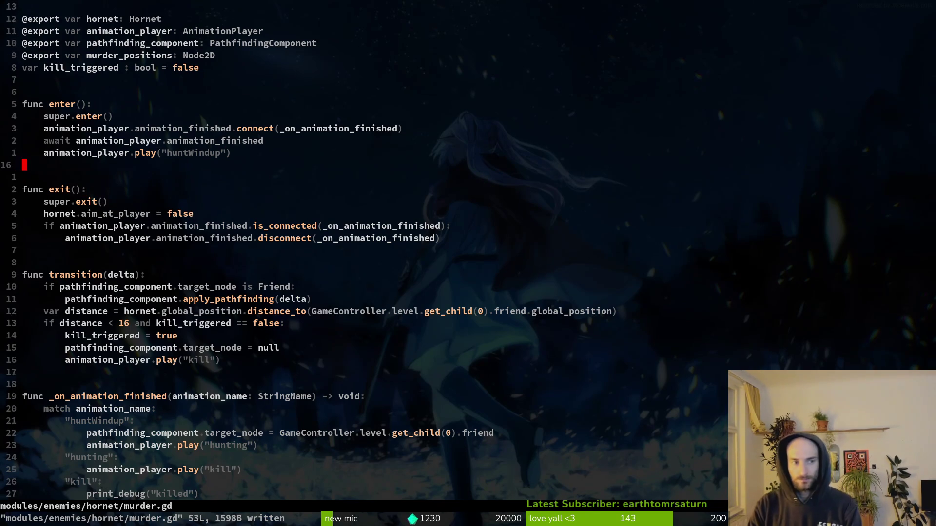
key(k)
key(j)
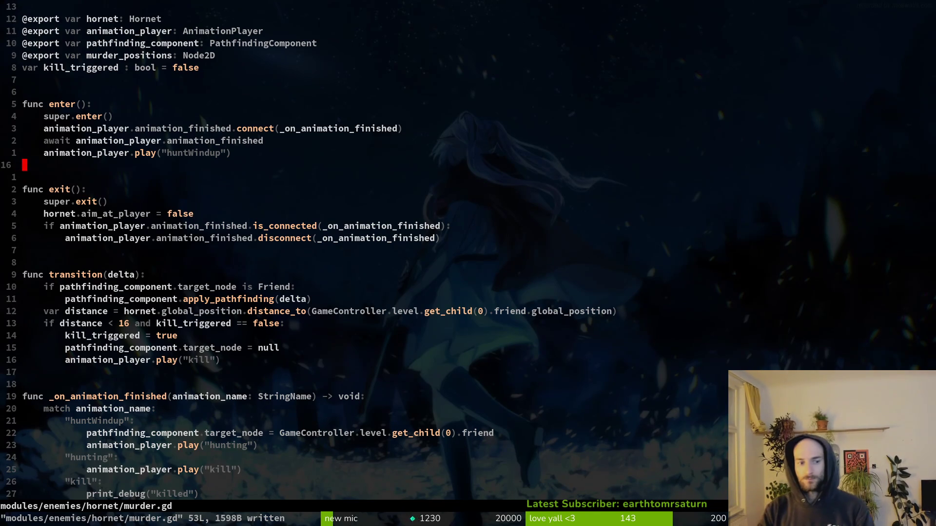
key(k)
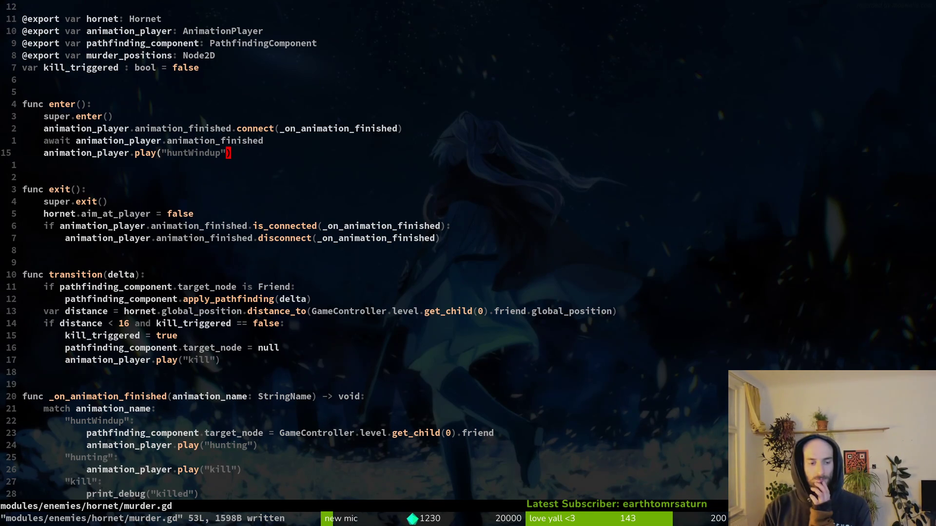
key(k)
key(k)
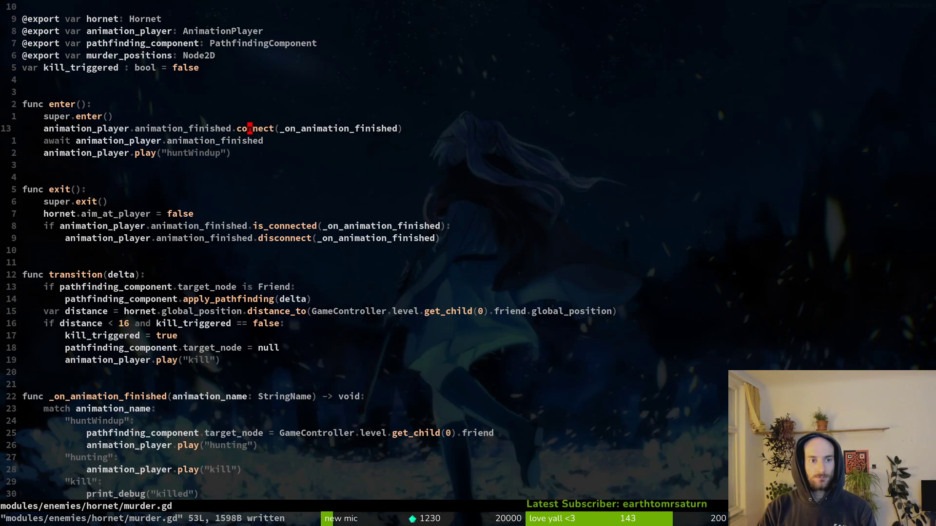
key(j)
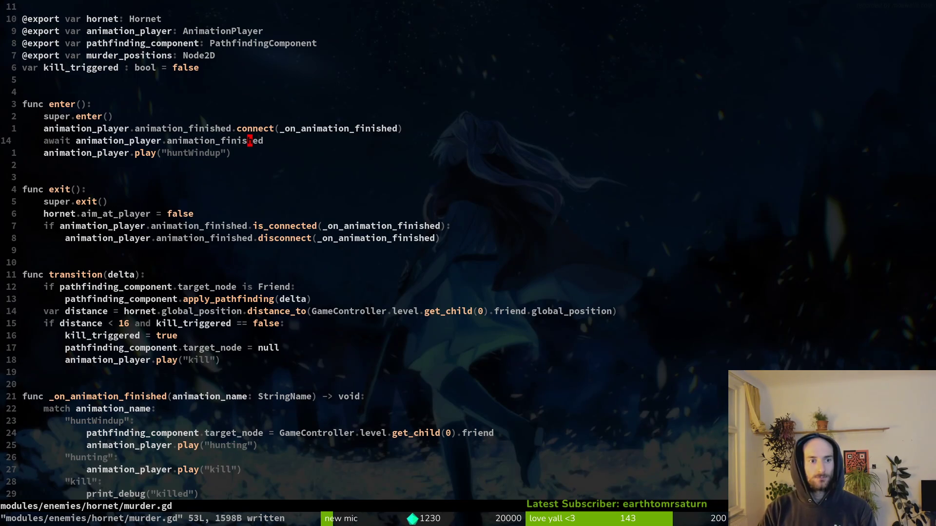
key(y)
key(y)
key(j)
key(5)
key(j)
key(8)
key(j)
key(braceright)
key(k)
key(k)
key(dollar)
key(1)
key(3)
key(j)
key(k)
key(k)
key(k)
key(k)
key(O)
key(Escape)
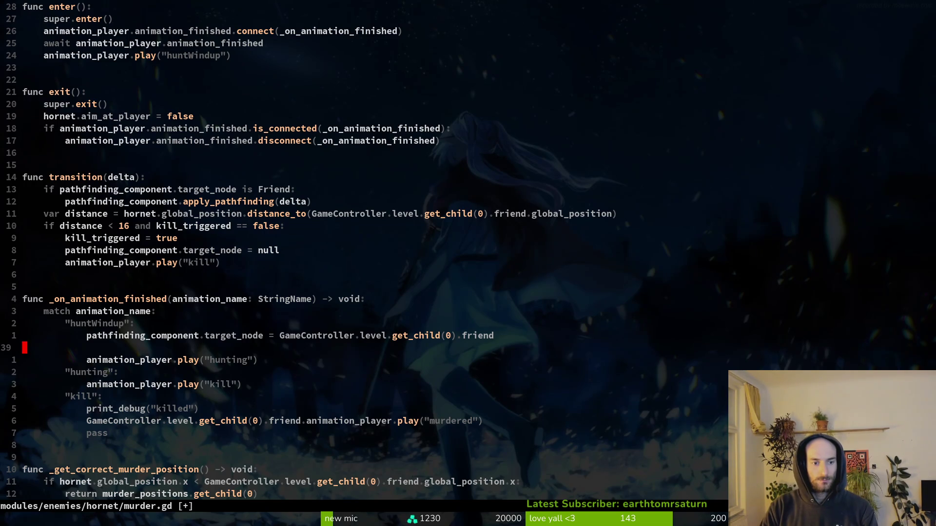
Change the last function's return type from void to Marker2D and save.
key(shift+g)
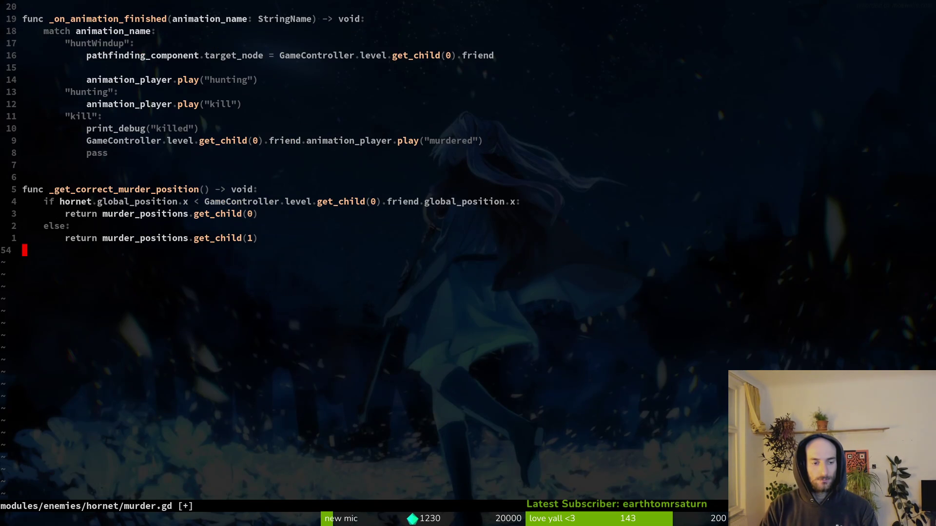
key(k)
key(k)
key(k)
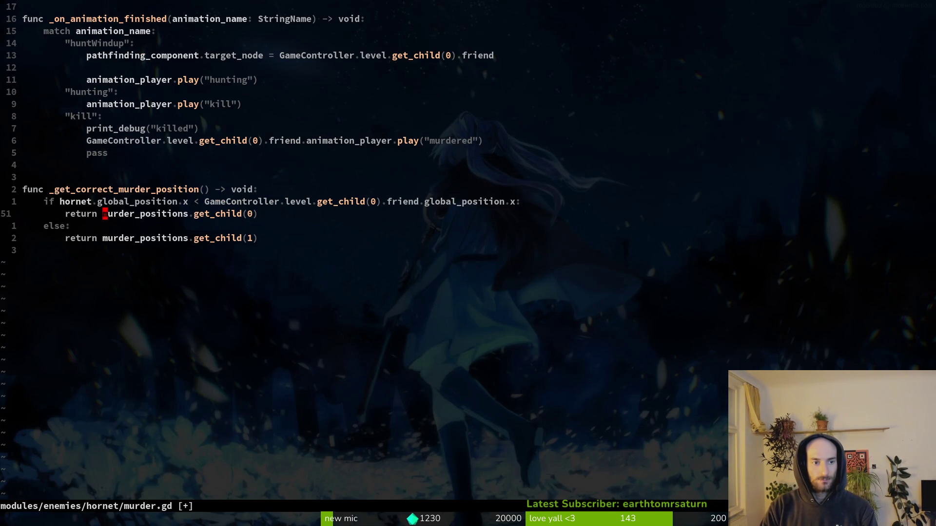
key(k)
key(k)
key(f)
key(minus)
text(cwMar)
key(Return)
key(Escape)
text(:w)
key(Return)
key(ctrl+o)
Set huntWindup's target_node to _get_correct_murder_position(), remove the blank line below, and save.
key(k)
key(k)
key(k)
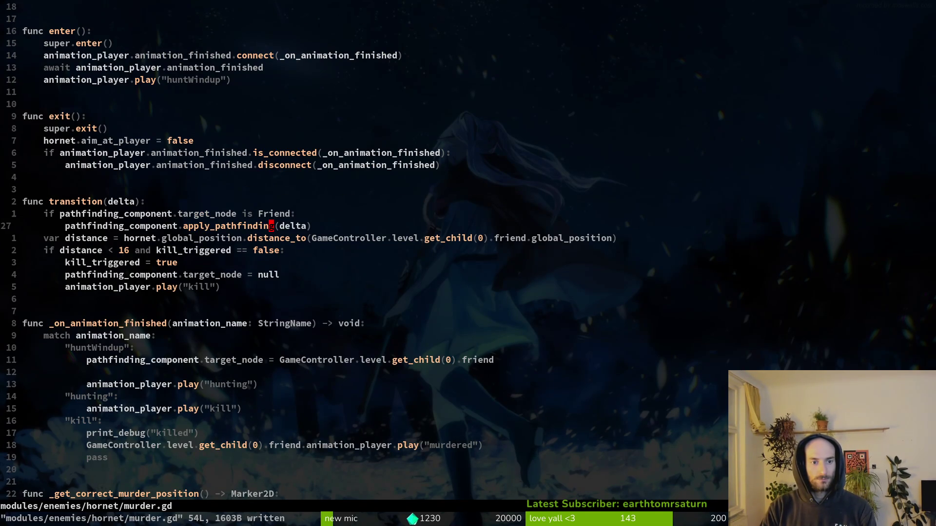
key(j)
key(j)
key(j)
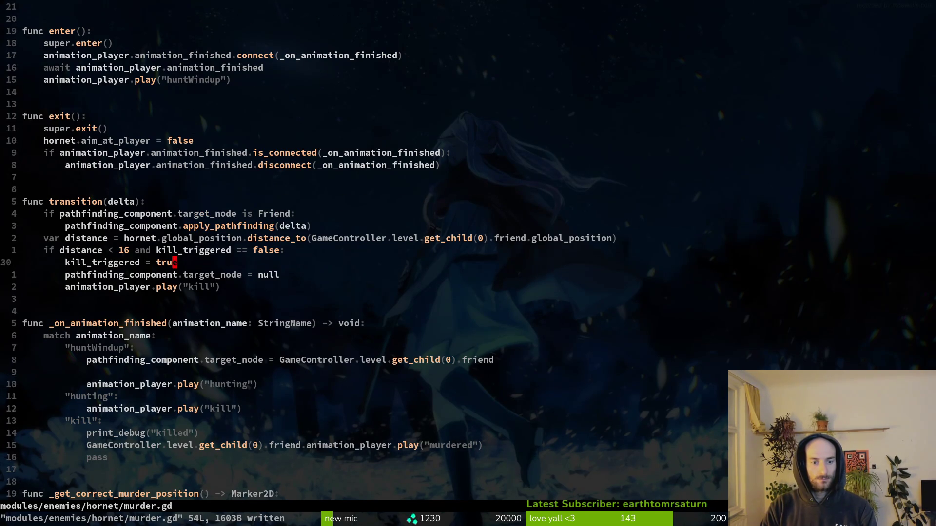
key(j)
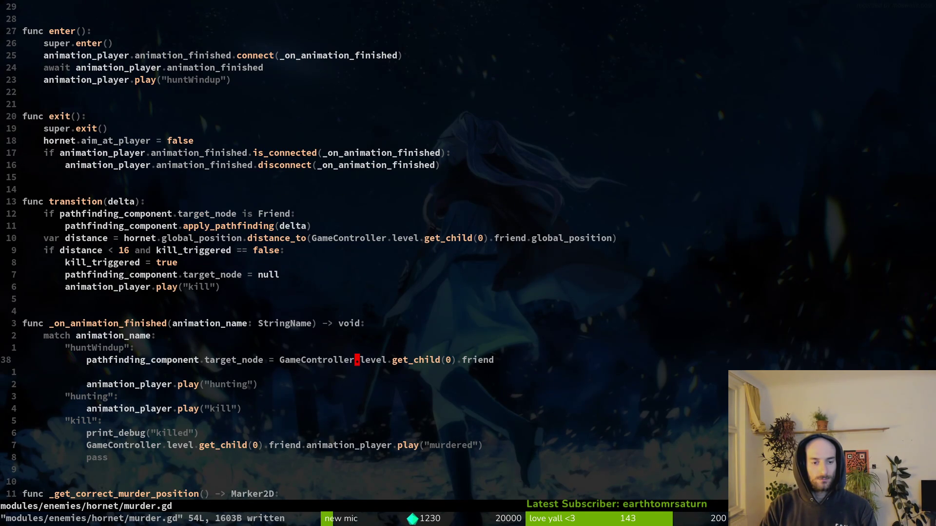
key(b)
key(v)
key(dollar)
text(c_get)
key(Return)
key(Escape)
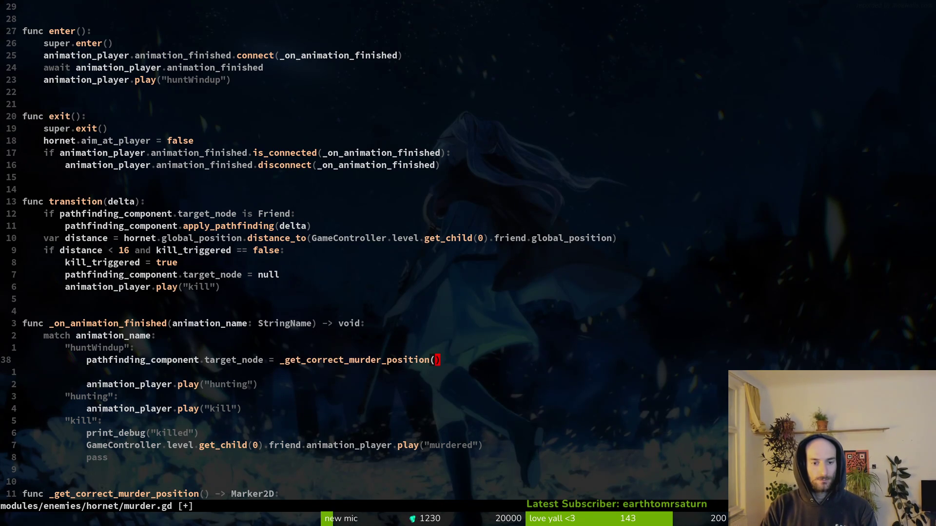
text(:w)
key(Return)
key(j)
key(d)
key(d)
text(:w)
key(Return)
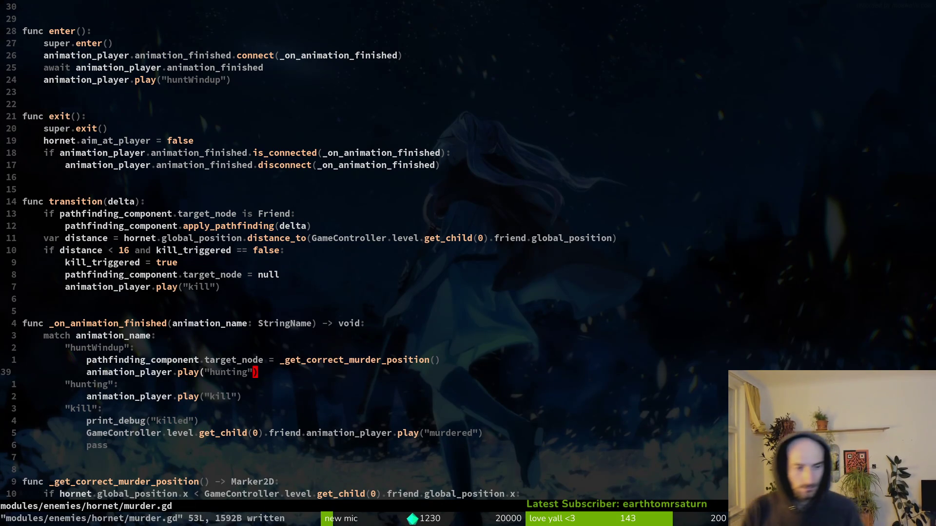
Change the kill distance threshold to 16 and write murder.gd over the changed copy.
key(k)
key(k)
key(k)
key(b)
key(b)
key(b)
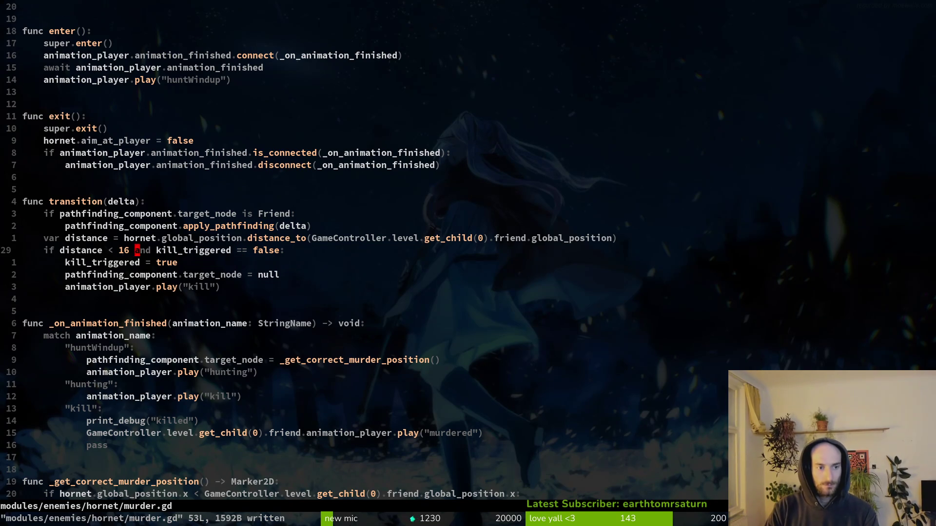
key(s)
key(Return)
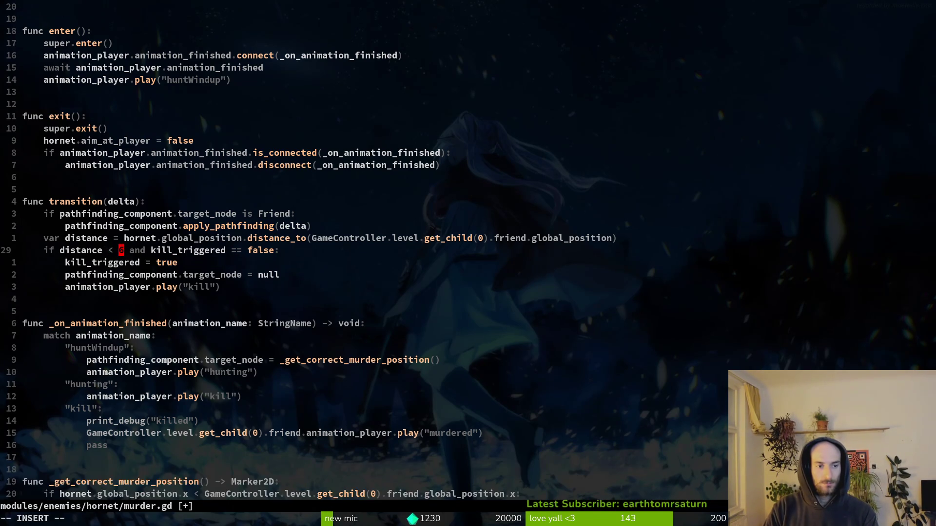
text(u)
key(Escape)
text(:)
key(Return)
key(n)
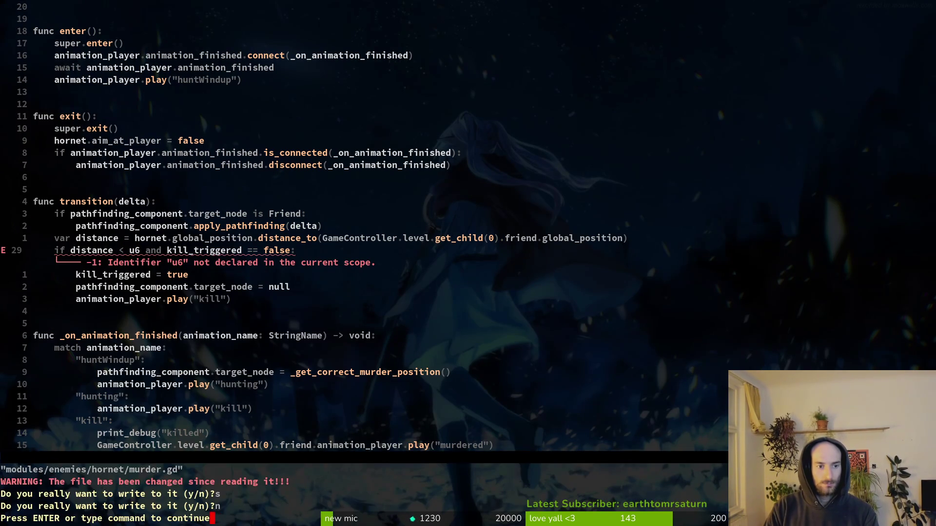
key(Return)
text(s1)
key(Escape)
text(:write)
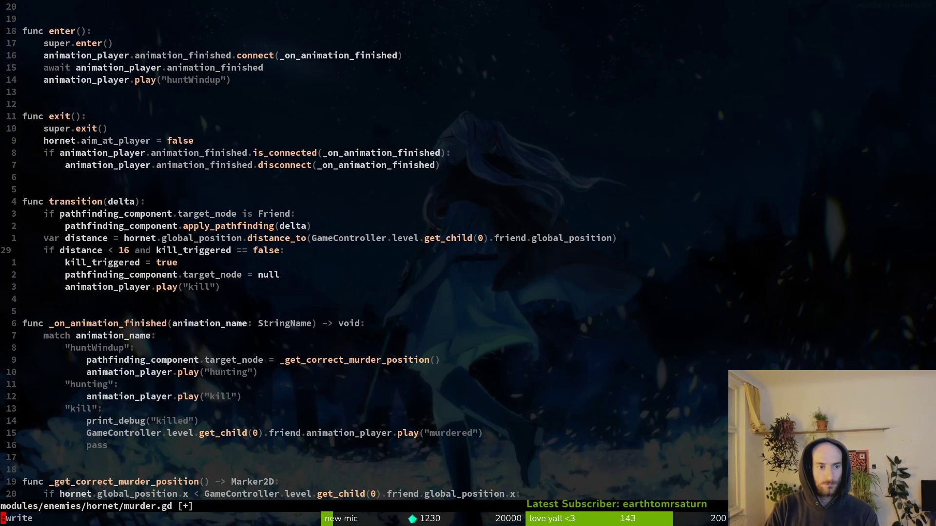
key(Return)
Confirm overwriting murder.gd on disk.
key(j)
key(j)
key(y)
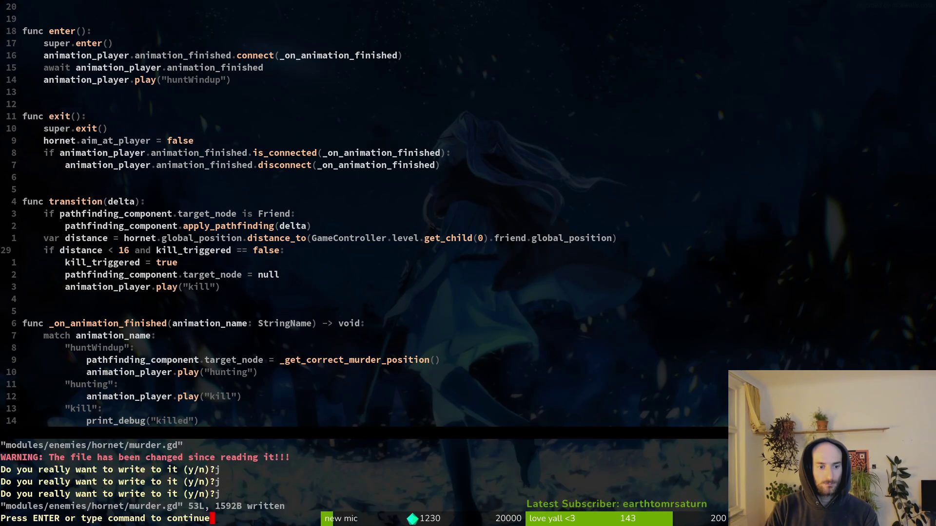
key(Return)
In Godot, expand the hornet's components and select PathfindingComponent.
key(alt+Tab)
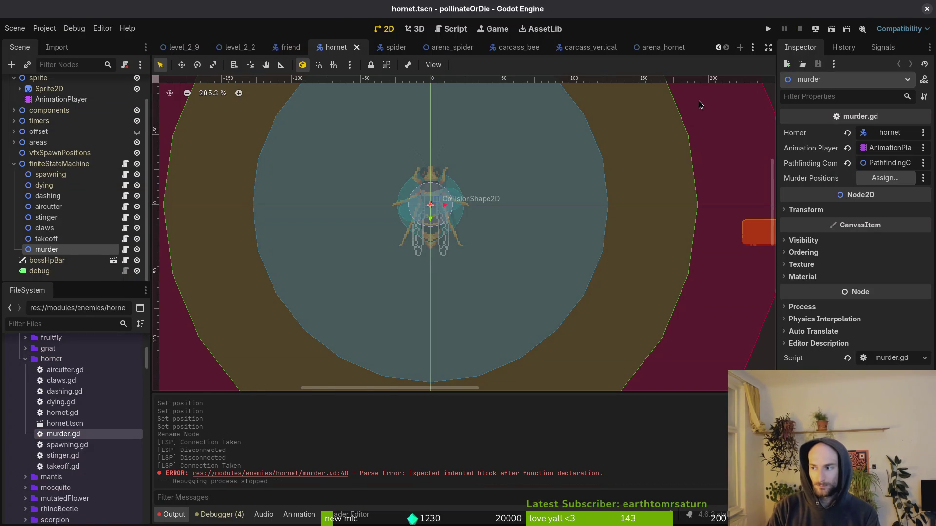
key(alt+Tab)
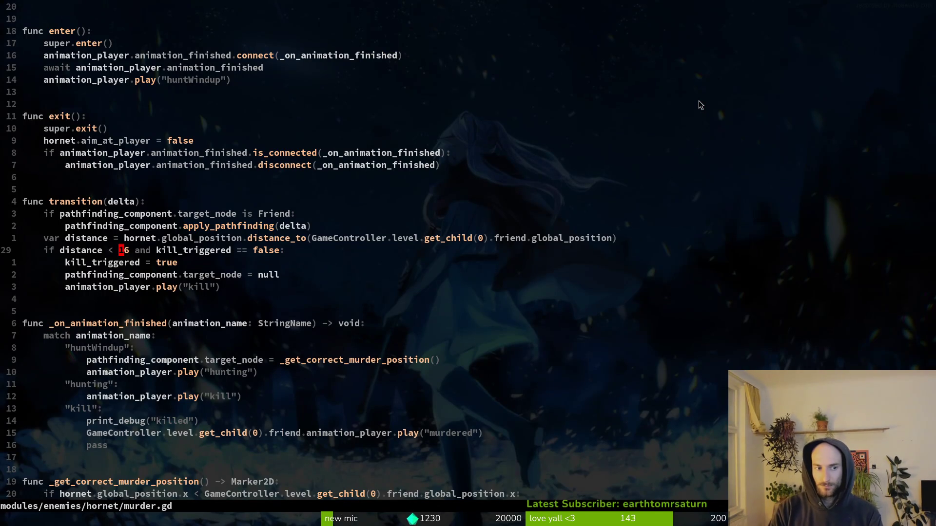
key(alt+Tab)
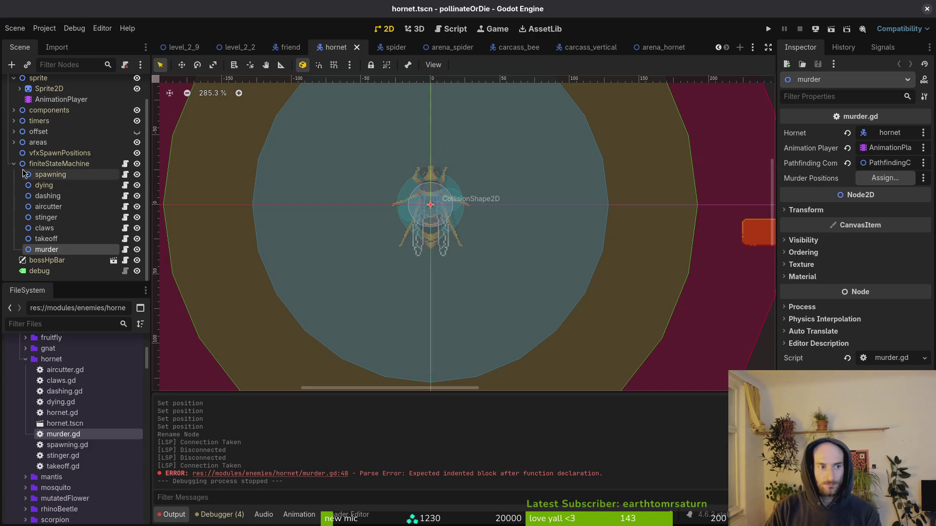
click(13, 138)
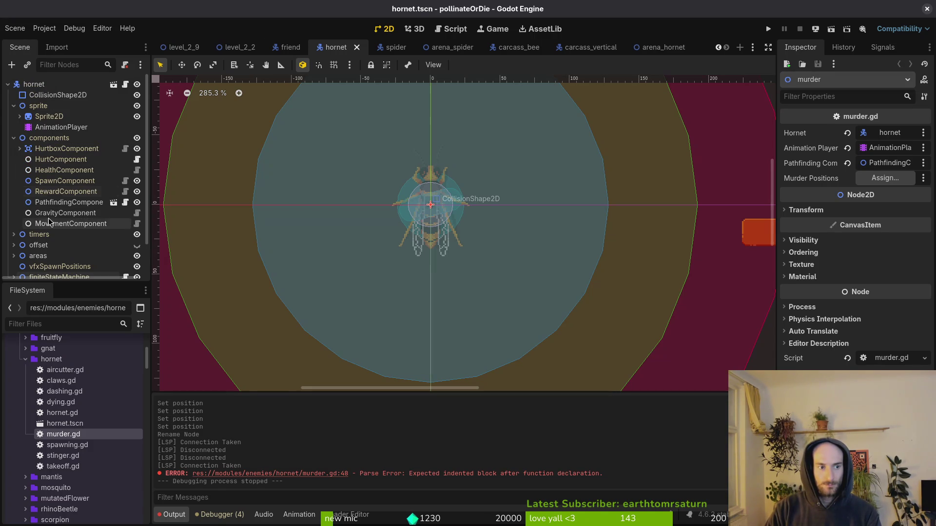
click(45, 204)
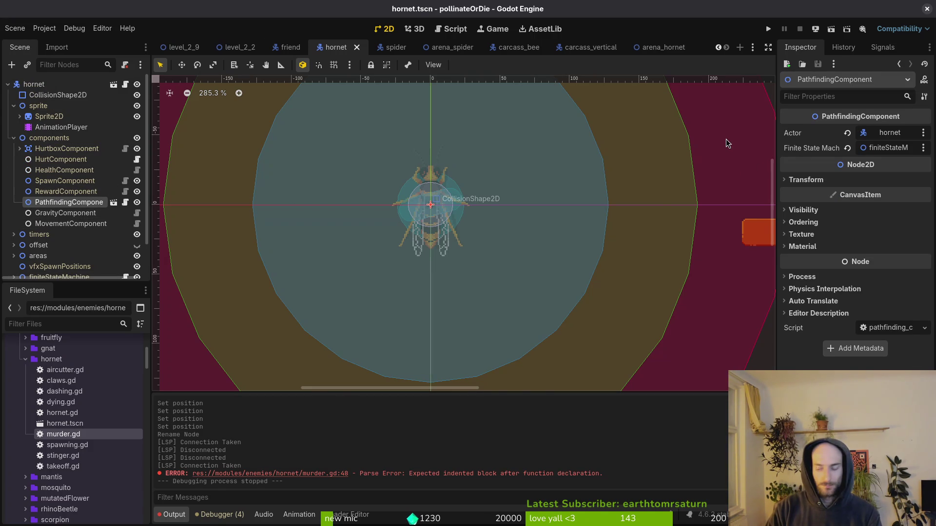
Open pathfinding_component.tscn and read the Target Desired Distance tooltip.
key(ctrl+shift+o)
text(pathfind)
key(Return)
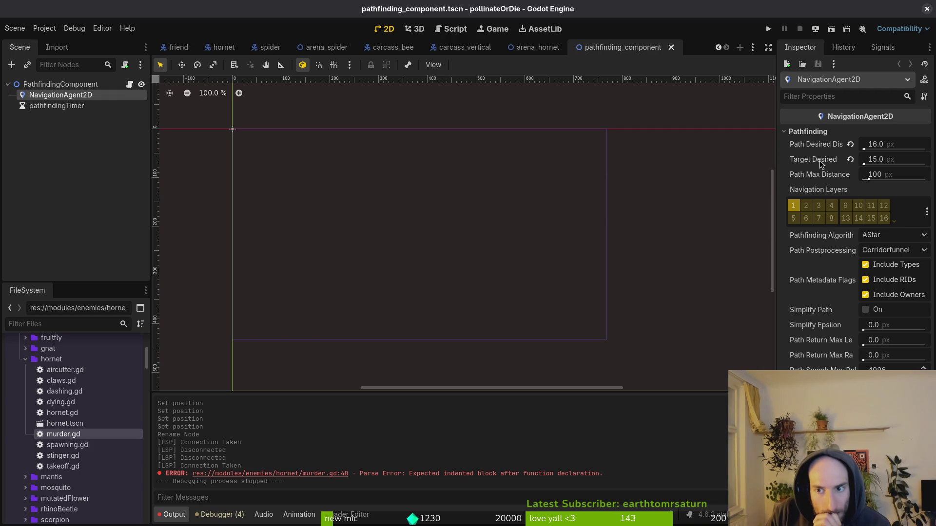
mouse_move(822, 164)
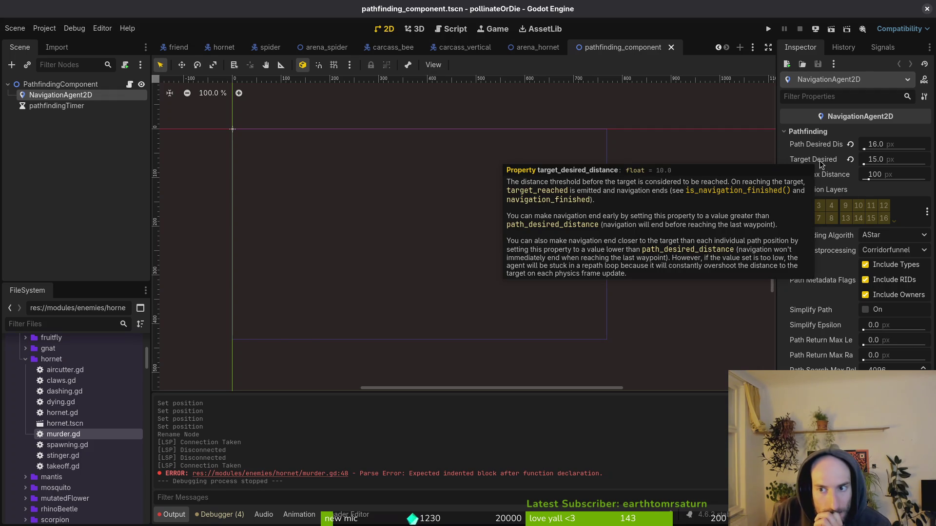
key(alt+Tab)
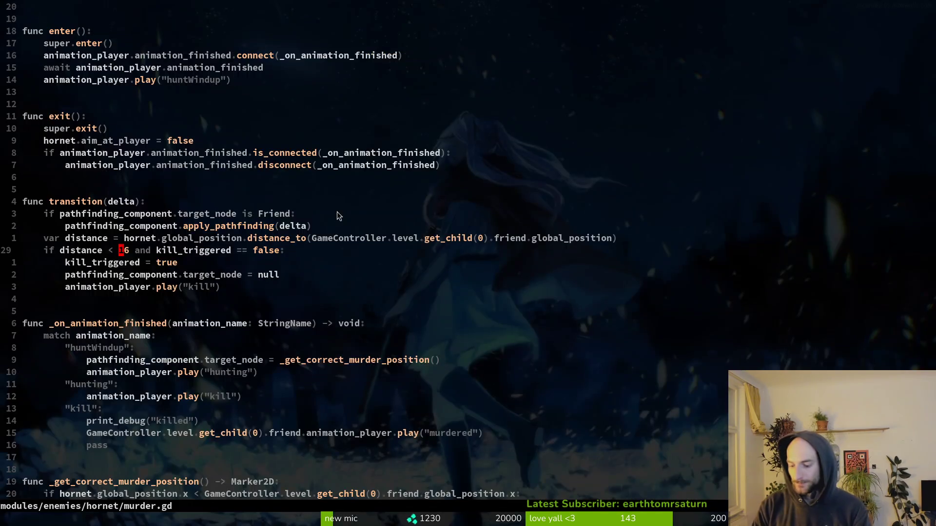
key(space)
Open pathfinding_component.gd and duplicate the finite_state_machine export line.
key(f)
key(f)
text(pathfin)
key(Return)
key(j)
key(j)
key(j)
key(y)
key(y)
key(j)
key(j)
key(p)
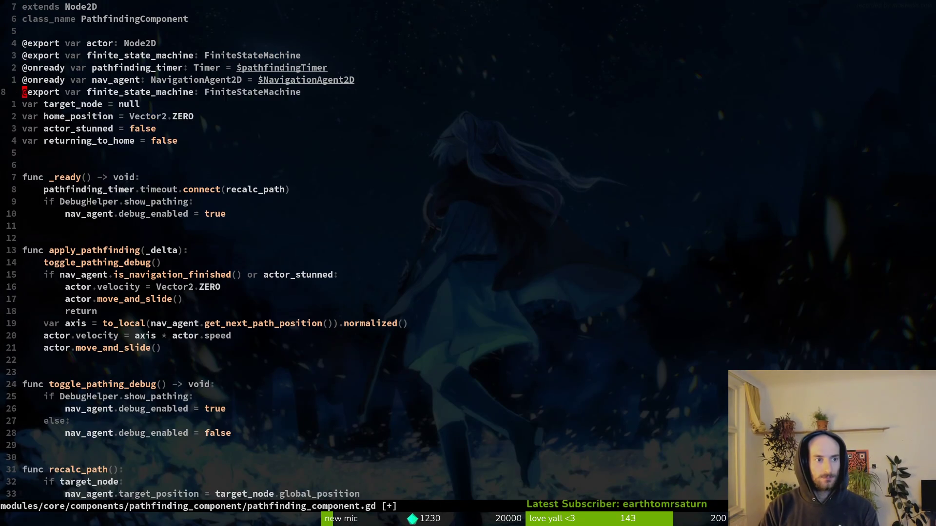
key(V)
key(Escape)
key(k)
key(V)
key(k)
key(alt+k)
key(alt+k)
key(ctrl+s)
Rename the duplicated export to desired_target_distance with type float.
key(j)
key(j)
key(j)
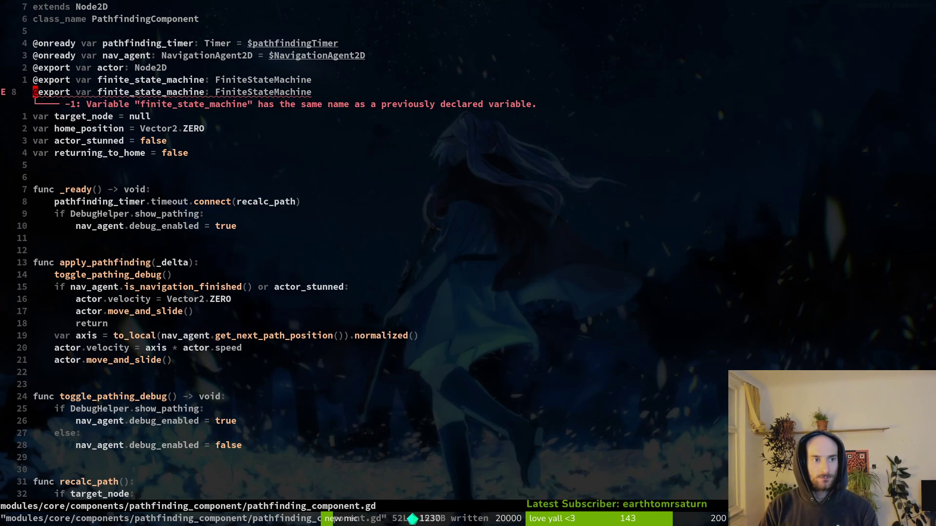
text(wcwtarget_)
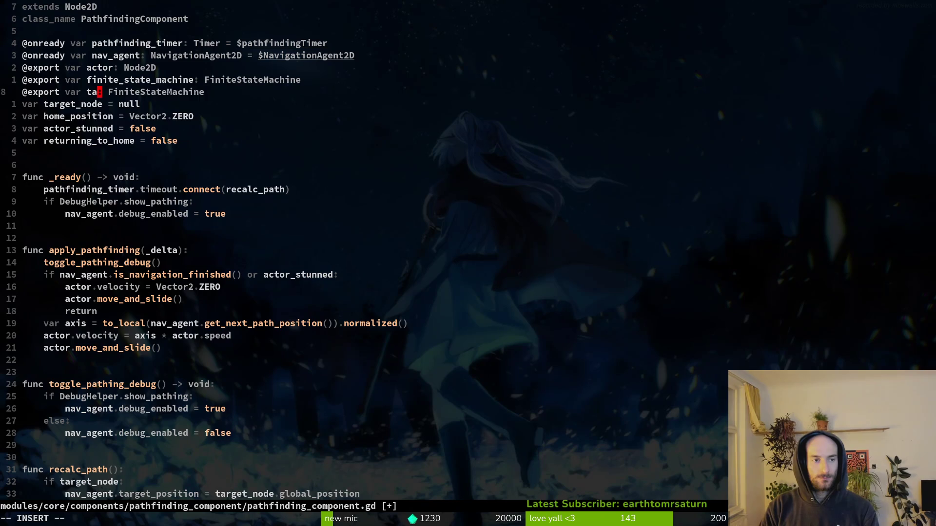
text(no)
key(BackSpace)
key(BackSpace)
key(BackSpace)
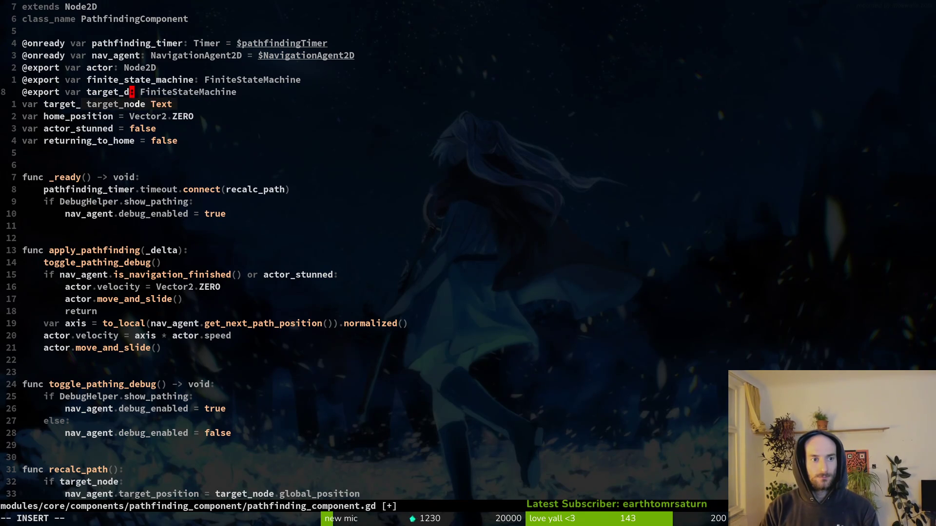
text(des)
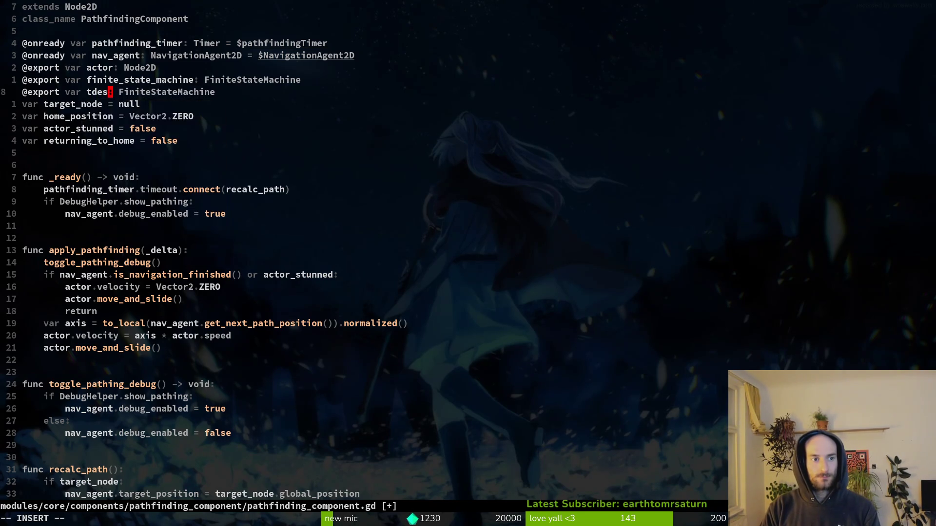
key(BackSpace)
key(BackSpace)
text(desi)
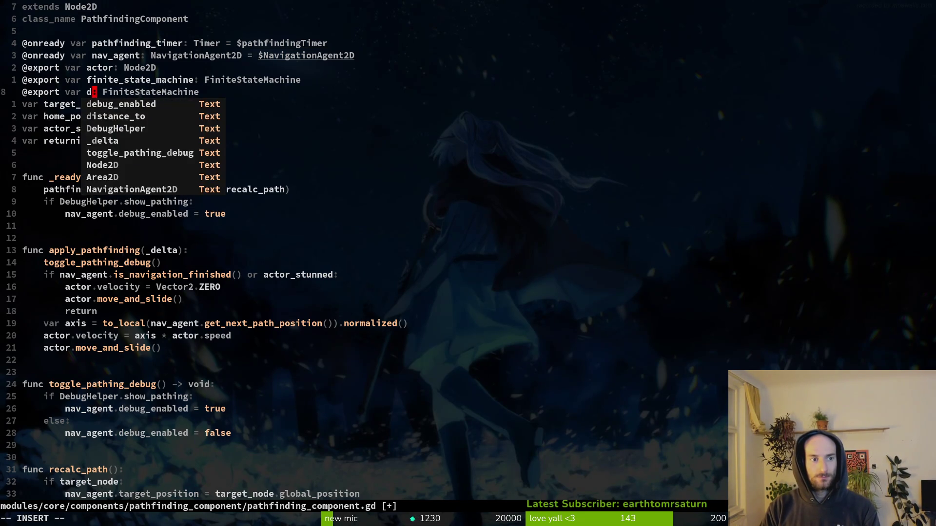
key(BackSpace)
key(BackSpace)
key(BackSpace)
text(targe)
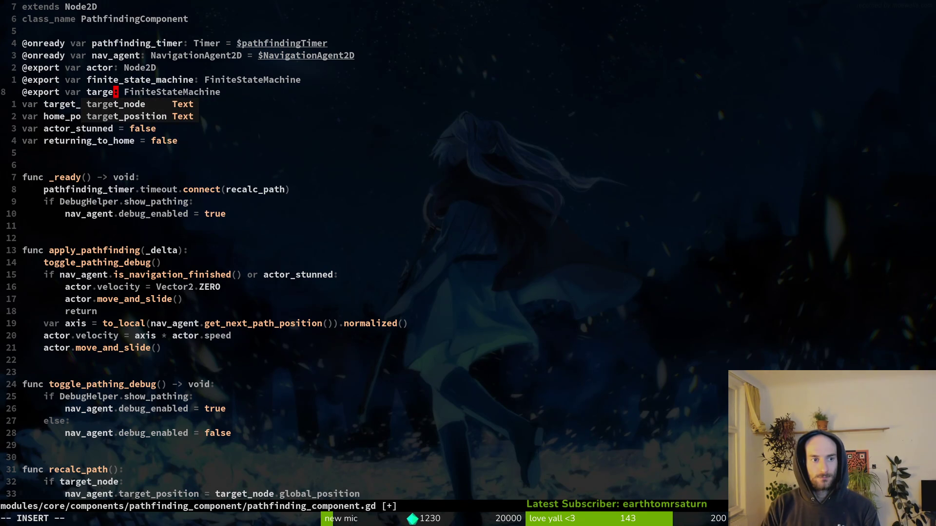
key(alt+Tab)
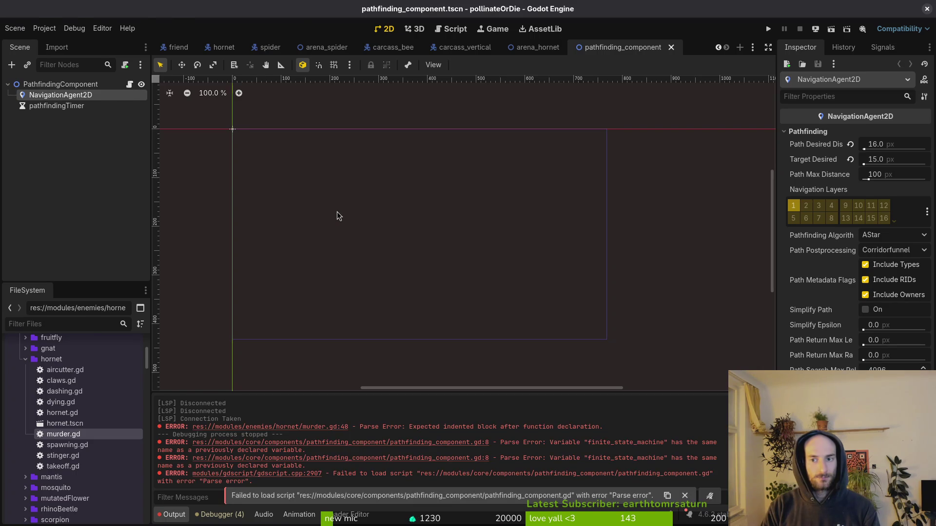
key(alt+Tab)
key(Escape)
text(ciw)
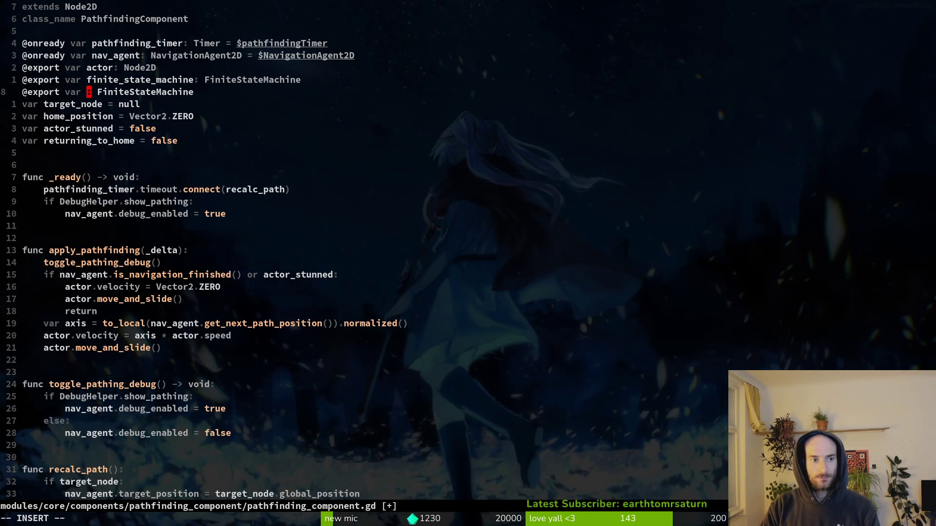
text(desired)
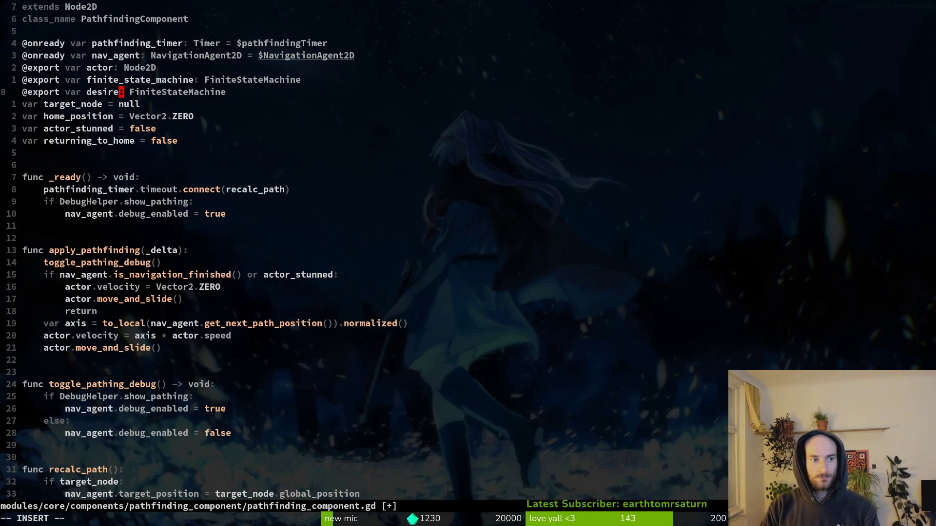
text(_target_distanc)
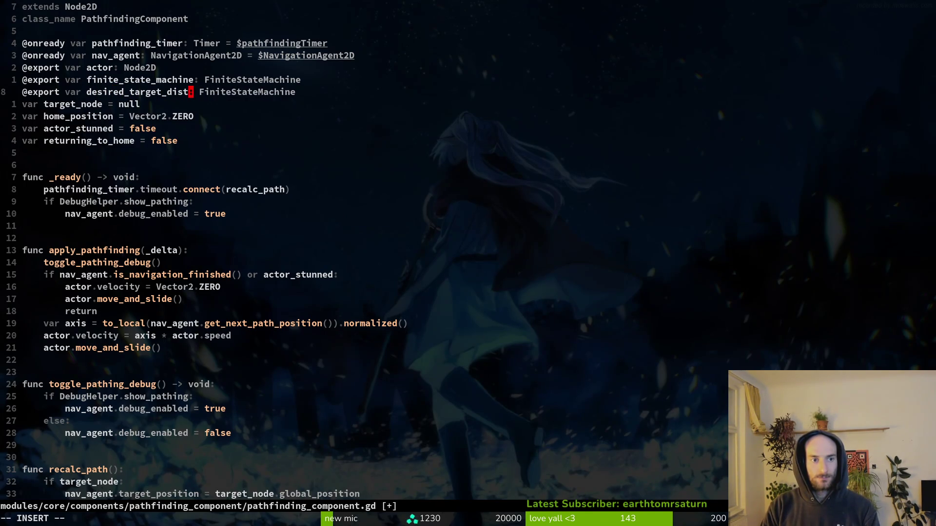
text(e)
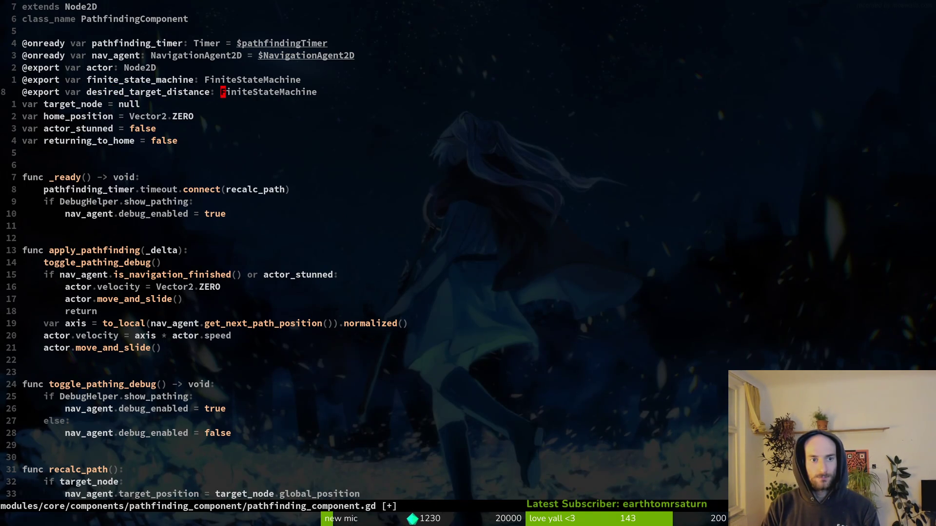
text(Cflaot)
key(Escape)
text(:writeciwfloat)
key(Escape)
Open a new line in _ready under the timer connection and check the nav agent's path property names in Godot.
key(Return)
key(8)
key(j)
key(o)
key(Return)
key(Up)
text(pathfinding_time)
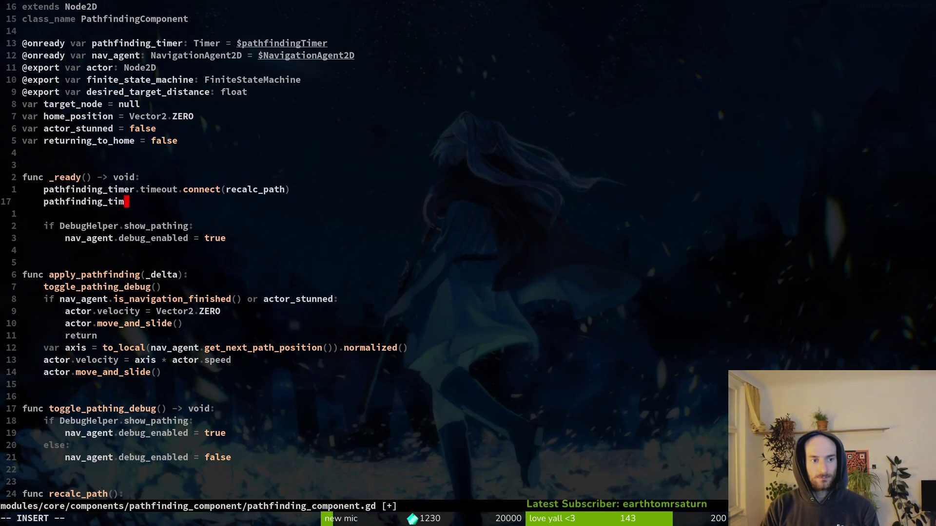
key(BackSpace)
key(BackSpace)
key(BackSpace)
text(self.ta)
key(Down)
key(Down)
key(Down)
text(di)
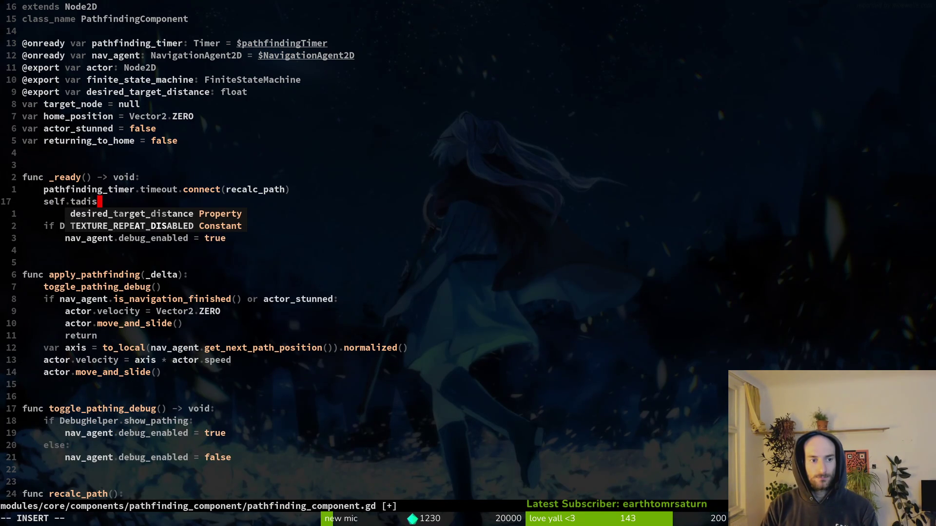
key(alt+Tab)
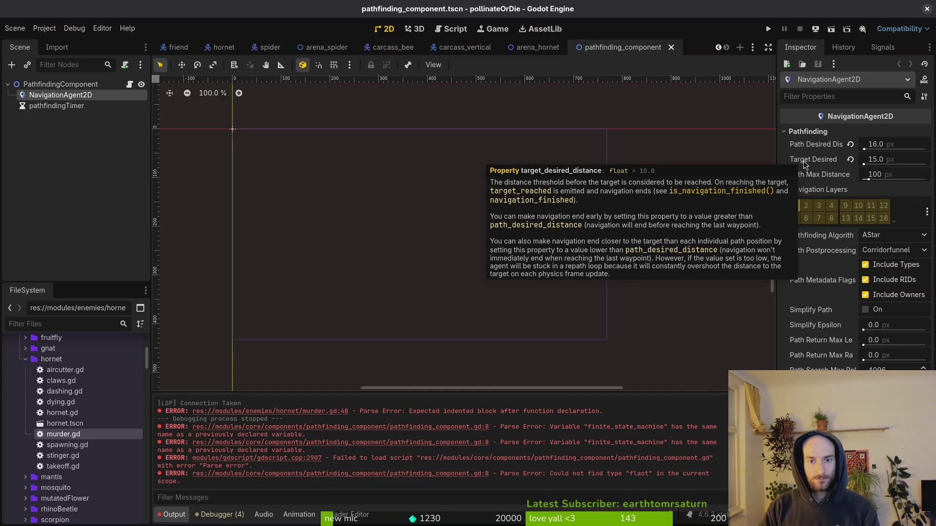
key(alt+Tab)
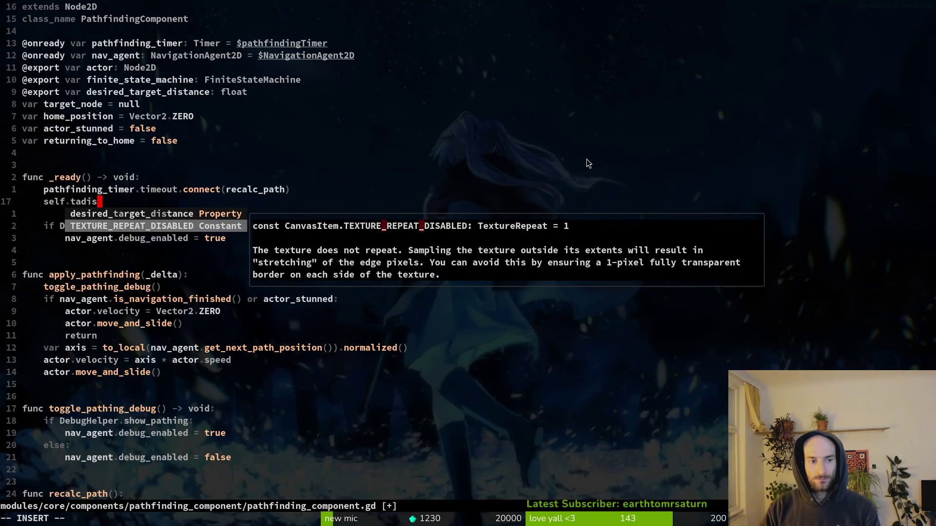
key(BackSpace)
key(BackSpace)
key(BackSpace)
text(pa)
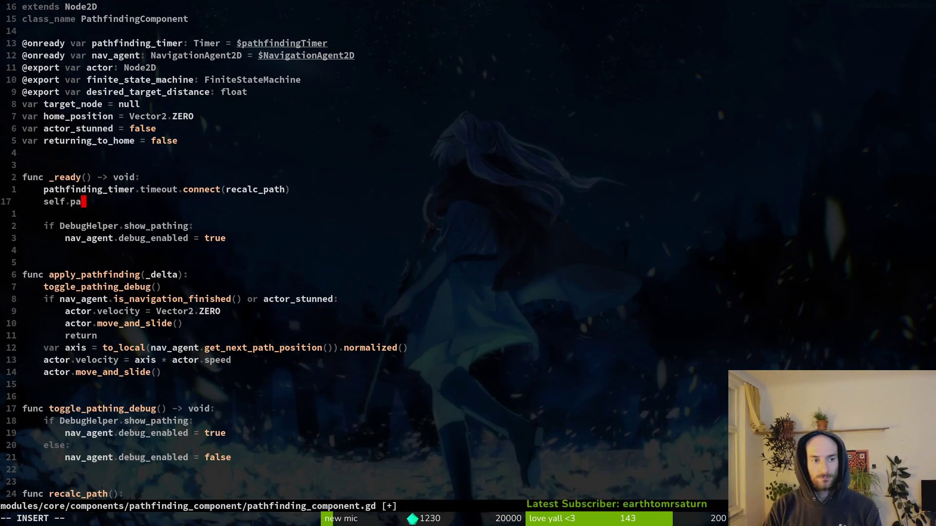
text(th)
key(ctrl+n)
key(ctrl+n)
key(ctrl+n)
key(ctrl+p)
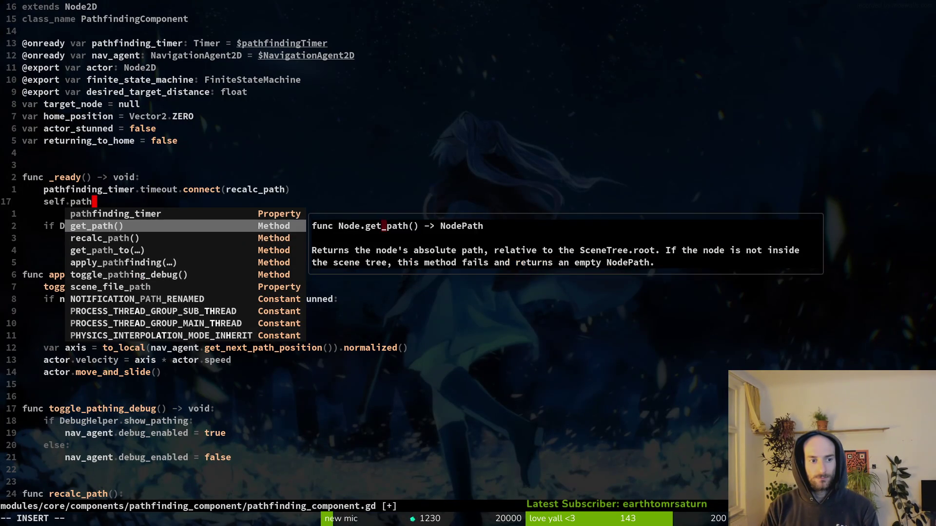
key(BackSpace)
key(BackSpace)
key(BackSpace)
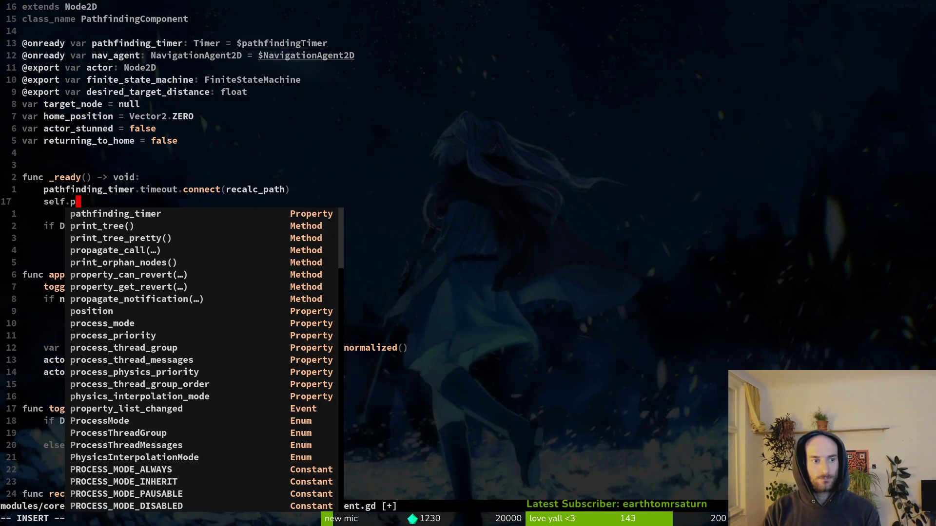
key(BackSpace)
text(des)
key(ctrl+n)
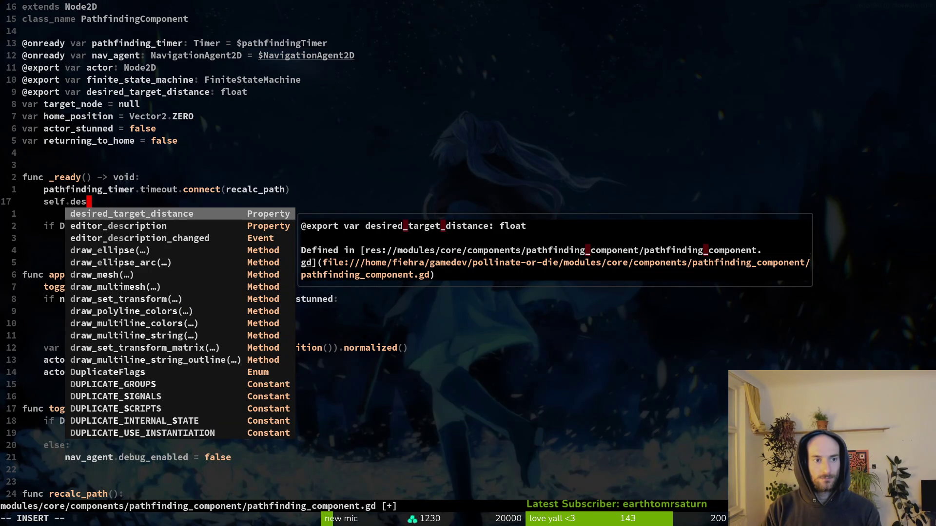
key(alt+Tab)
mouse_move(822, 150)
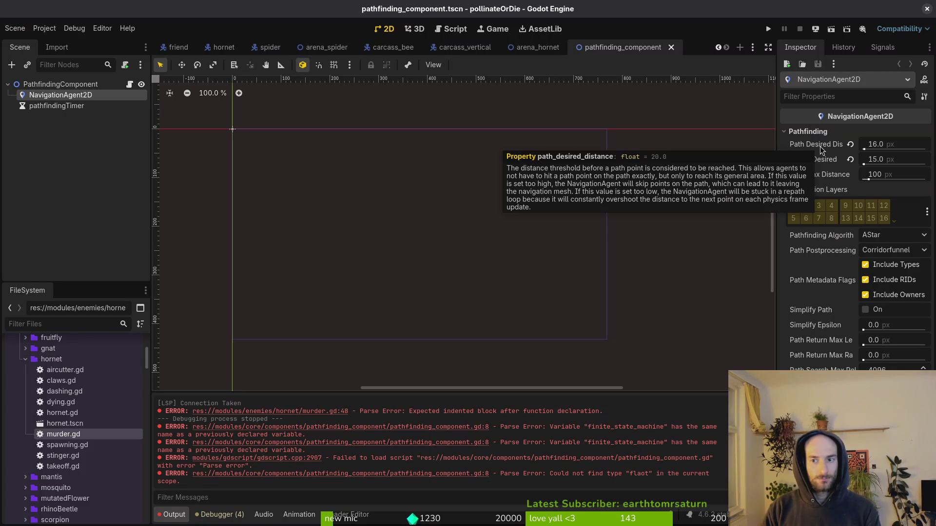
key(alt+Tab)
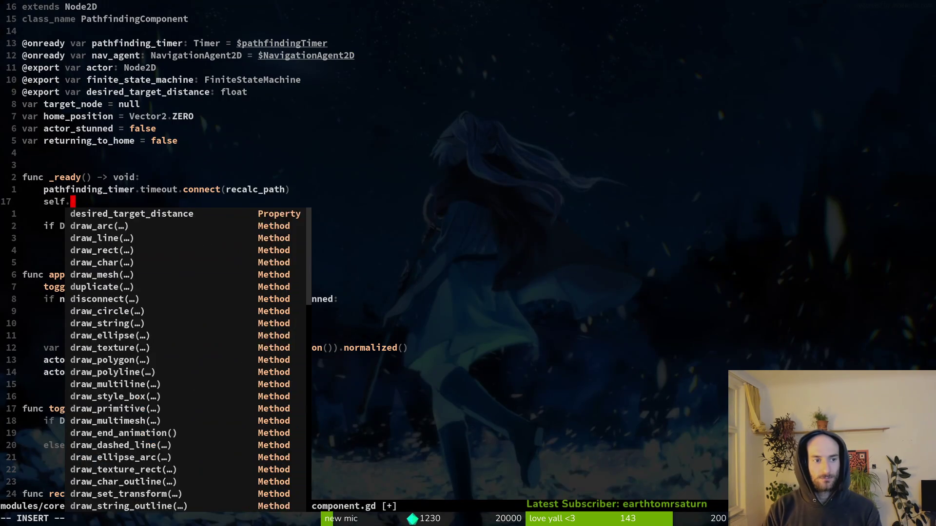
text(path)
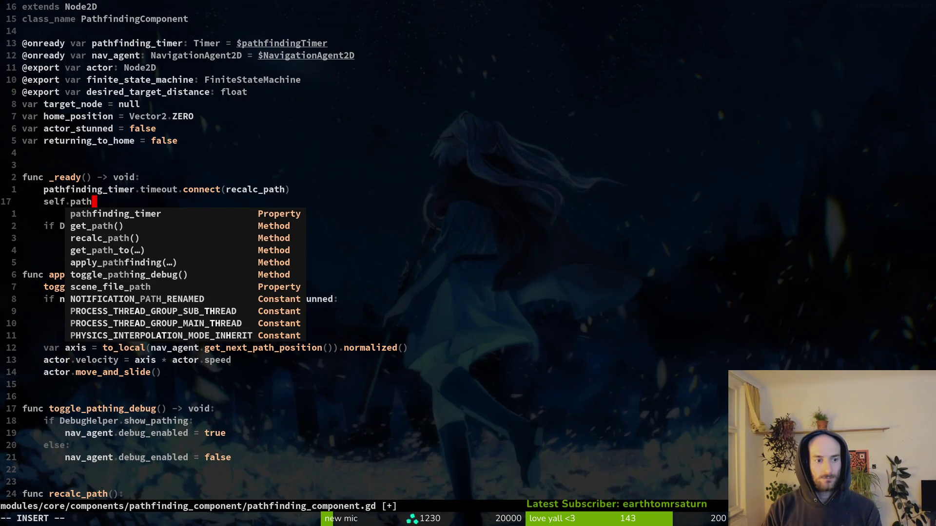
key(BackSpace)
key(BackSpace)
key(BackSpace)
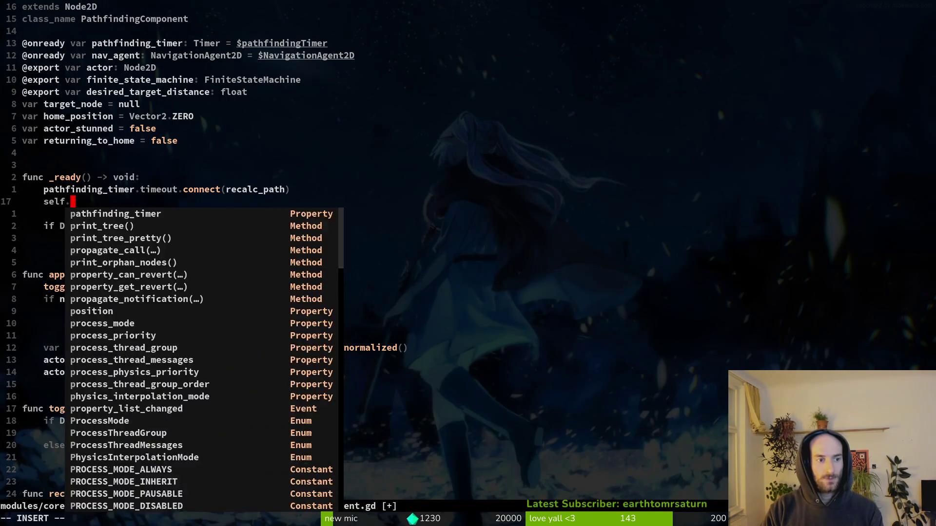
key(alt+Tab)
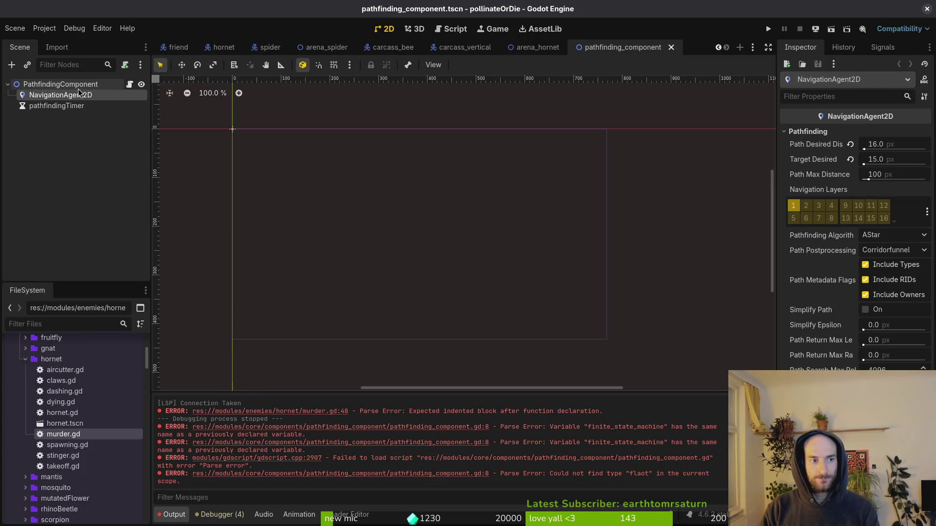
key(alt+Tab)
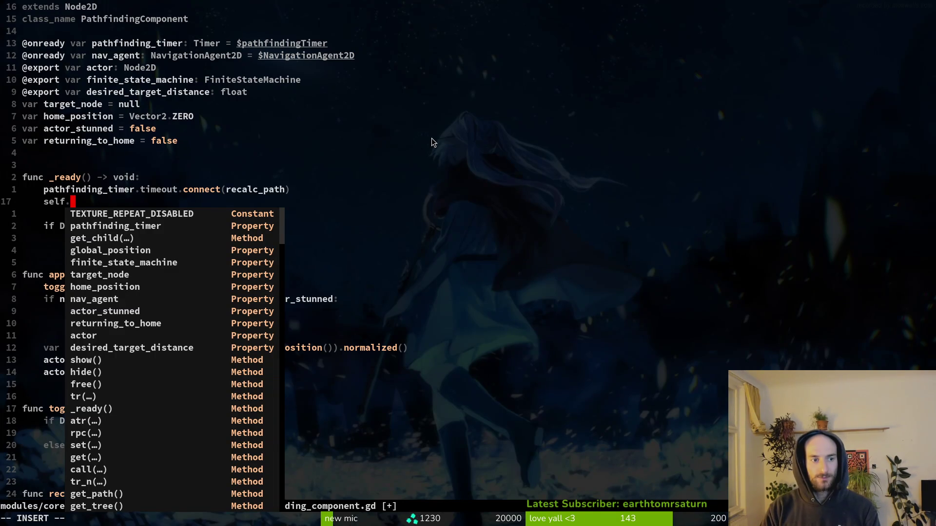
Write 'nav_agent.path_desired_distance = desired_target_distance' in _ready and save the script.
key(BackSpace)
key(BackSpace)
key(BackSpace)
text(nav)
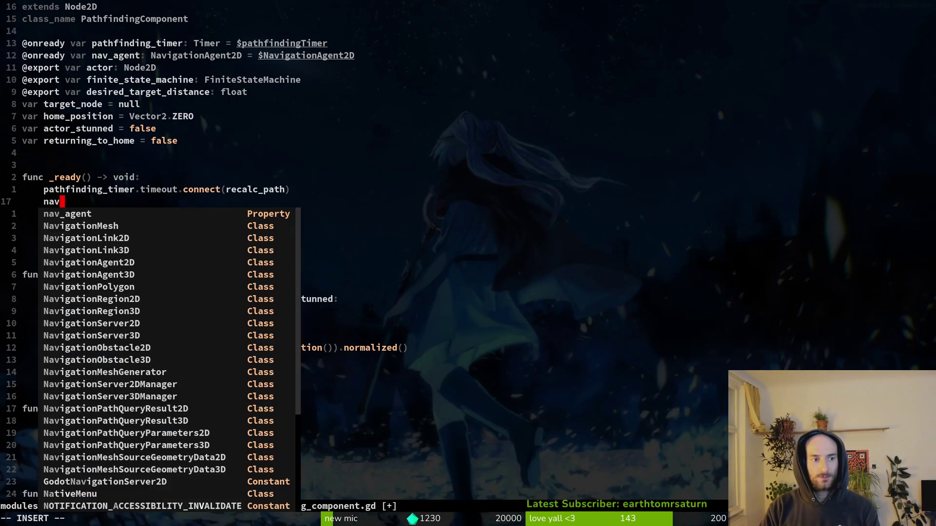
text(_agent.path)
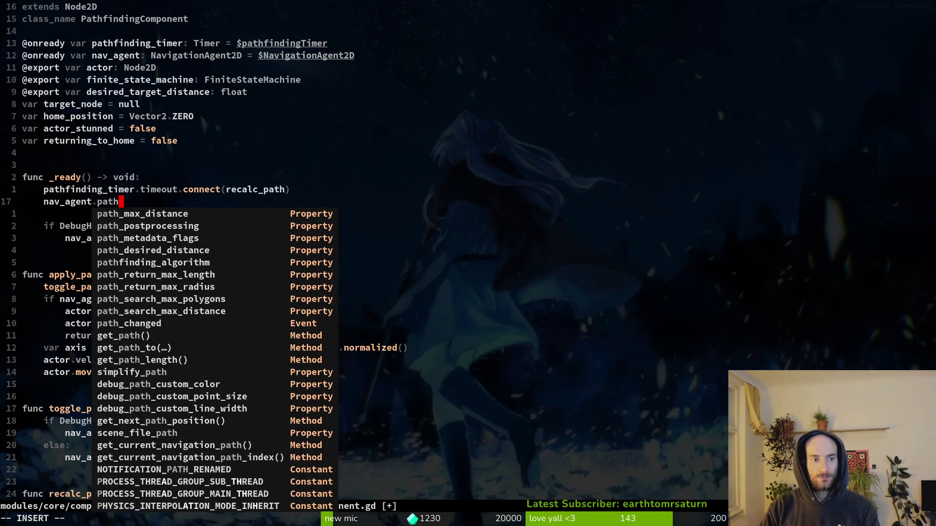
key(Tab)
key(Tab)
key(Tab)
key(Return)
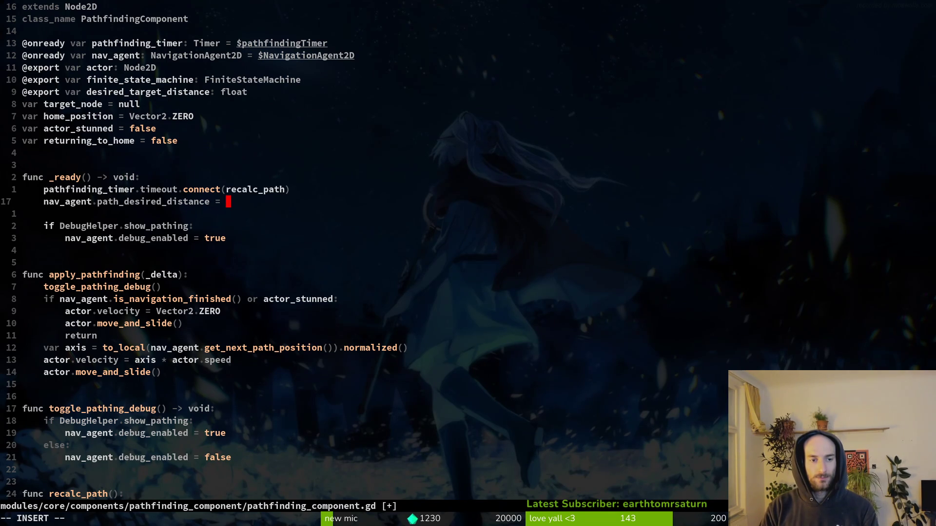
text(de)
key(Return)
key(Escape)
key(j)
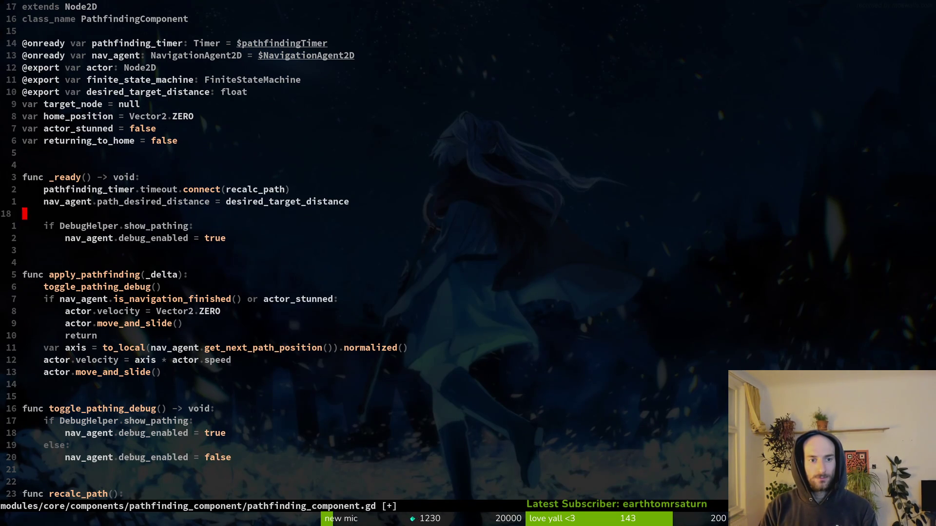
key(d)
key(d)
text(:write)
key(Return)
Give the desired_target_distance export a default of 15.0 and save.
text(10kA =)
text( 1)
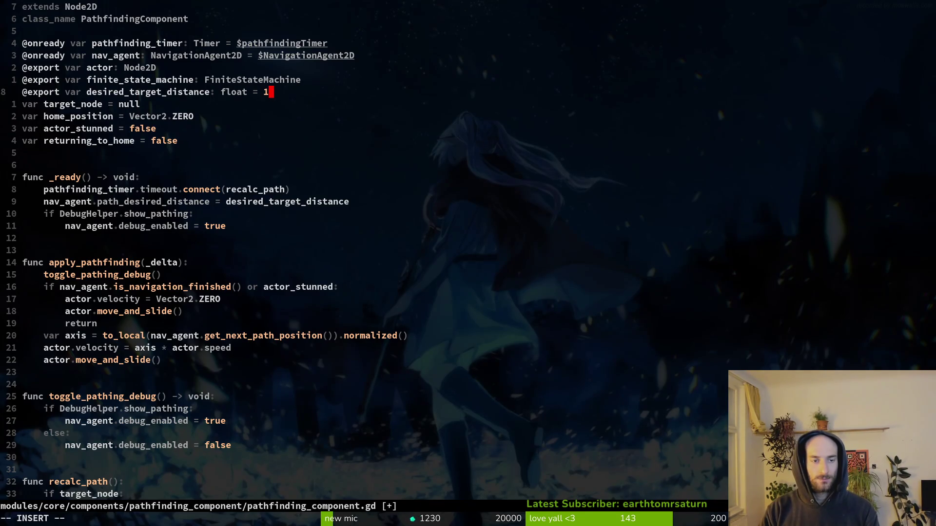
text(5)
key(Return)
text(kA)
text(0)
key(Escape)
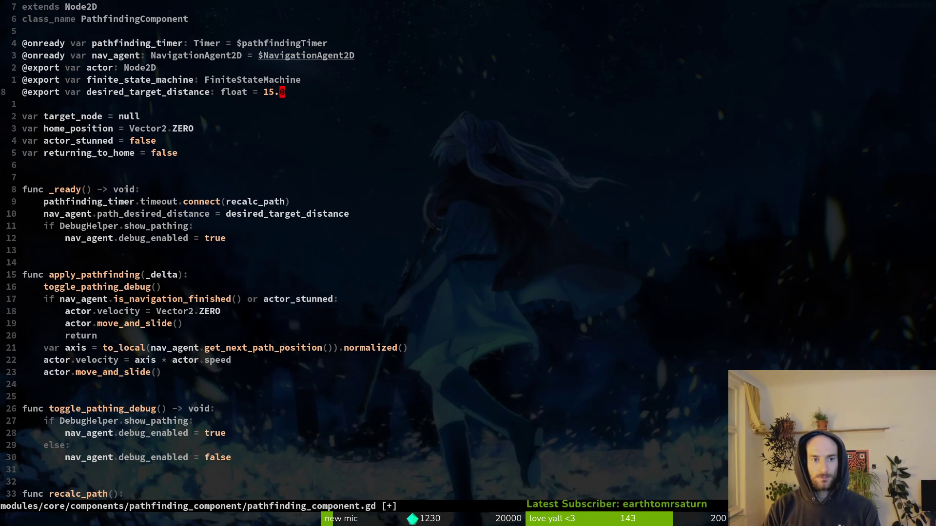
key(j)
key(d)
key(d)
text(:w)
key(Return)
ctrl+click(164, 189)
In the hornet scene, set PathfindingComponent's Desired Target Distance to 2.0.
key(Return)
key(alt+Tab)
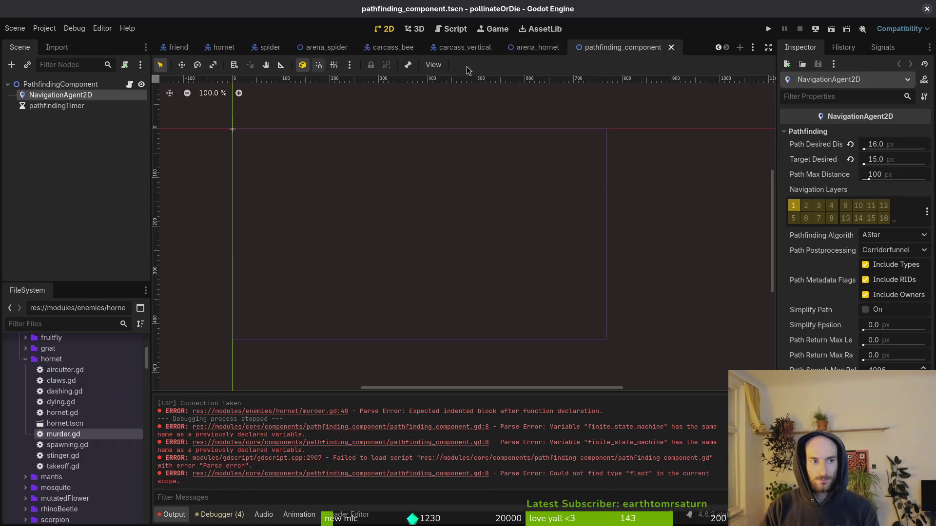
click(211, 48)
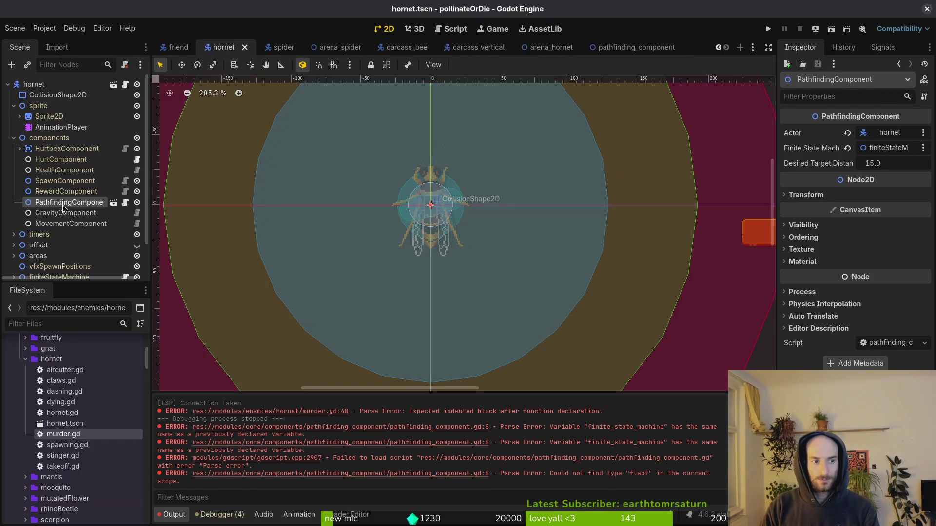
text(2)
key(Return)
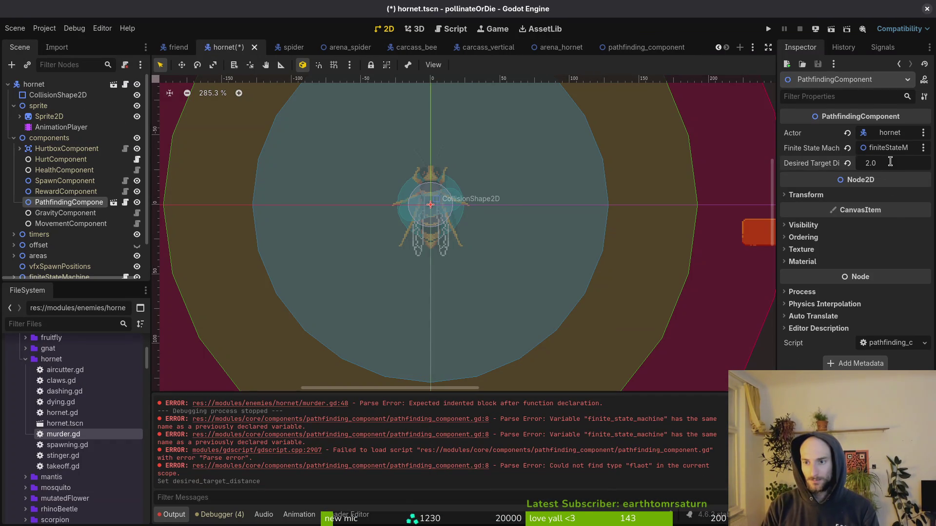
Back in Neovim, bring up the hornet's murder.gd script.
key(alt+Tab)
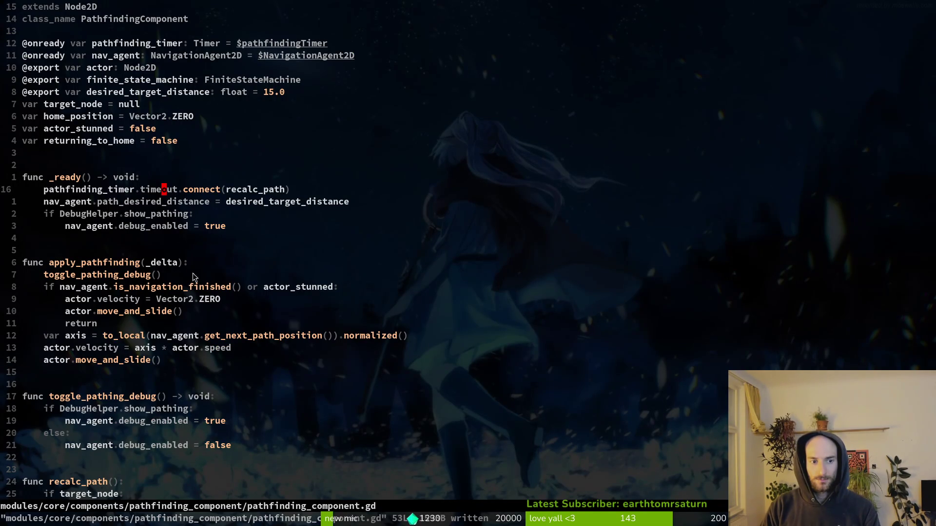
scroll(250, 291, down, 5)
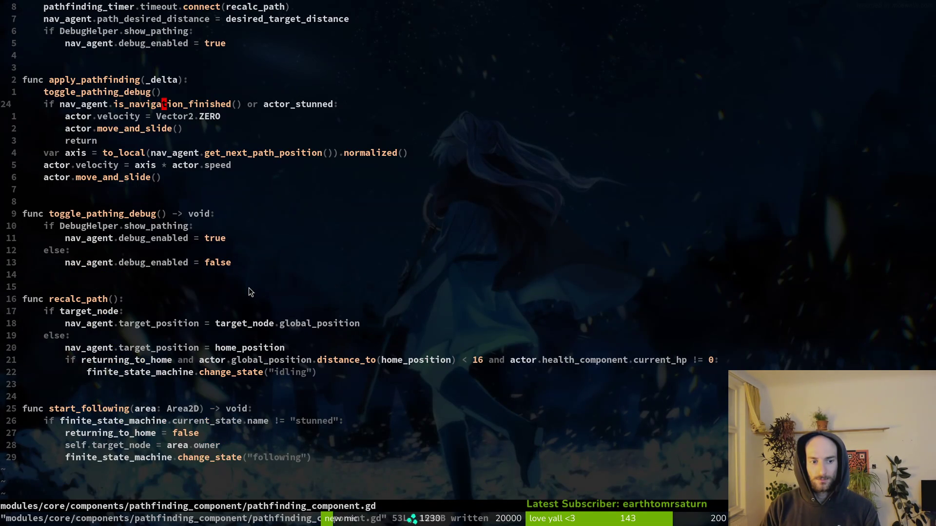
key(ctrl+o)
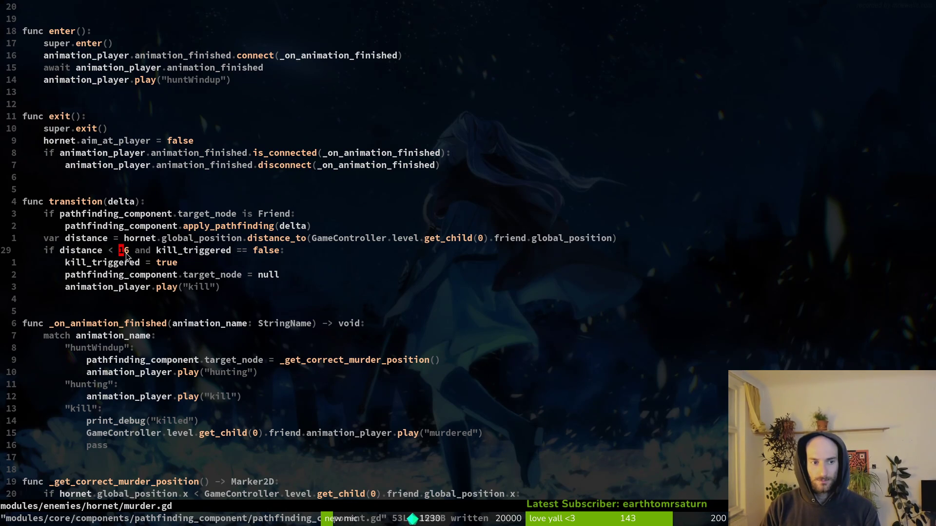
Lower the kill distance threshold to 4, trying 3 and 2 first, and save.
key(s)
key(Delete)
text(3)
key(Escape)
text(:w)
key(Return)
text(s)
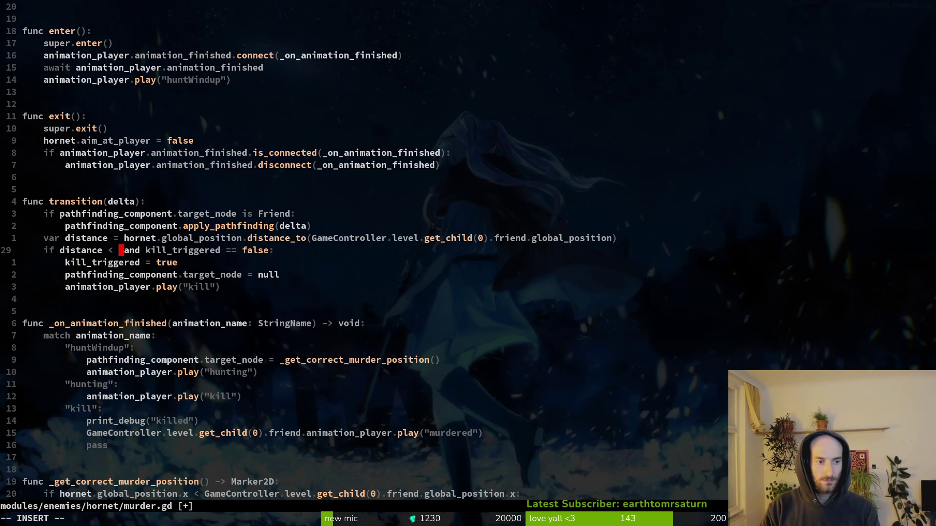
text(2)
key(Escape)
text(:w)
key(Return)
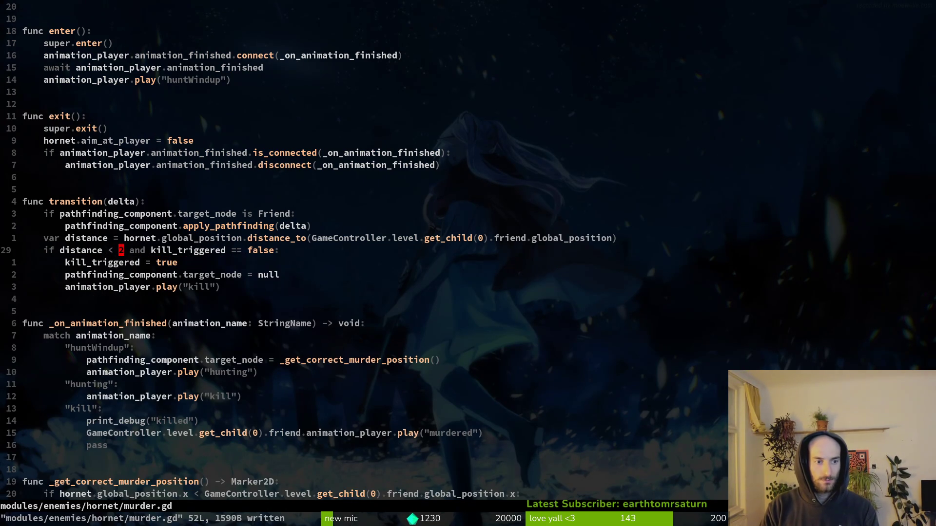
text(s4)
key(Escape)
text(:w)
key(Return)
Start a 'hornet.global_position =' assignment in the kill branch.
text(johornet.glo)
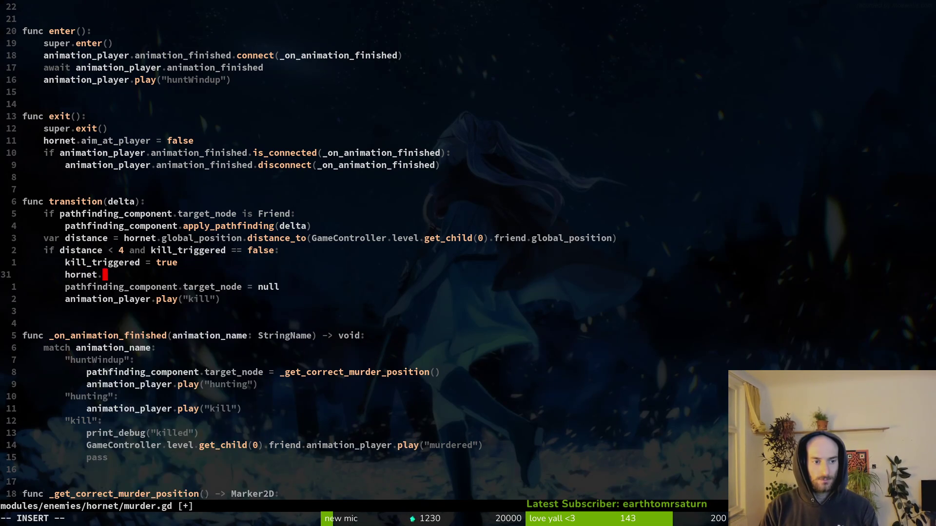
key(Return)
text(= ge)
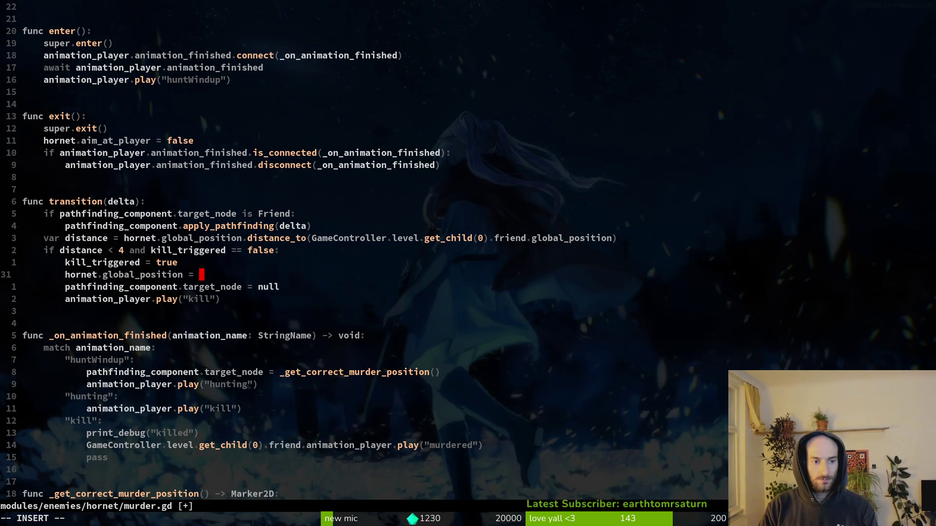
key(BackSpace)
key(BackSpace)
key(Escape)
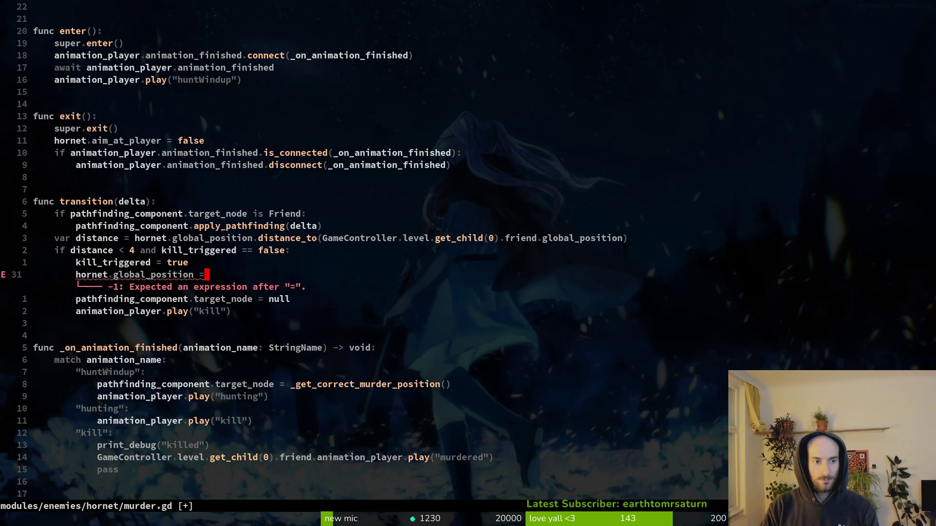
Declare 'var murder_position: Marker2D' with the other variables and save murder.gd.
key(2)
key(0)
key(k)
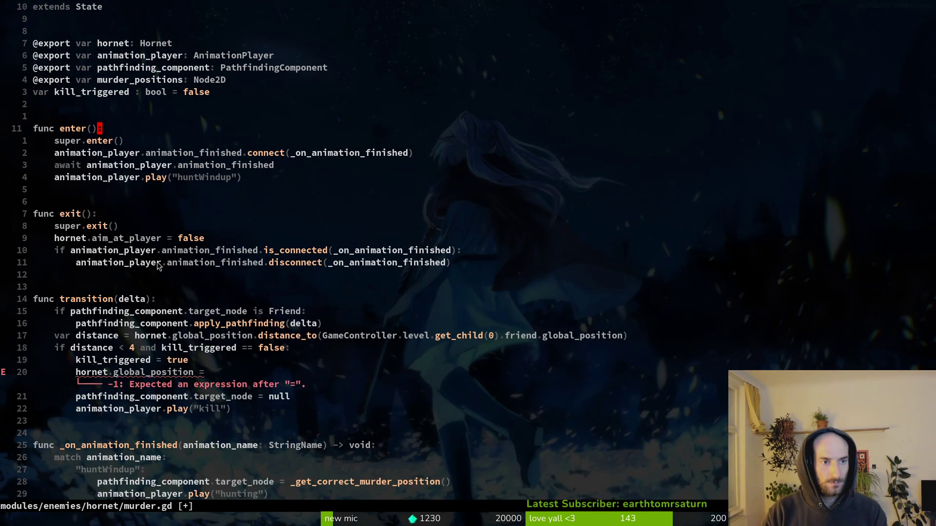
key(k)
key(k)
text(Ovar )
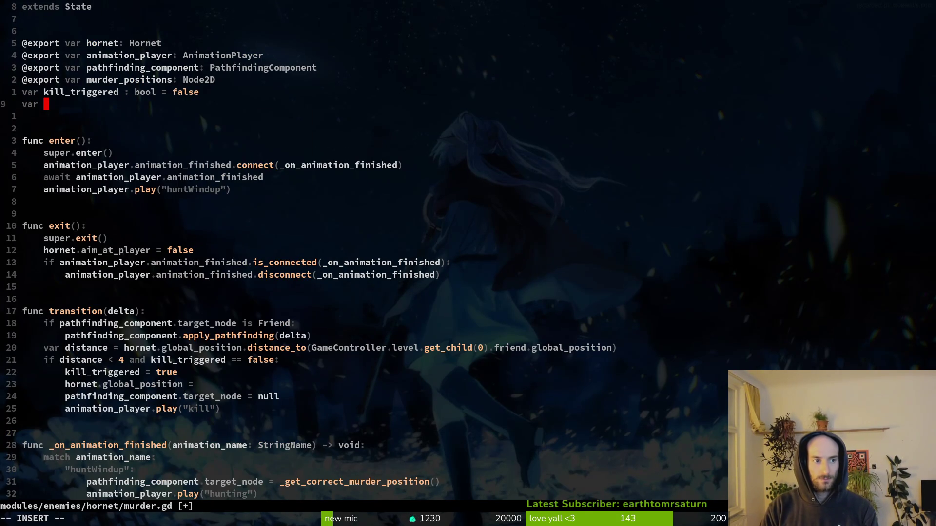
text(murd)
key(Return)
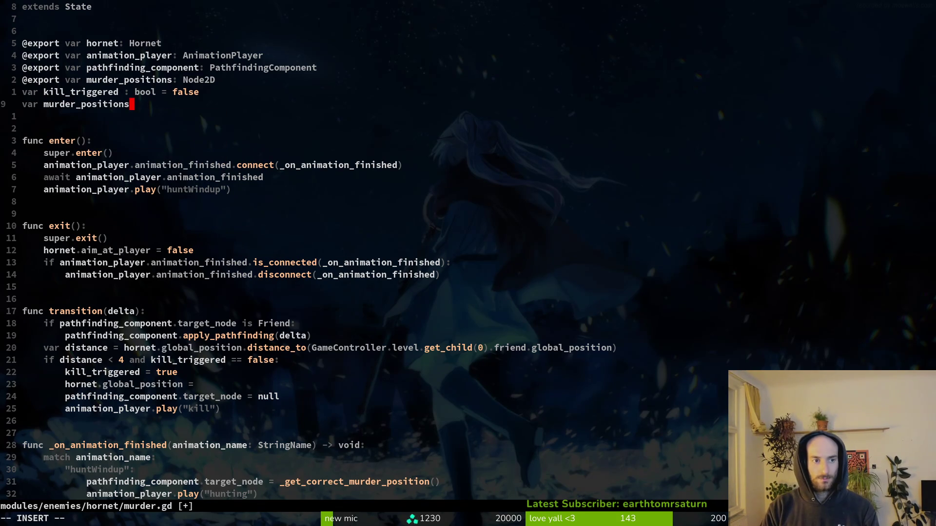
key(BackSpace)
text(?)
key(BackSpace)
text(: Mar)
key(Return)
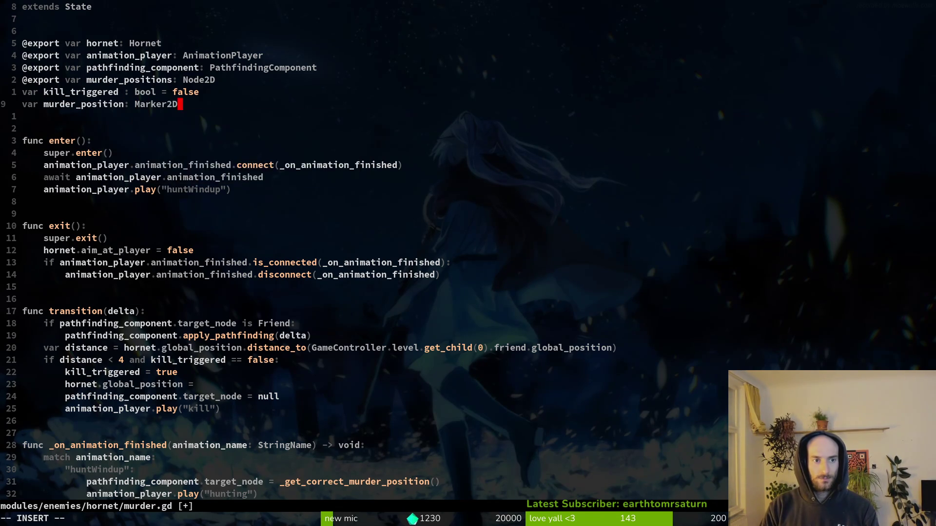
key(Escape)
text(:w)
key(Return)
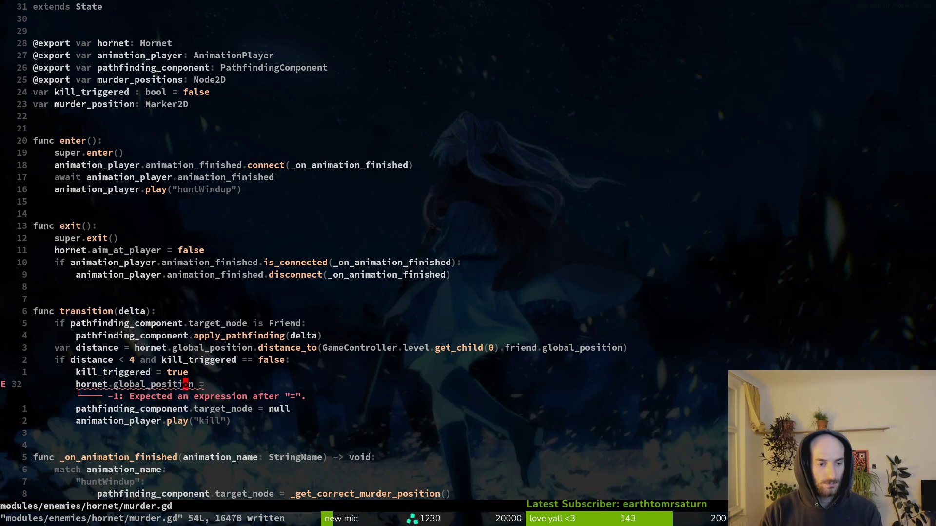
Make the kill branch snap the hornet to murder_position.global_position and save.
text(23j)
text(A mur)
key(Tab)
key(Tab)
key(Return)
text(.gl)
key(Tab)
key(Return)
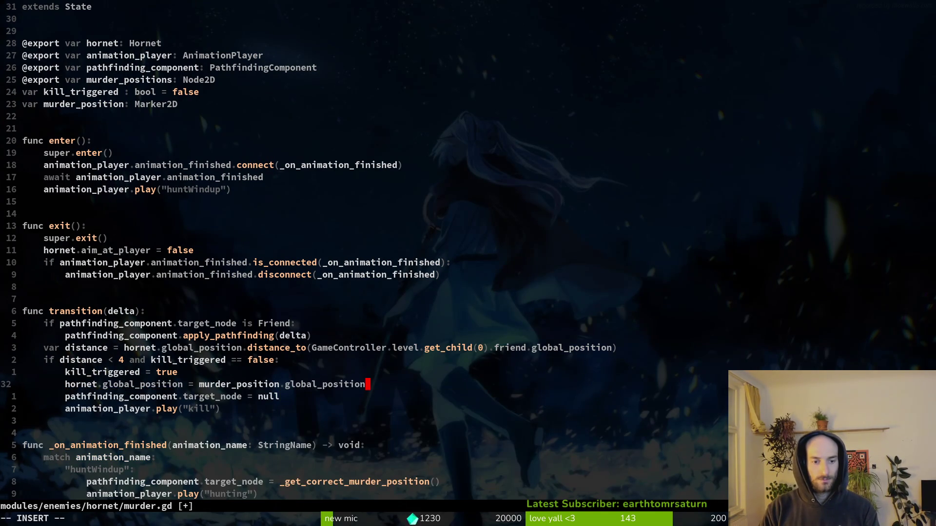
key(Escape)
text(:w)
key(Return)
key(2)
Turn the left branch's return into a murder_position = assignment and save.
key(0)
key(j)
key(o)
key(Escape)
key(k)
key(^)
key(c)
key(w)
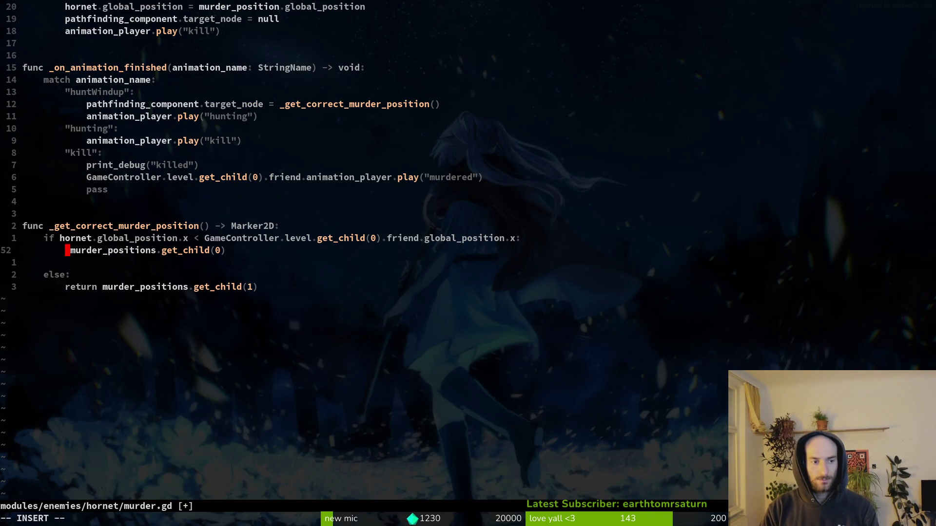
text(mu)
key(Tab)
key(Return)
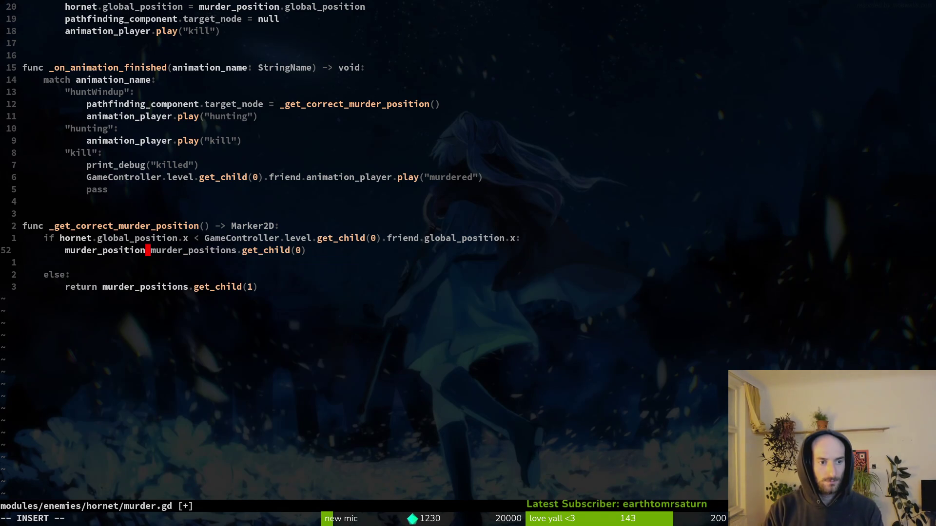
text(=)
key(Escape)
text(:w)
key(Return)
Change _get_correct_murder_position's return type from Marker2D to void.
key(j)
key(j)
key(j)
key(k)
key(k)
key(k)
key(k)
key(k)
Replace the else branch's return with murder_position = get_child(1) and save.
key(k)
key(j)
key($)
key(h)
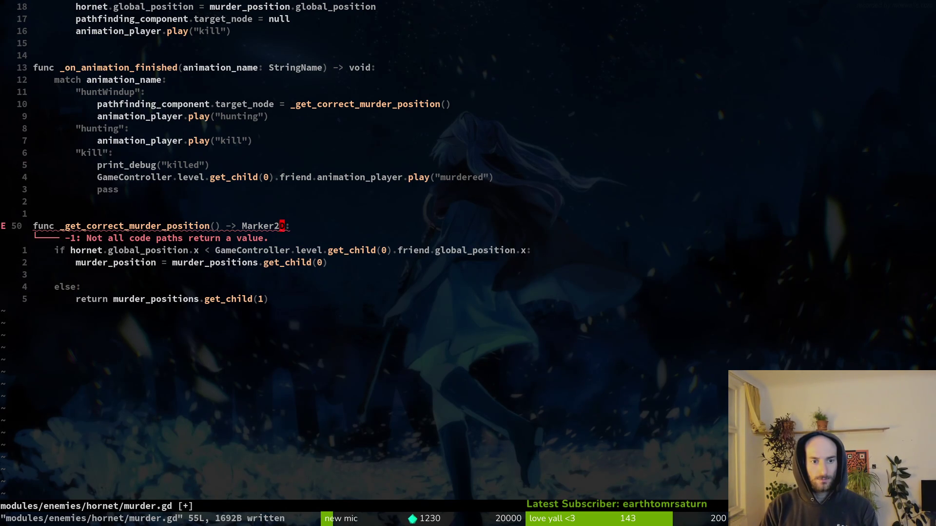
key(s)
key(ctrl+w)
text(void)
key(Escape)
key(j)
key(j)
key(y)
key(y)
key(j)
key(j)
key(p)
key(k)
key(k)
key(d)
key(d)
key(j)
key(j)
key(d)
key(d)
Set huntWindup's pathfinding target_node to murder_position and save.
key(k)
key(j)
text($hs1)
key(Escape)
text(:write)
key(Return)
key(1)
key(4)
key(k)
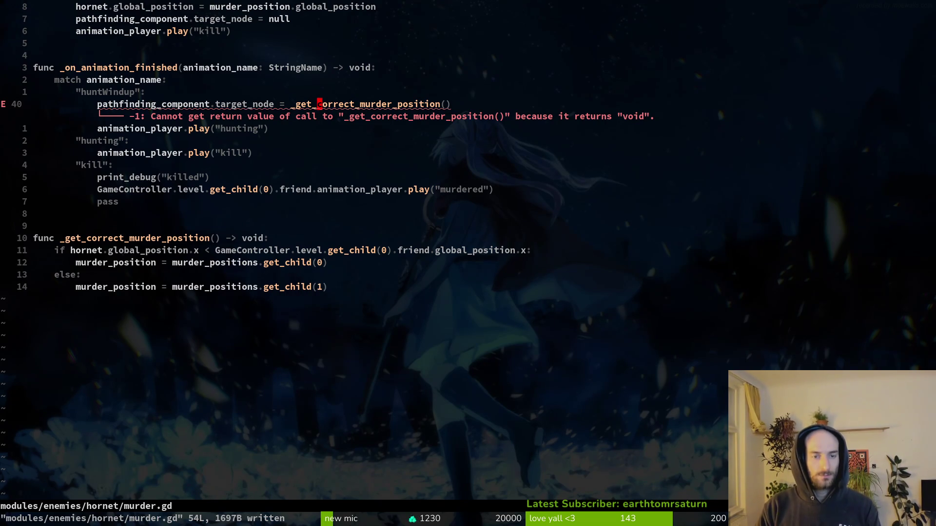
key(A)
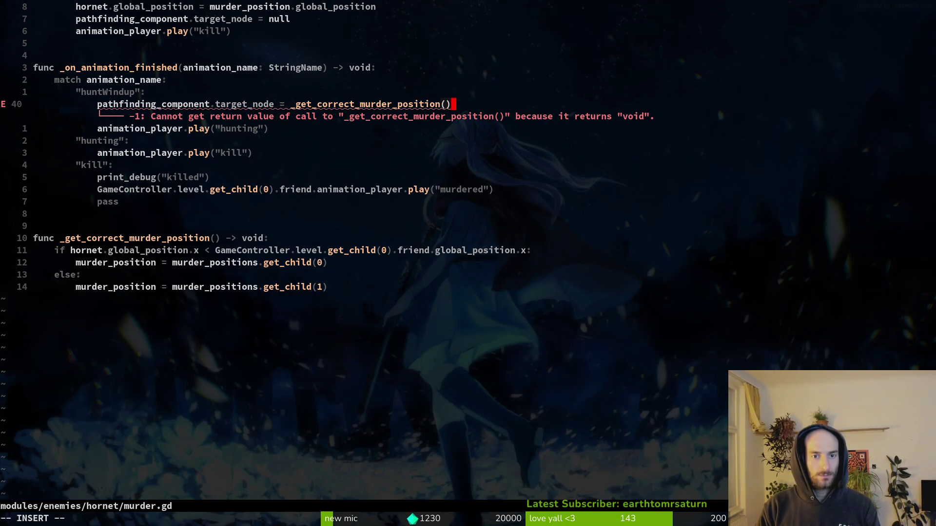
text(hh)
key(BackSpace)
key(BackSpace)
key(BackSpace)
key(BackSpace)
key(BackSpace)
key(BackSpace)
text(mu)
key(Return)
key(Escape)
text(:w)
key(Return)
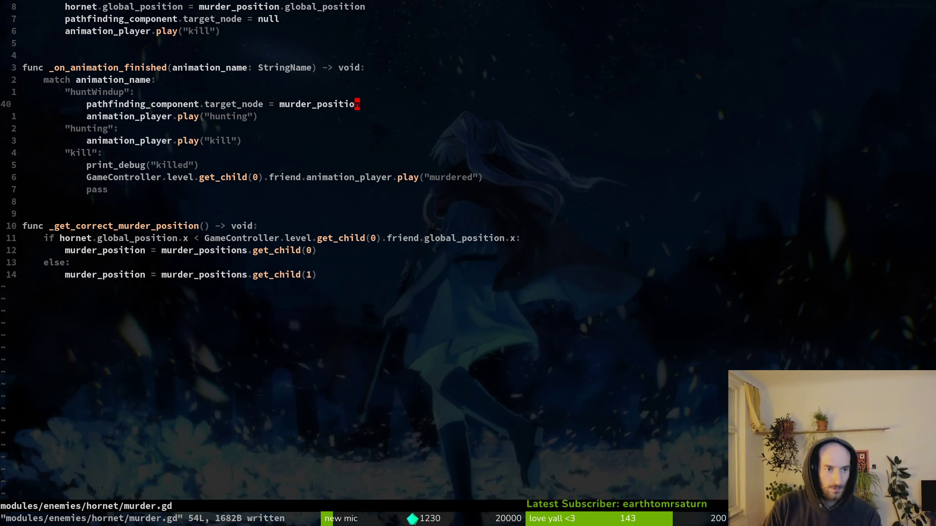
key(2)
key(0)
key(k)
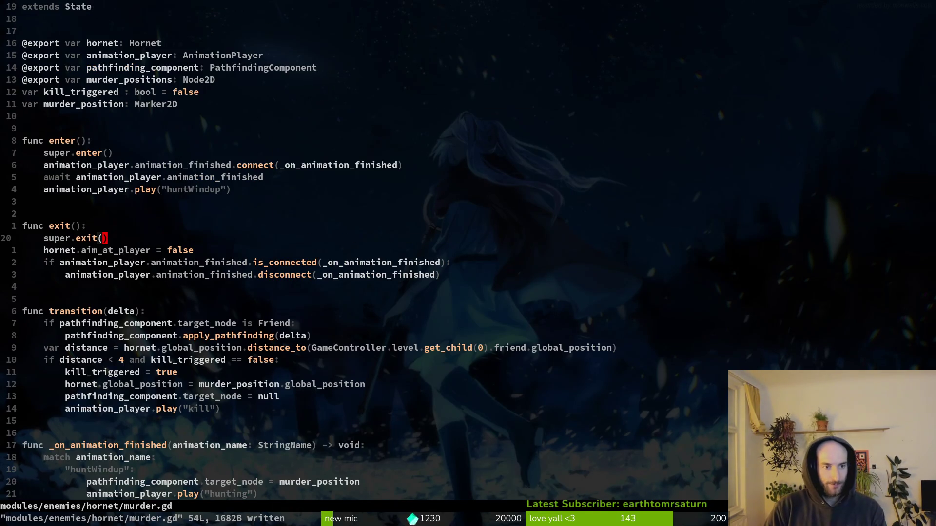
key(k)
key(k)
key(k)
key(k)
key(k)
key(dollar)
key(j)
key(j)
key(j)
key(j)
key(j)
key(j)
key(j)
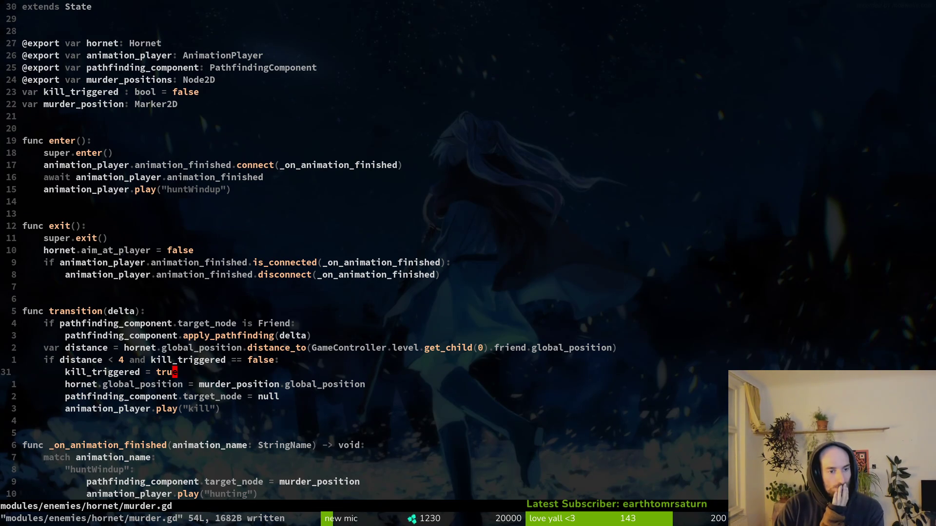
key(j)
key(j)
key(j)
key(k)
key(k)
key(k)
key(k)
key(j)
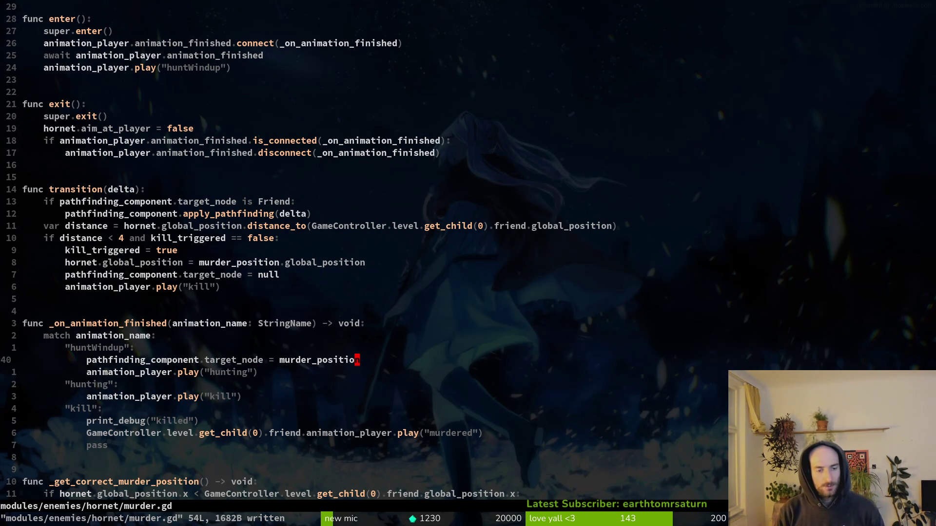
key(k)
key(k)
key(k)
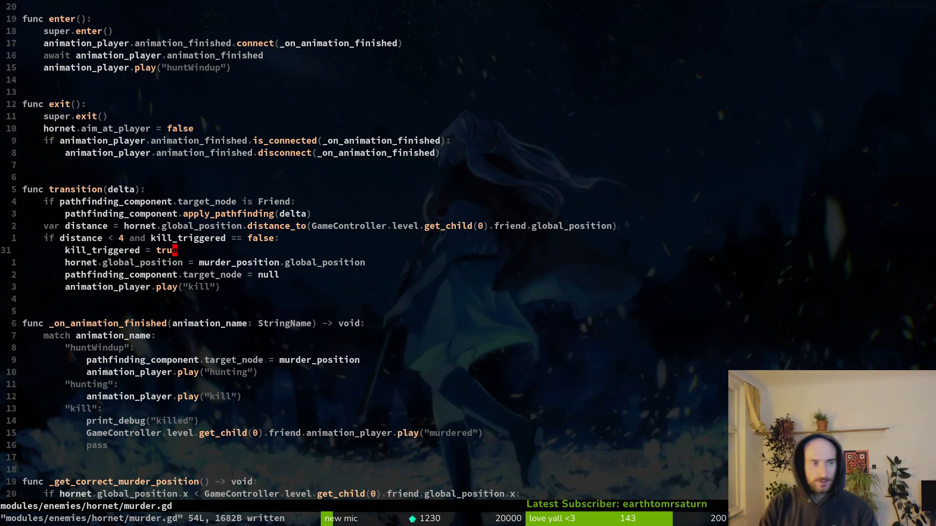
text(o)
text(murder_position = )
text(_get)
key(Return)
key(Escape)
text(:w)
key(Return)
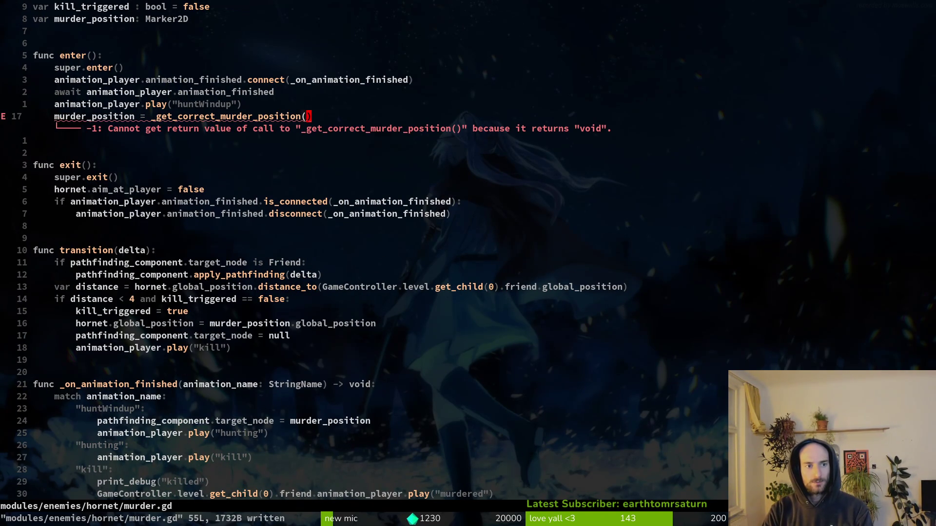
key(d)
key(d)
text(:w)
key(Return)
key(j)
key(j)
key(j)
key(j)
key(j)
key(shift+v)
key(Escape)
key(k)
key(k)
key(k)
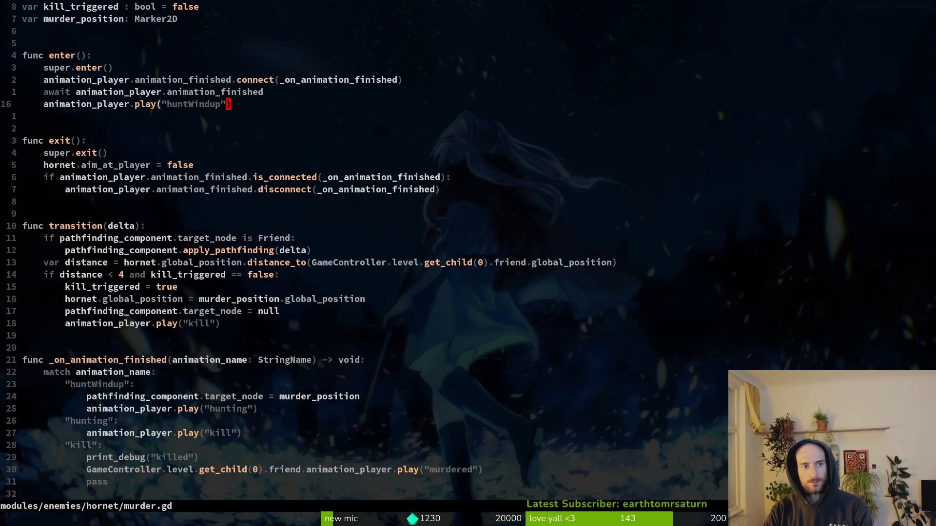
key(ctrl+d)
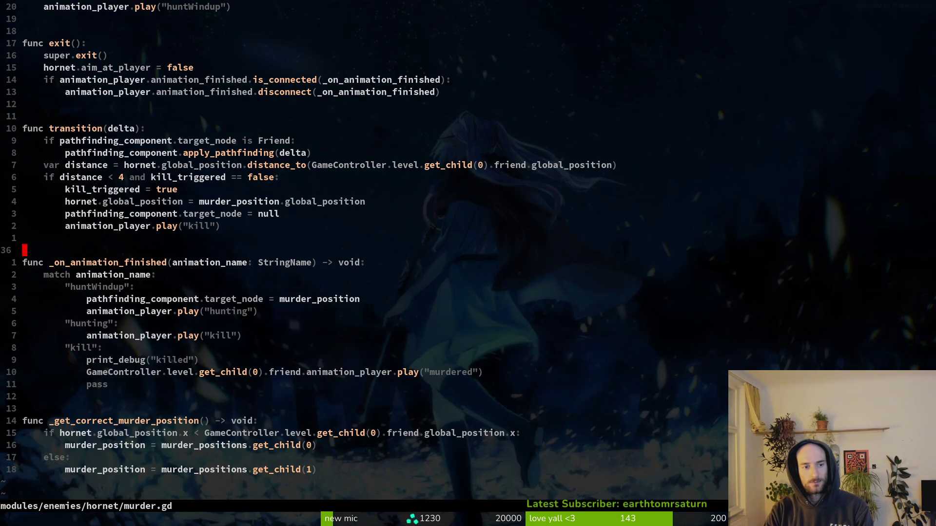
key(j)
key(j)
key(j)
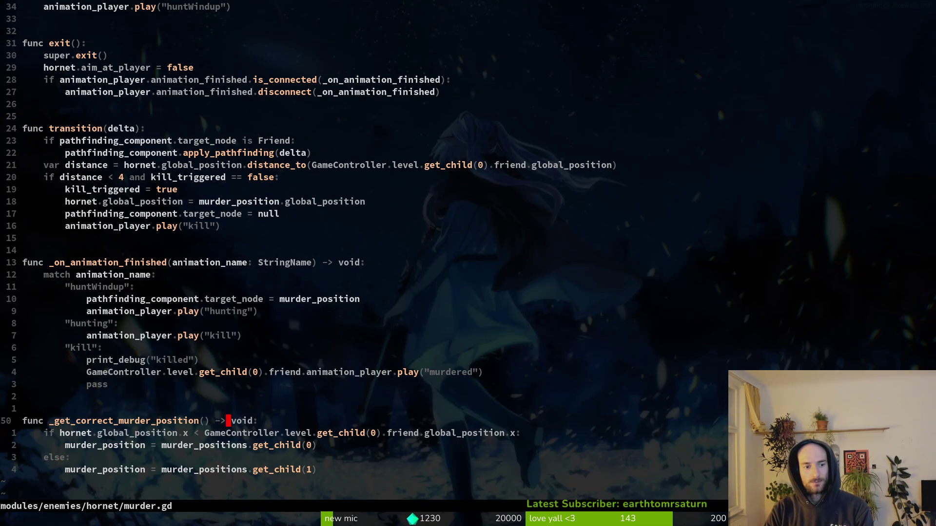
key(d)
key(d)
key(u)
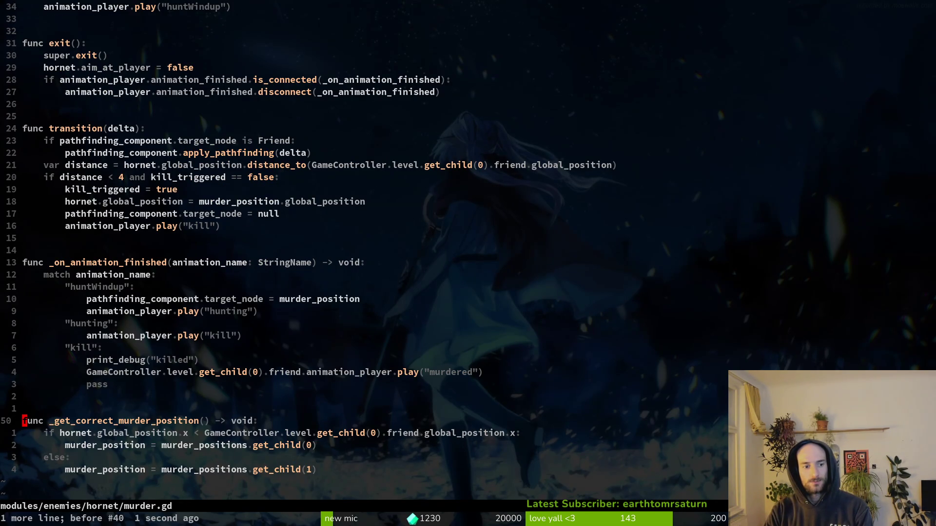
key(d)
key(d)
text(:w)
key(Return)
text(u:w)
key(Return)
key(w)
key(dollar)
key(i)
key(BackSpace)
text(i)
key(BackSpace)
key(BackSpace)
key(BackSpace)
text(Ma)
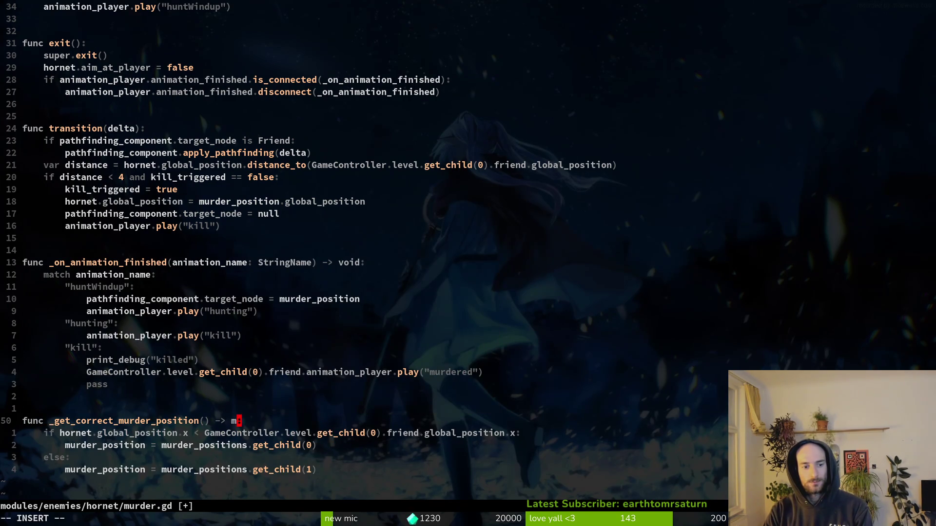
text(r)
key(Return)
key(Escape)
text(:w)
key(Return)
key(j)
key(j)
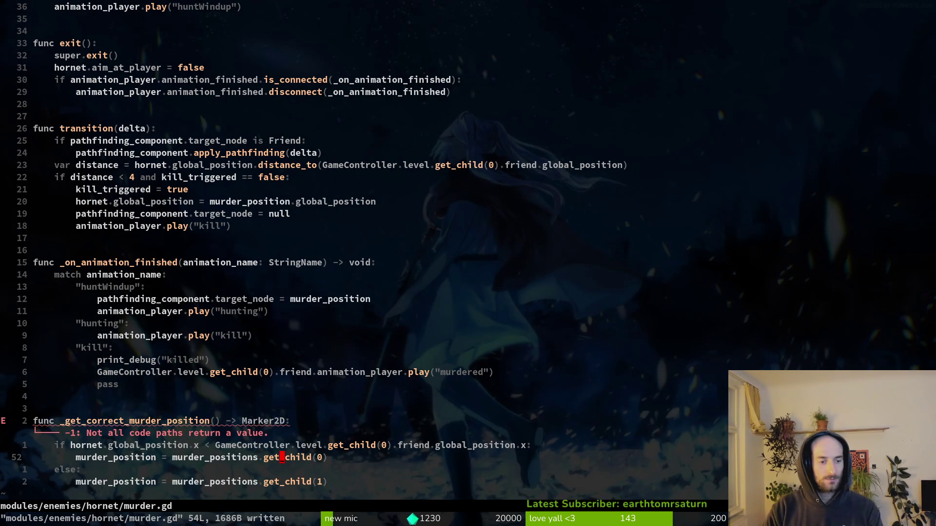
text(uciwvoid)
key(Escape)
text(:w)
key(Return)
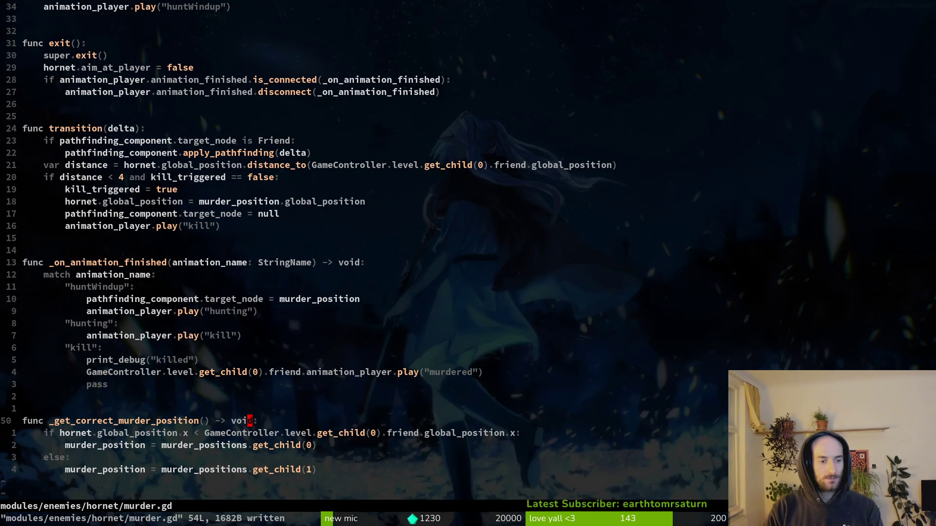
key(ctrl+o)
key(k)
key(k)
key(k)
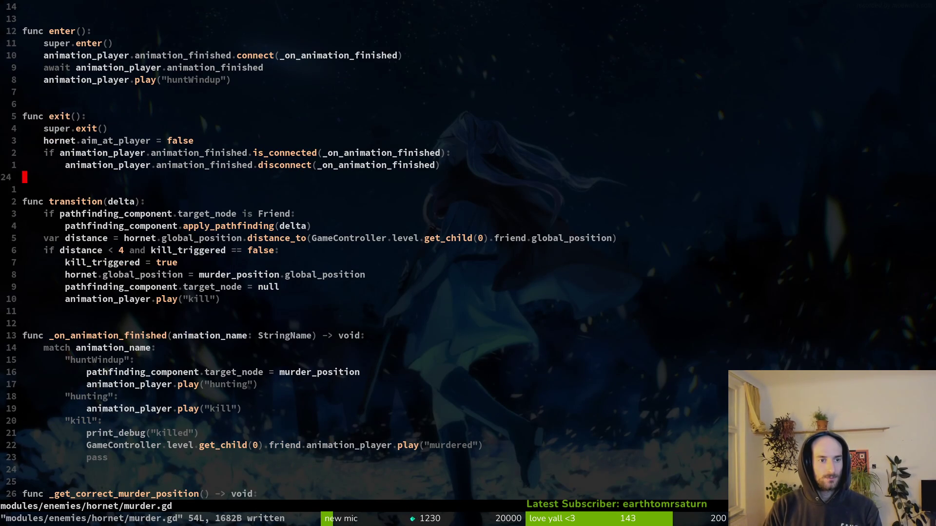
key(O)
key(Escape)
key(ctrl+o)
key(j)
key(1)
key(1)
key(j)
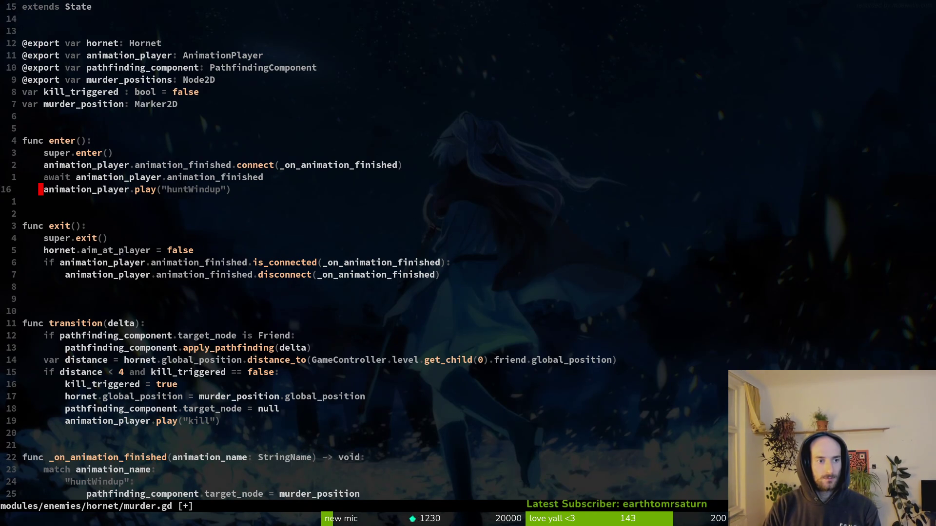
Add a _get_correct_murder_position() call right after super.enter() and save.
text(o)
text(_ge)
key(Return)
key(Escape)
text(:w)
key(Return)
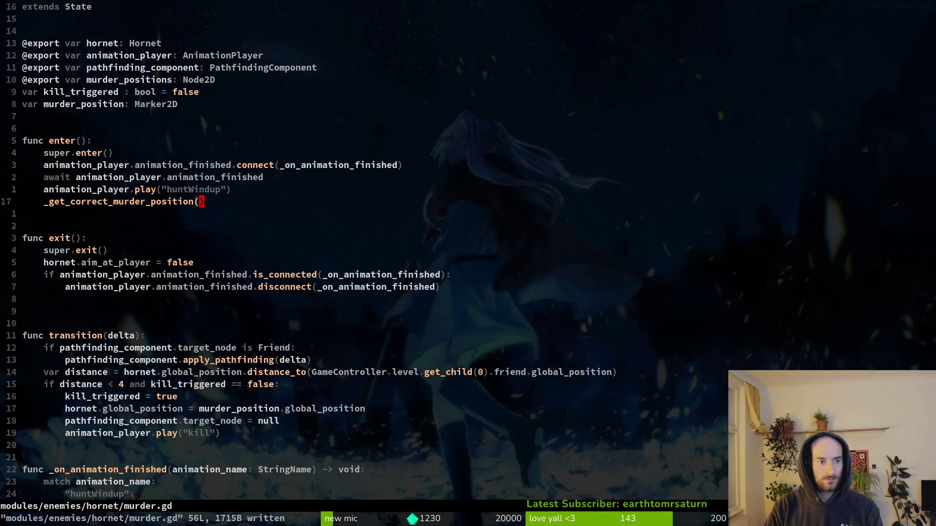
key(shift+v)
key(shift+k)
key(shift+k)
key(shift+k)
key(Escape)
text(:w)
key(Return)
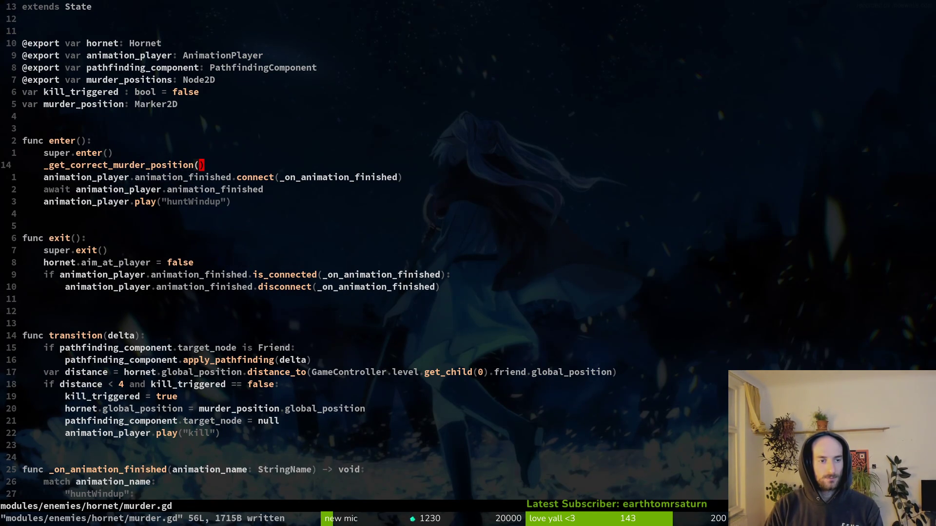
Add pathfinding_component.target_node = murder_position to the left-marker branch.
key(ctrl+d)
key(ctrl+d)
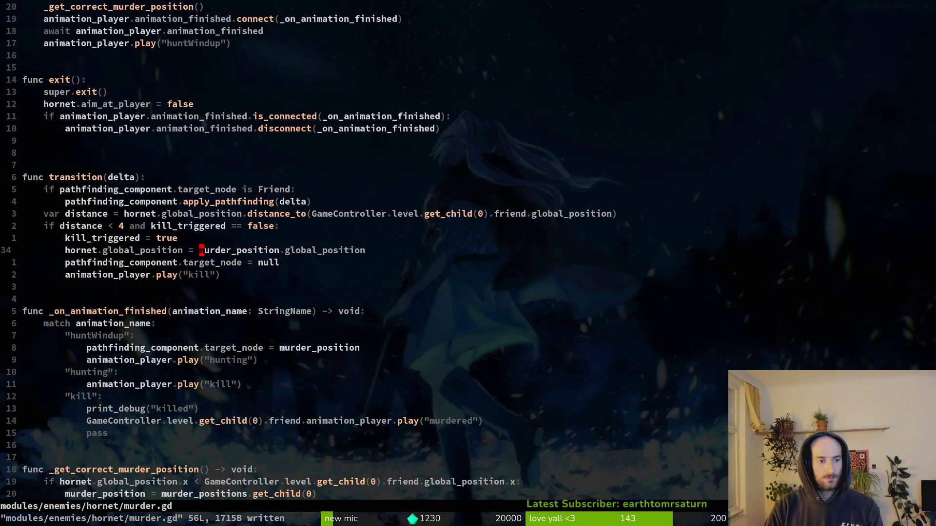
text(onav)
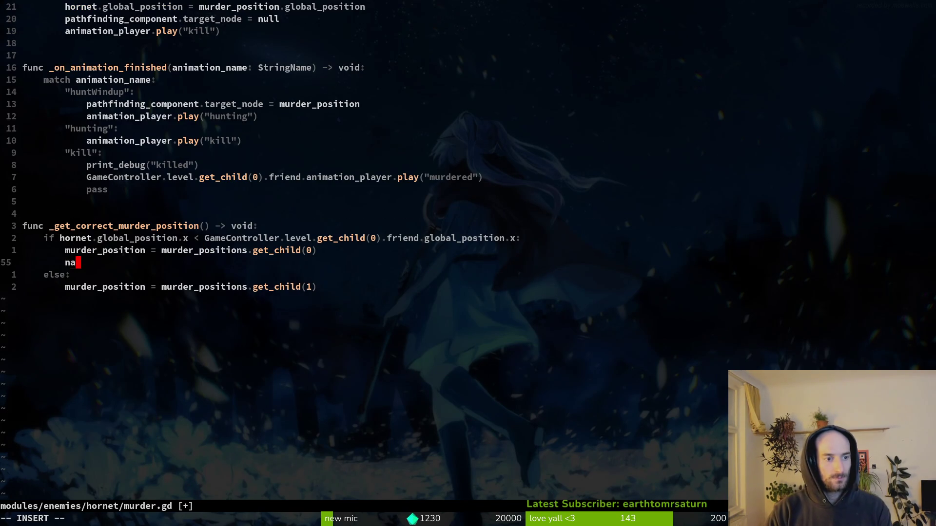
key(BackSpace)
key(BackSpace)
key(BackSpace)
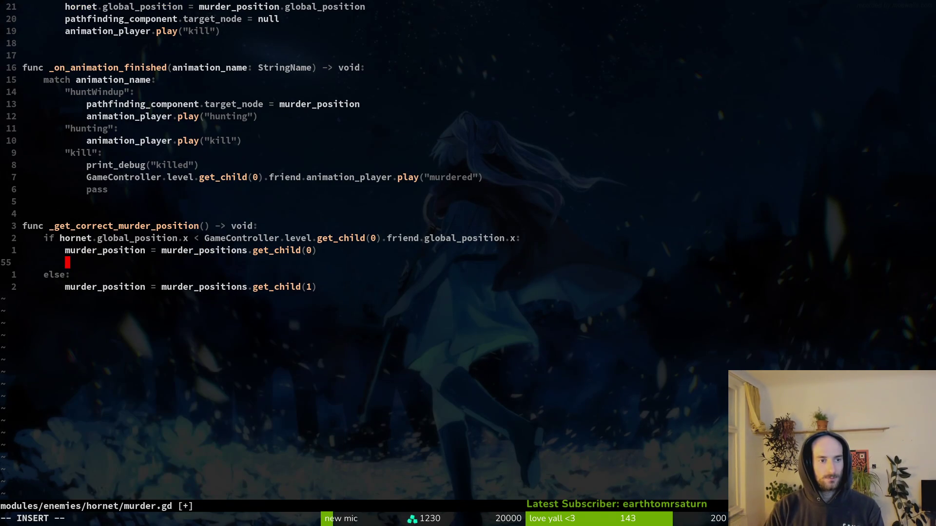
text(pat)
key(Tab)
text(.ta)
key(Tab)
text(= mu)
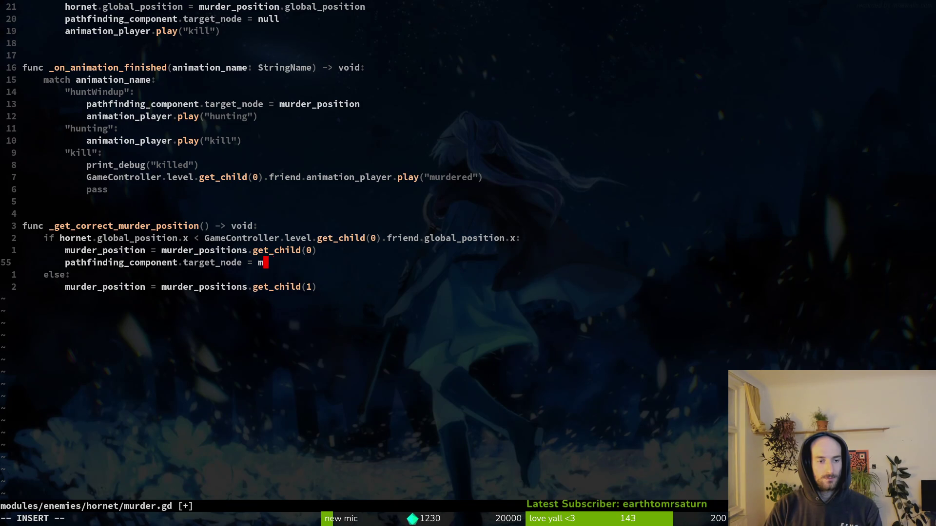
key(Tab)
Copy the target_node assignment into the else branch and save.
key(Escape)
key(y)
key(y)
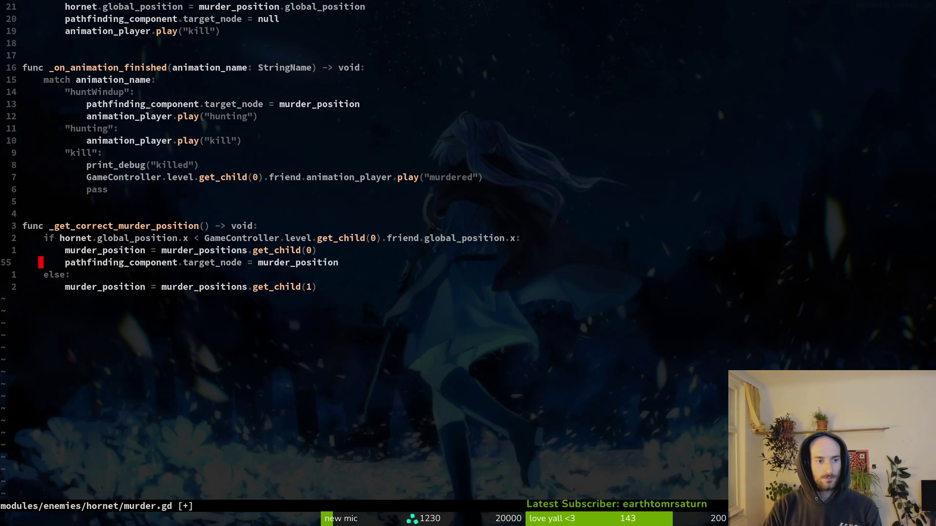
key(j)
key(j)
key(p)
key(shift+v)
key(shift+k)
key(Escape)
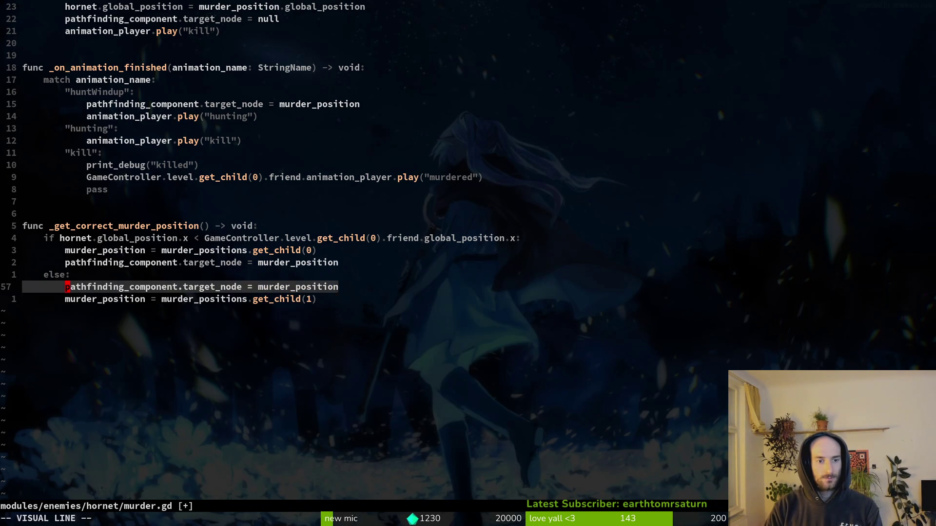
text(u:w)
key(Return)
key(k)
Delete the target_node assignment from the huntWindup branch and save.
key(k)
key(k)
key(k)
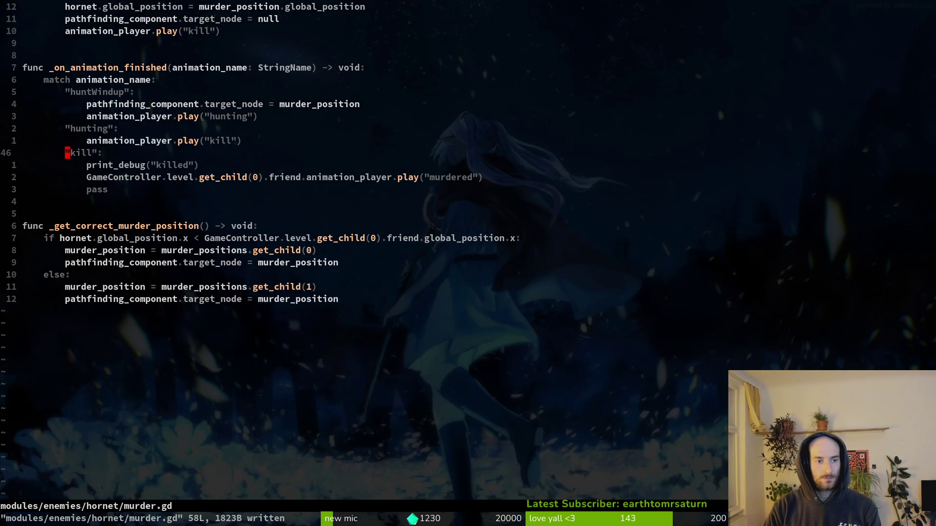
key(k)
key(k)
key(k)
key(k)
key(shift+v)
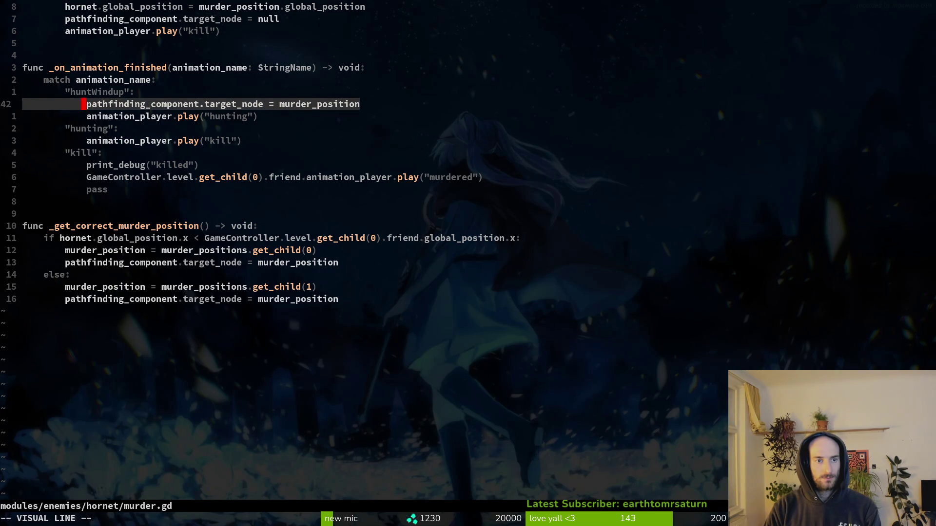
key(c)
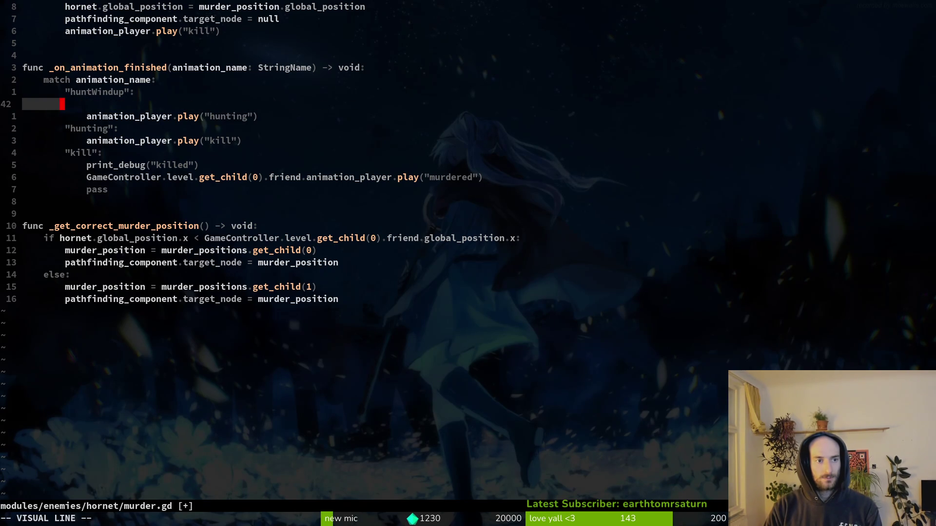
key(Escape)
key(d)
key(d)
text(:w)
key(Return)
key(j)
key(j)
key(j)
key(j)
key(j)
key(j)
key(k)
key(h)
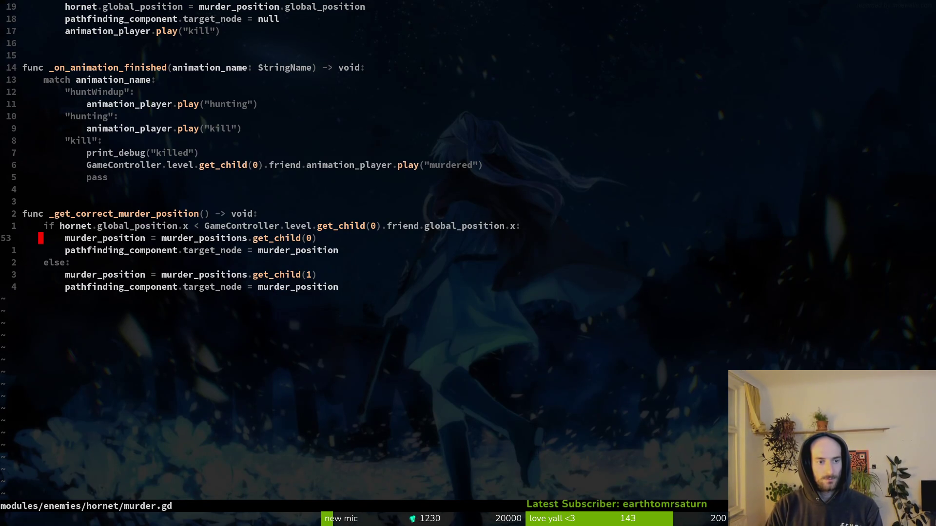
key(l)
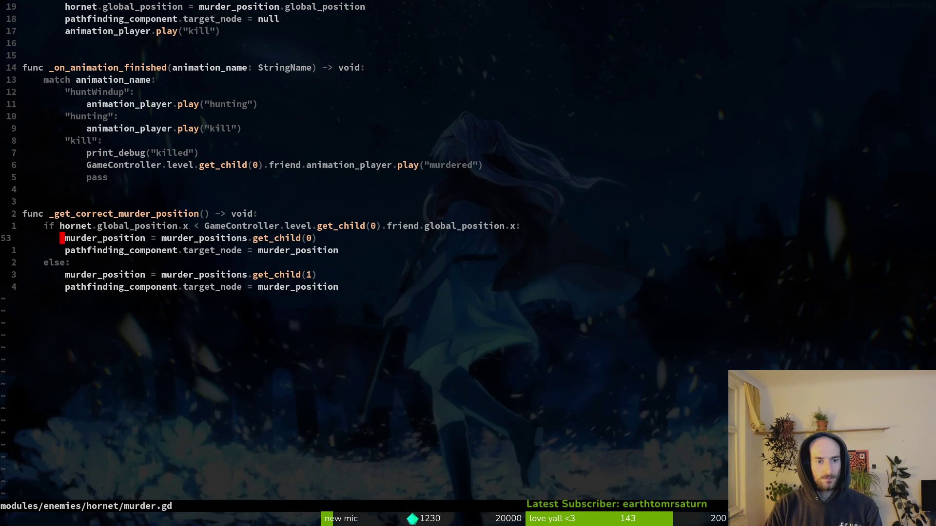
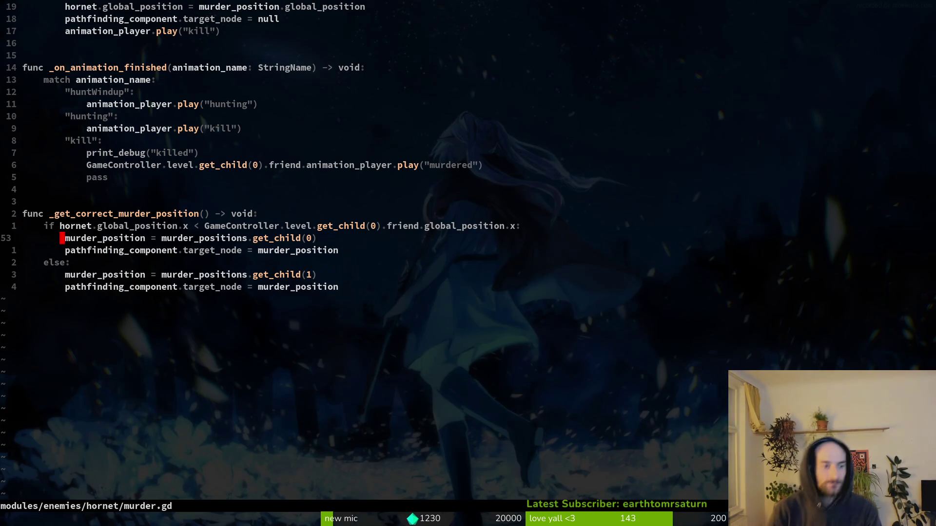
Replace the murder_position line with a pathfinding_component.target_node assignment and duplicate that line.
key(l)
text(j)
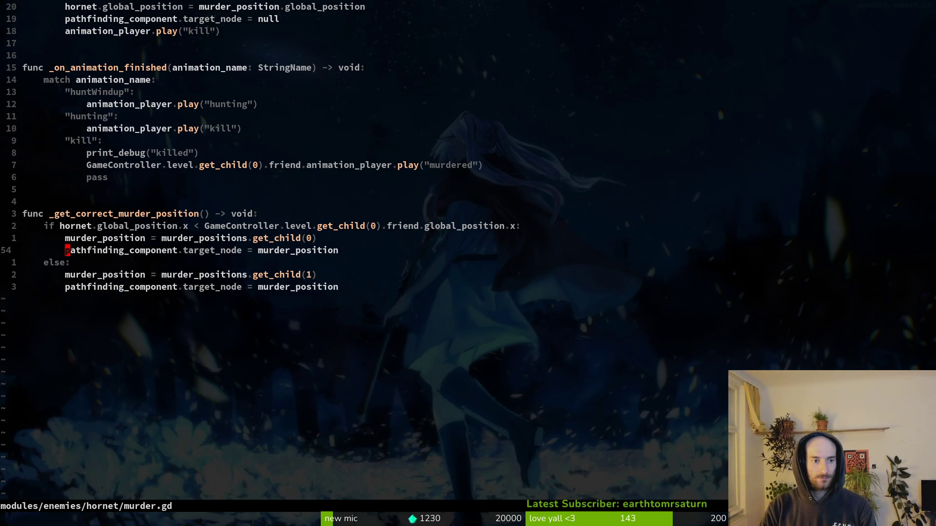
text(kcwpathfinding_component.n)
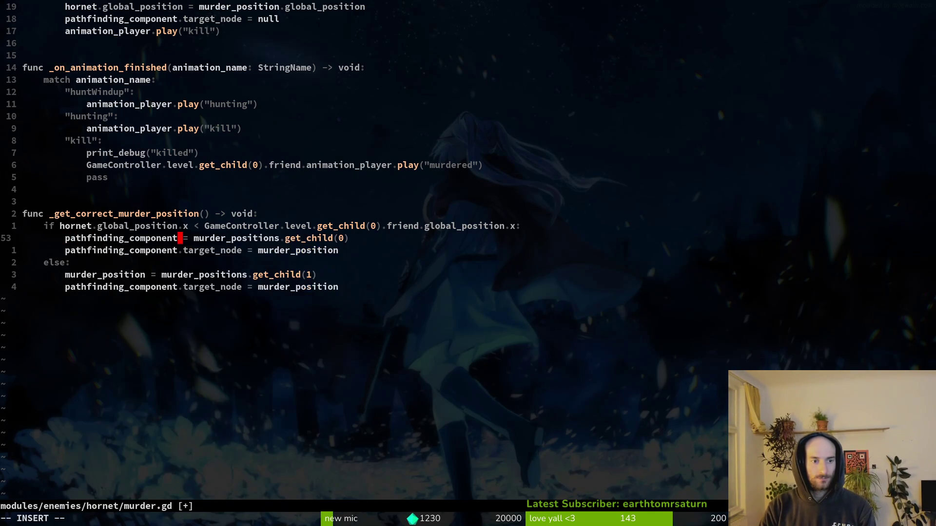
key(BackSpace)
text(t)
key(Return)
key(Escape)
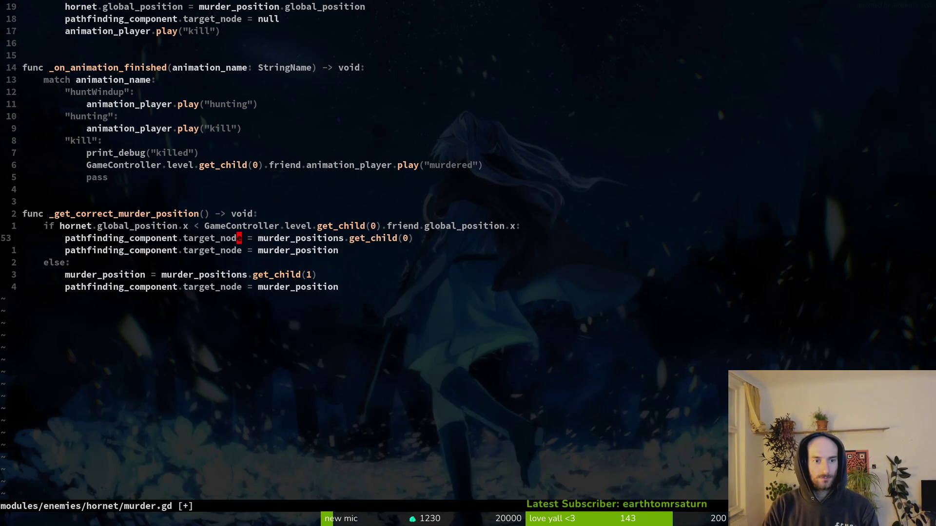
key(j)
key(d)
key(d)
key(k)
key(y)
key(y)
key(j)
key(j)
text(pf0s1)
Make the else branch use get_child(1), remove leftover murder_position lines, and save murder.gd.
key(Escape)
key(k)
key(d)
key(d)
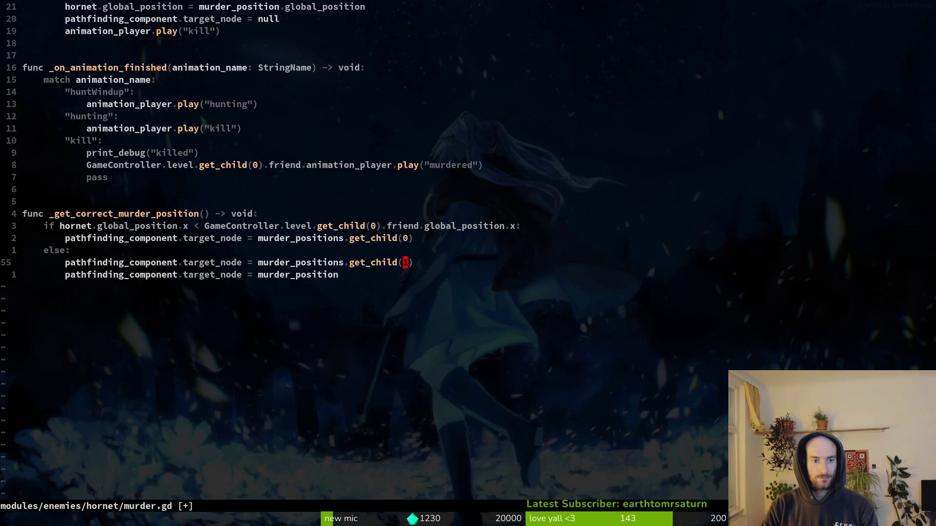
key(j)
key(d)
key(d)
text(:w)
key(Return)
key(ctrl+u)
key(ctrl+u)
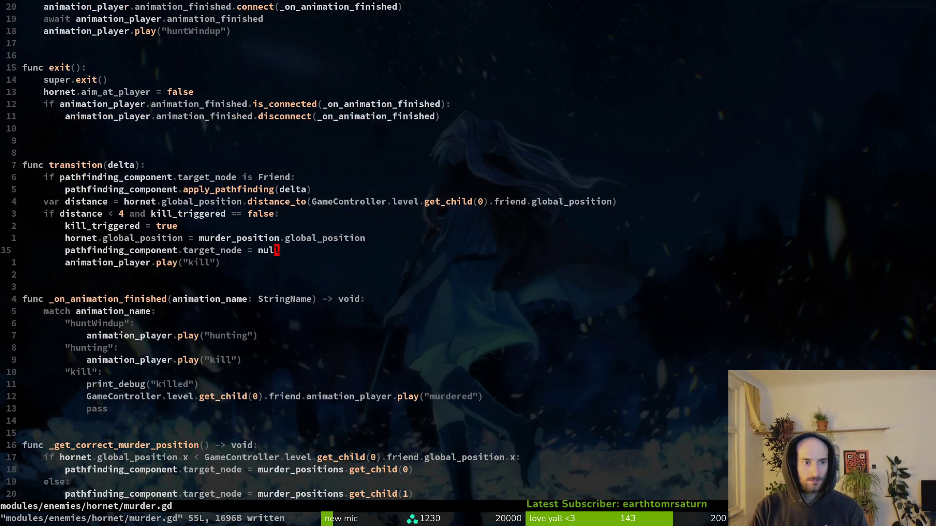
Delete the murder_position variable declaration, save, and jump to line 24's new error.
key(k)
key(k)
key(k)
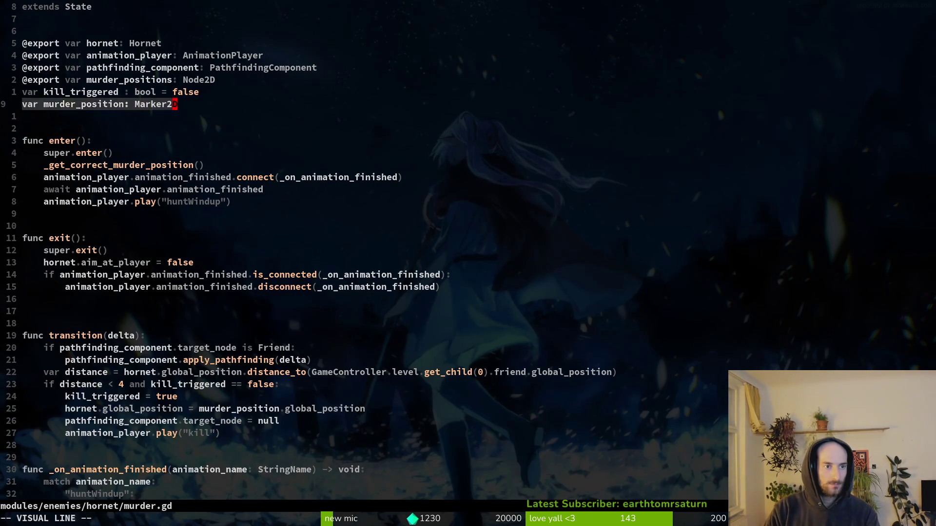
key(d)
key(d)
text(:w)
key(Return)
key(2)
key(4)
key(j)
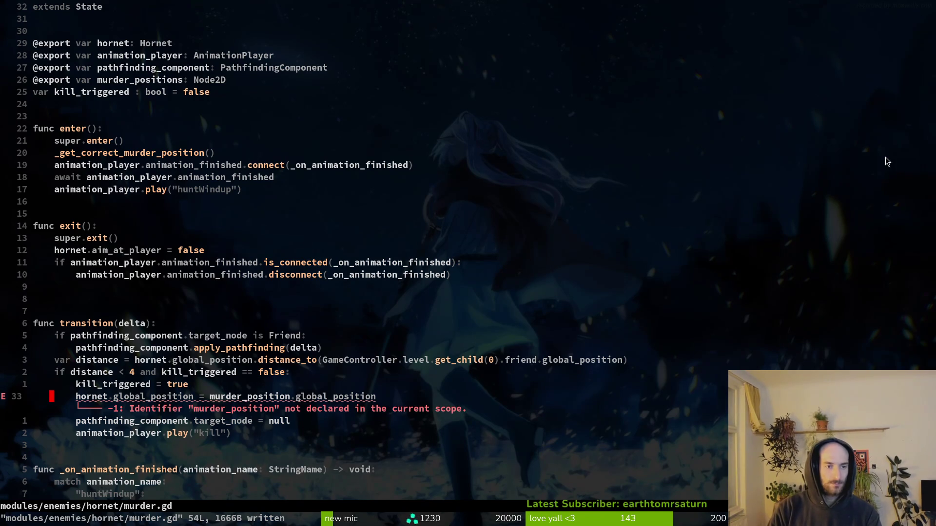
Undo the declaration deletion and target_node rewrites, then save the reverted murder.gd.
key(u)
key(u)
key(u)
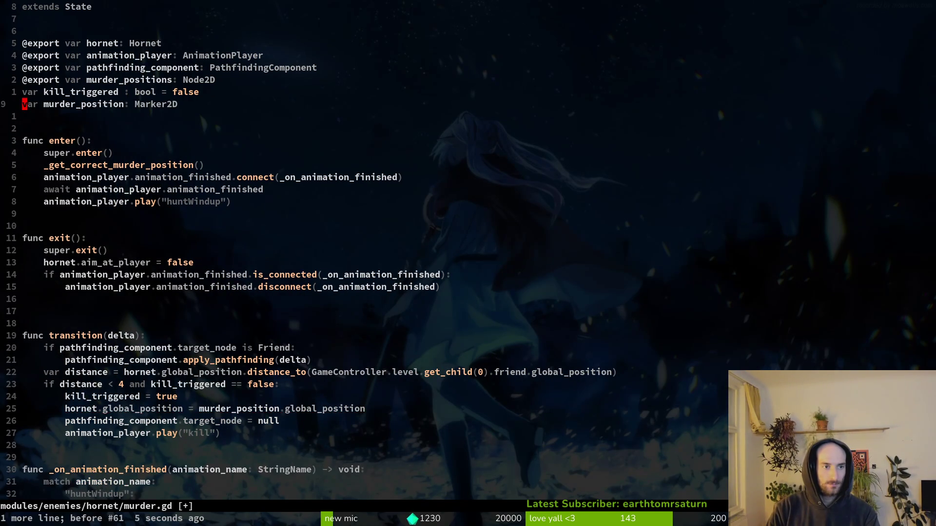
key(u)
key(u)
key(u)
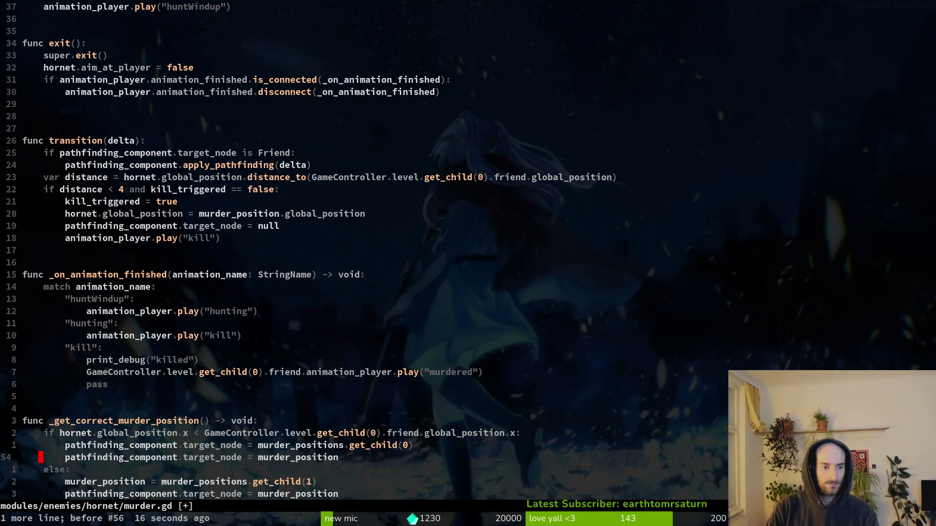
key(u)
key(u)
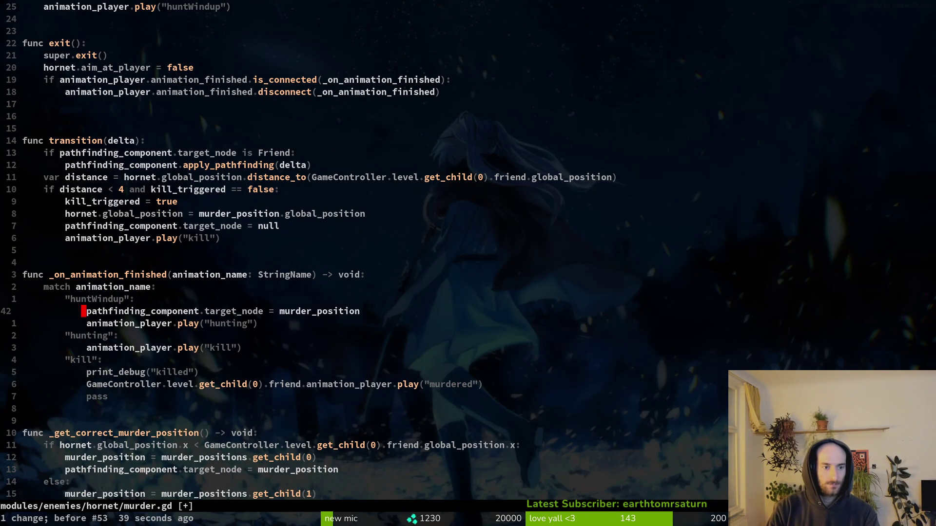
text(:w)
key(Return)
Change the pathfinding target check's type from Friend to Marker2D and save.
click(83, 482)
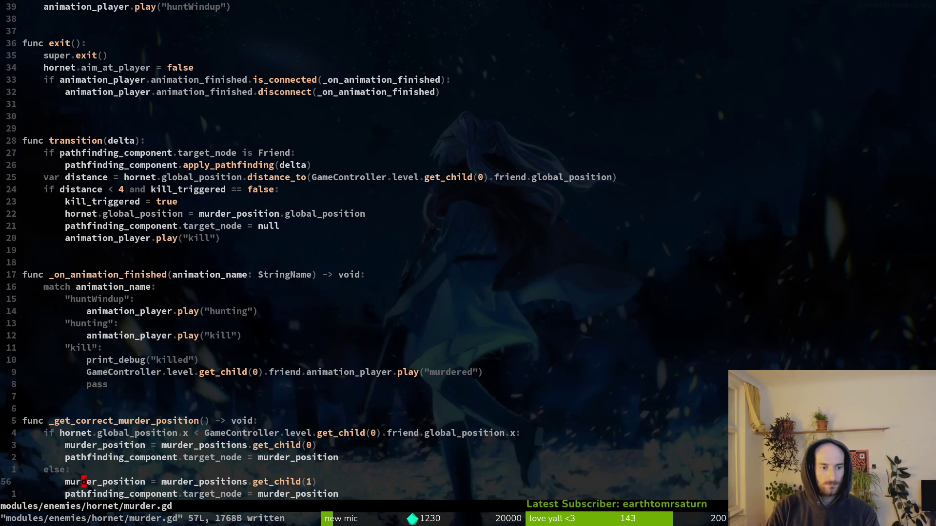
key(k)
key(k)
key(k)
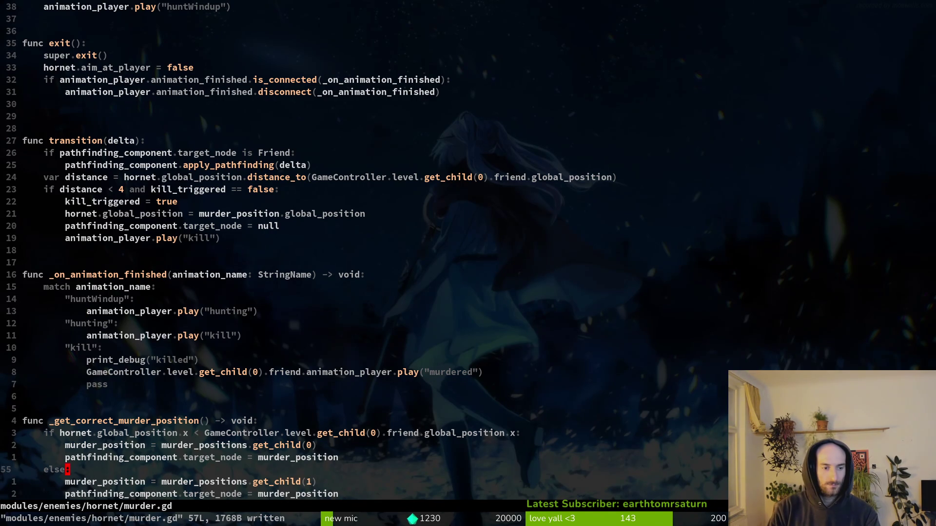
key(j)
key(j)
key(k)
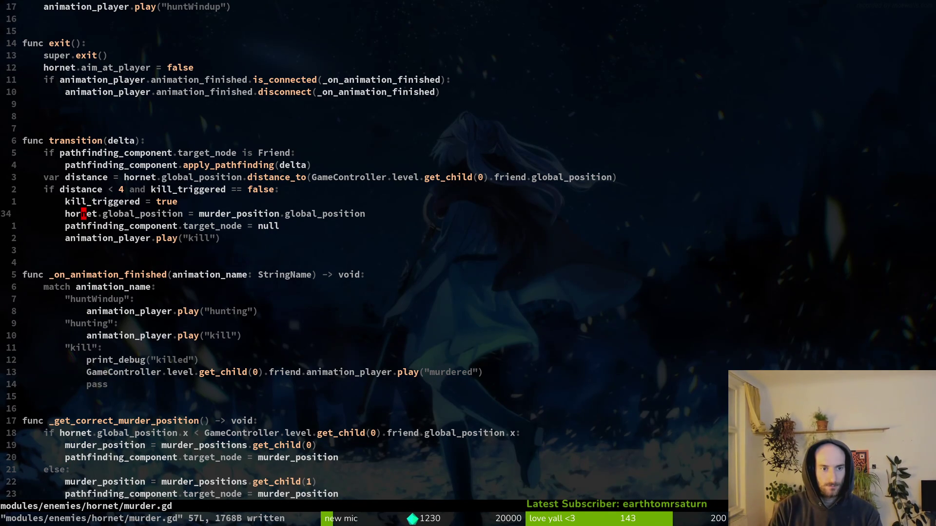
key(j)
key(j)
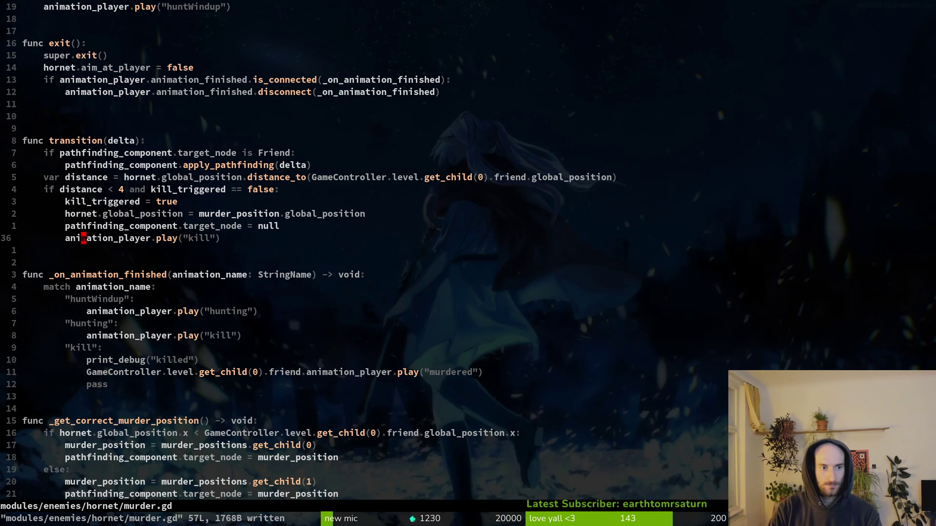
key(k)
key(k)
key(k)
key(w)
key(w)
key(w)
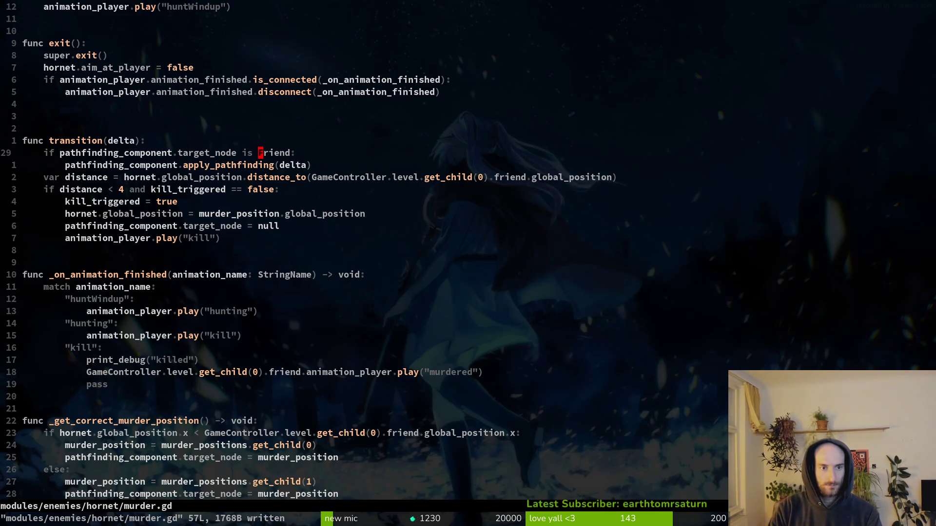
text(cwMarker2D)
key(Escape)
text(:w)
key(Return)
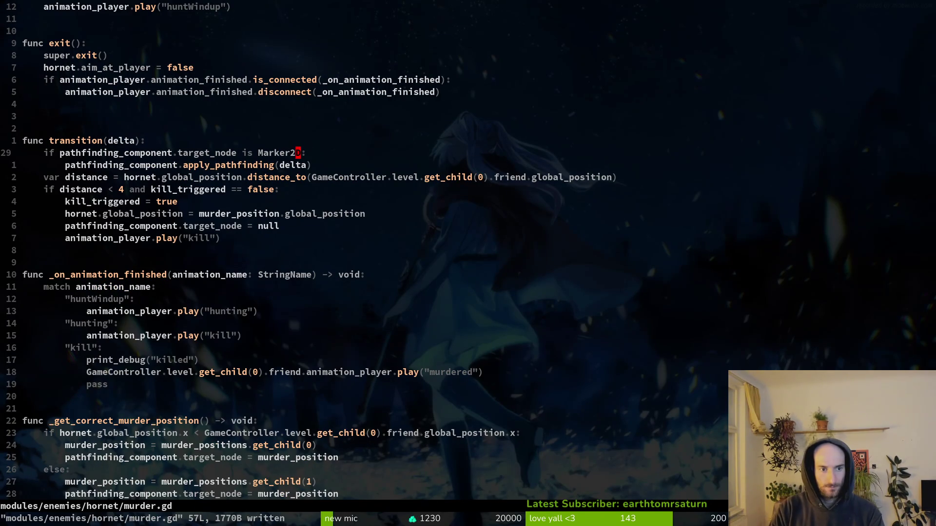
Copy the play("kill") line and paste it under print_debug in the kill branch.
key(j)
key(j)
key(j)
key(j)
key(k)
key(k)
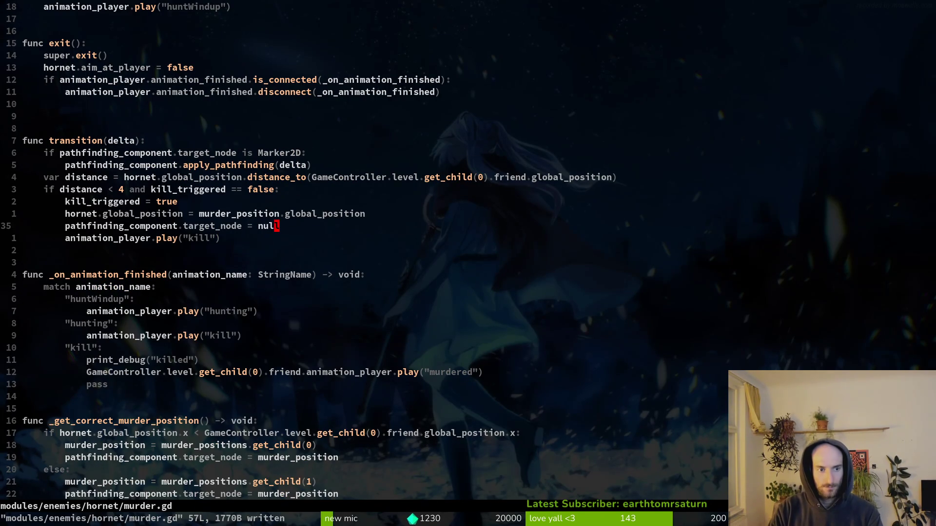
key(j)
key(j)
key(j)
key(j)
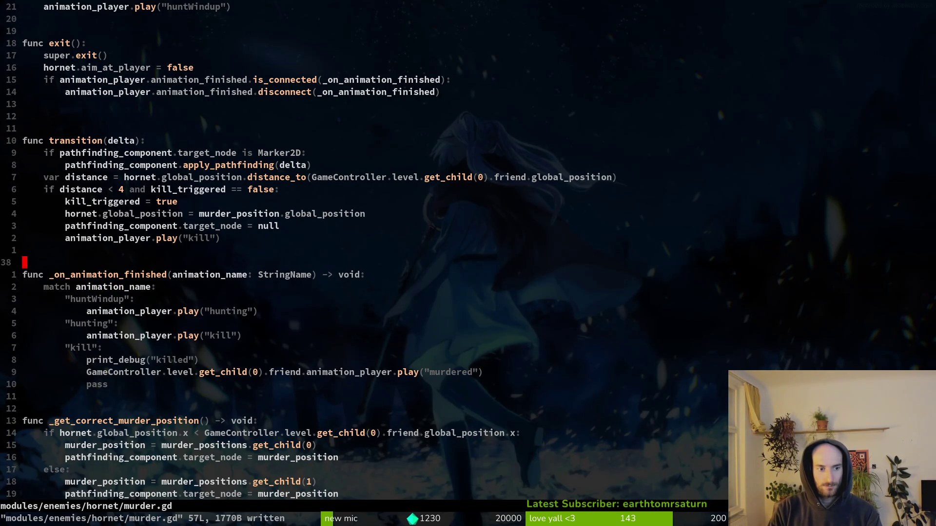
key(k)
key(k)
key(y)
key(y)
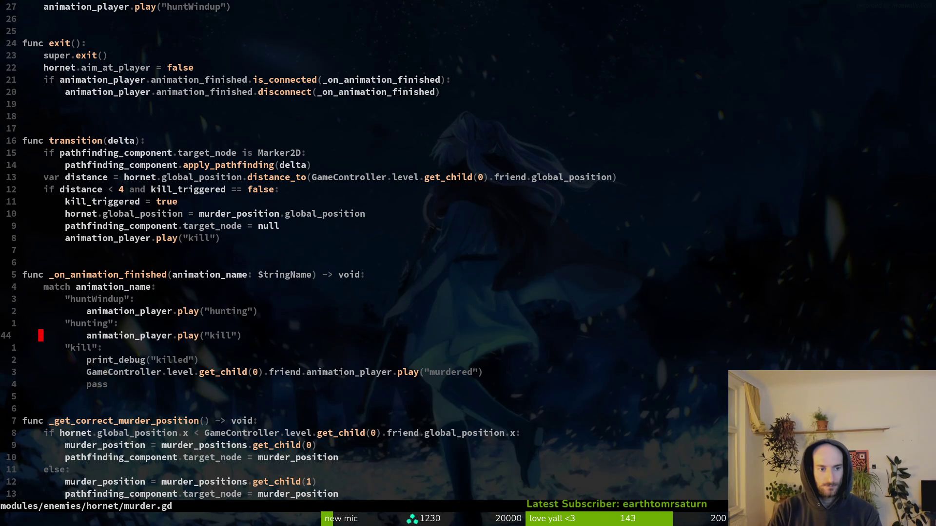
key(j)
key(j)
key(p)
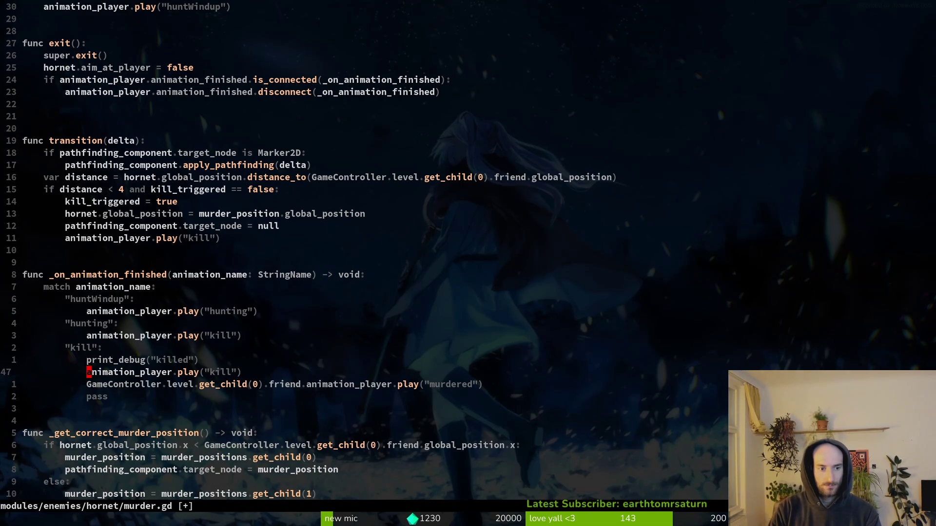
Start a new 'pathfinding_component.target_node =' line below it, then switch to Godot.
text(otarge)
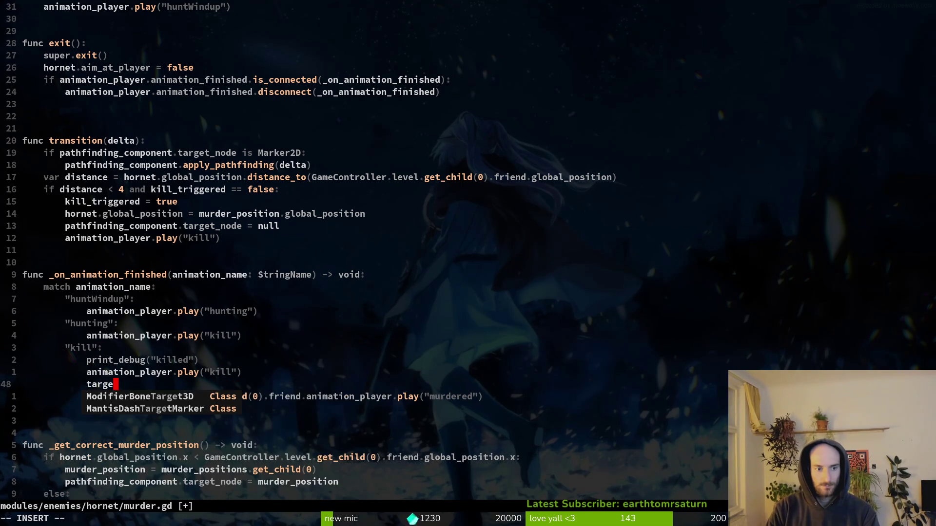
text(t)
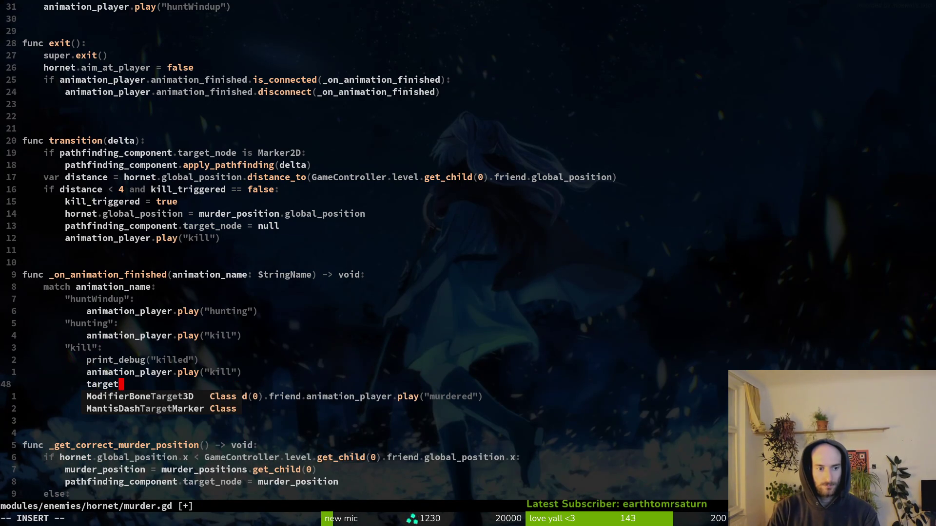
key(BackSpace)
key(BackSpace)
key(BackSpace)
key(BackSpace)
key(BackSpace)
text(pa)
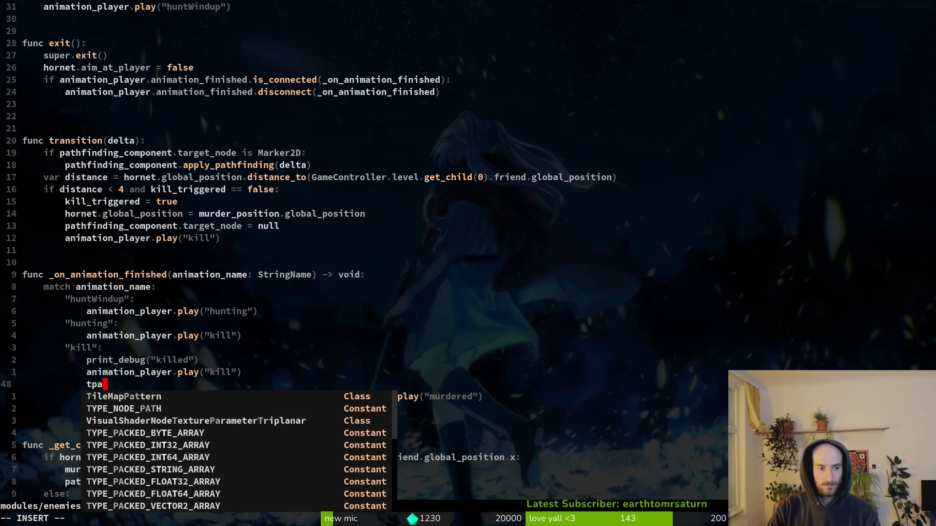
key(BackSpace)
key(BackSpace)
key(BackSpace)
text(path)
key(Tab)
key(Return)
text(.)
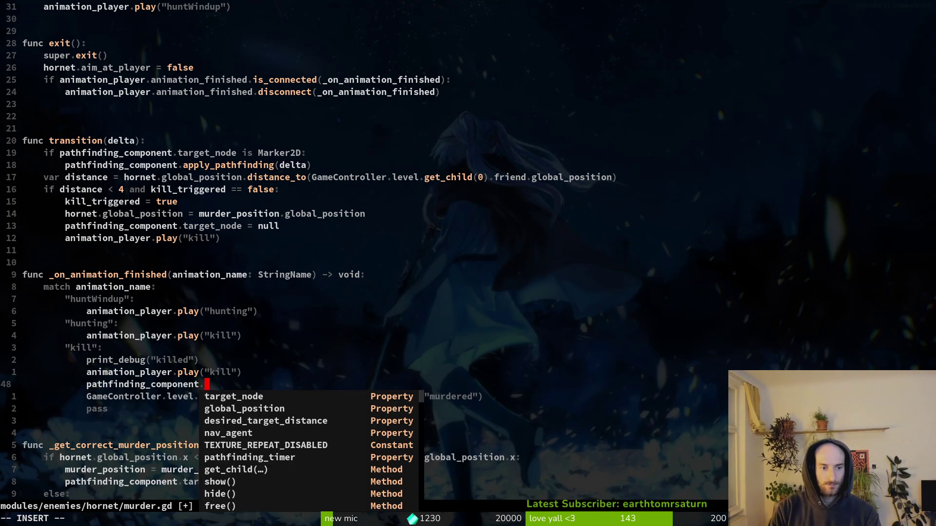
key(Return)
text(=)
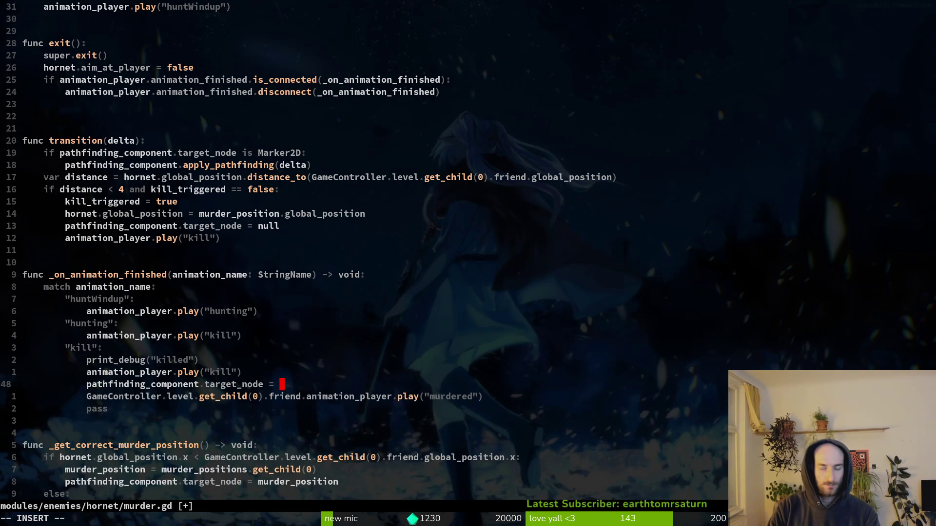
key(alt+Tab)
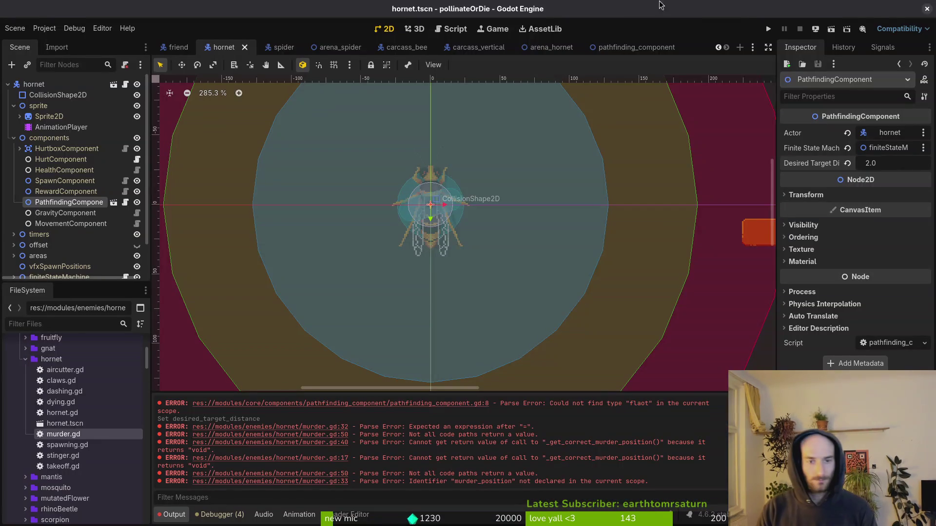
In arena_hornet, copy the hornetHomePosition node and paste it under arenaHornet.
click(178, 47)
click(552, 47)
scroll(640, 174, down, 2)
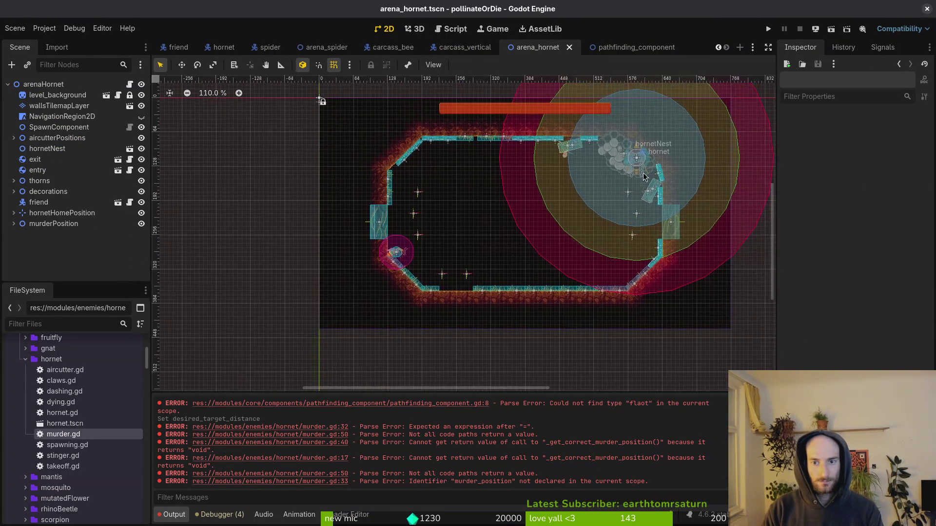
scroll(640, 174, up, 5)
click(49, 224)
click(45, 212)
key(ctrl+c)
click(43, 84)
key(ctrl+v)
Delete the duplicated hornet child and rename the pasted marker carryTargetPosition.
click(46, 245)
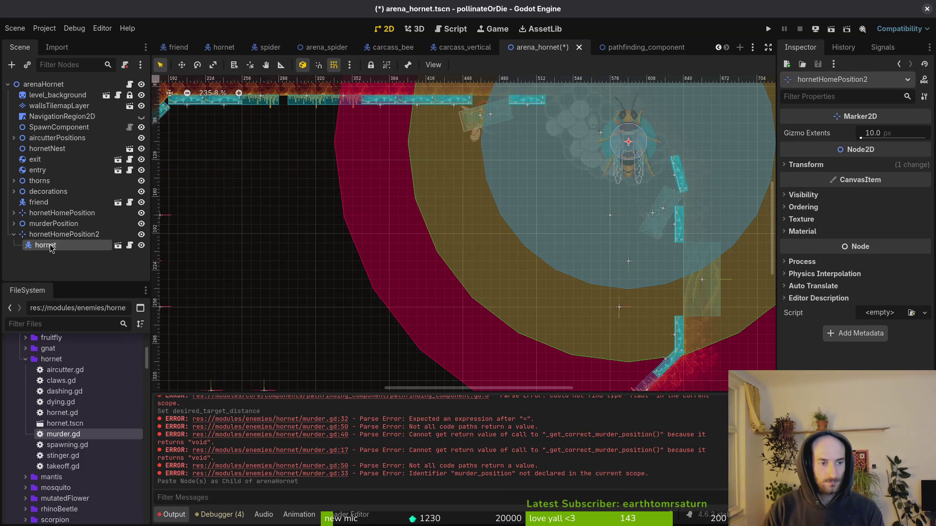
key(Delete)
key(Return)
click(52, 235)
click(53, 234)
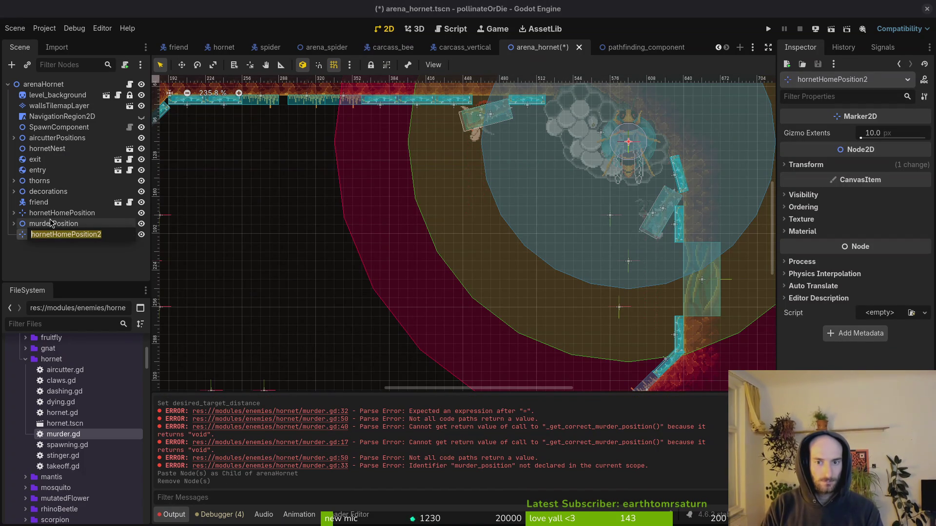
text(carryTargetPo)
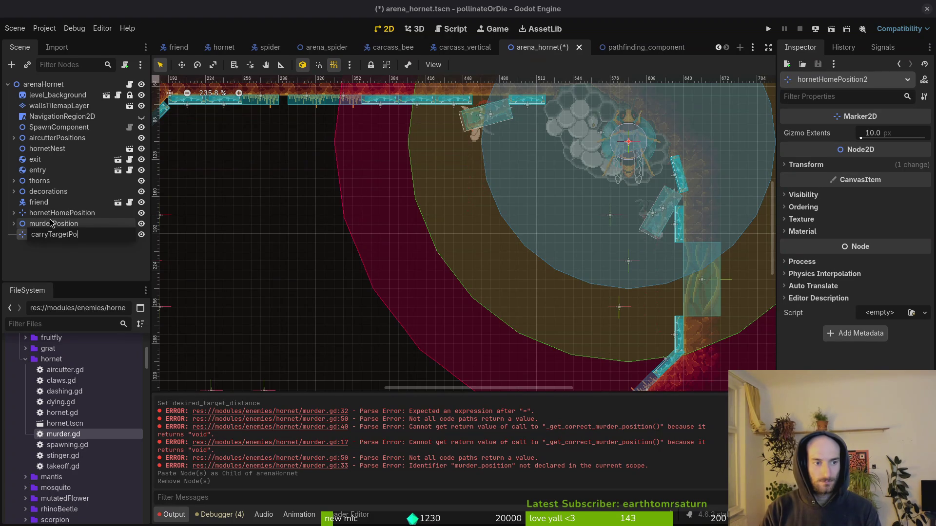
text(n)
key(Return)
Place carryTargetPosition at (504, 152) beside the hornet nest and save the scene.
scroll(514, 264, down, 2)
drag(571, 191, 531, 209)
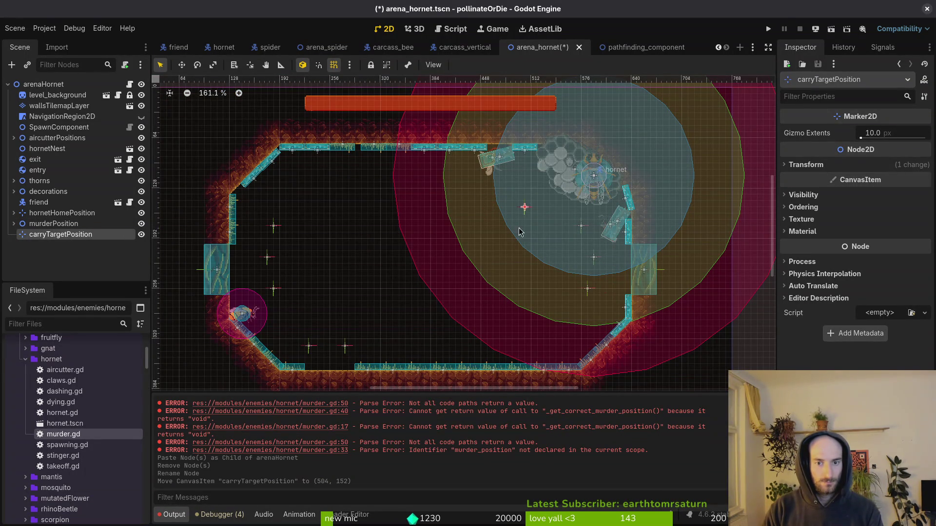
click(522, 224)
key(ctrl+s)
click(65, 236)
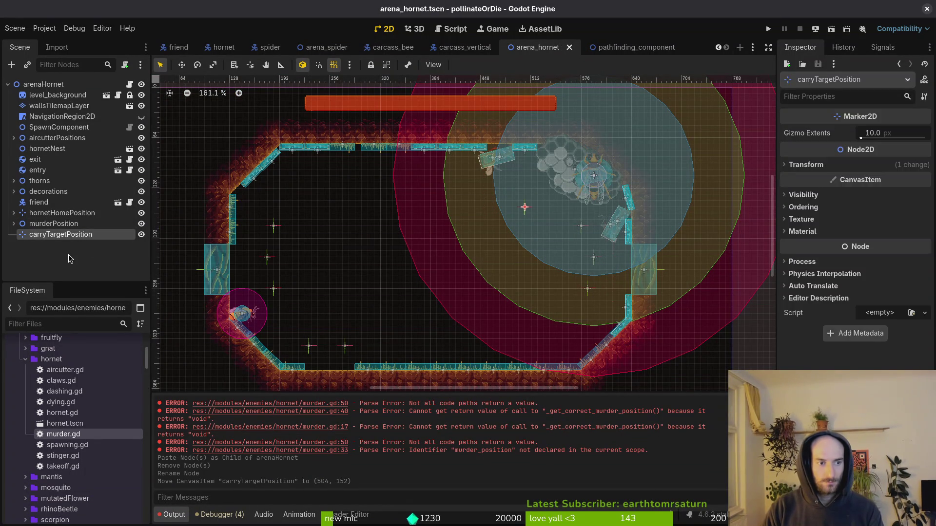
key(alt+Tab)
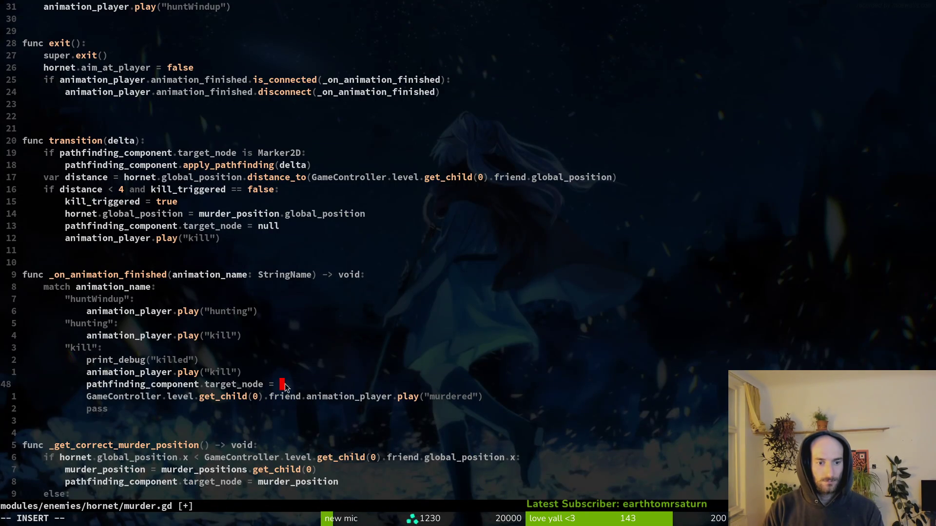
Duplicate the murder_positions export line as a carry_target_position export and save.
scroll(285, 388, up, 5)
click(74, 104)
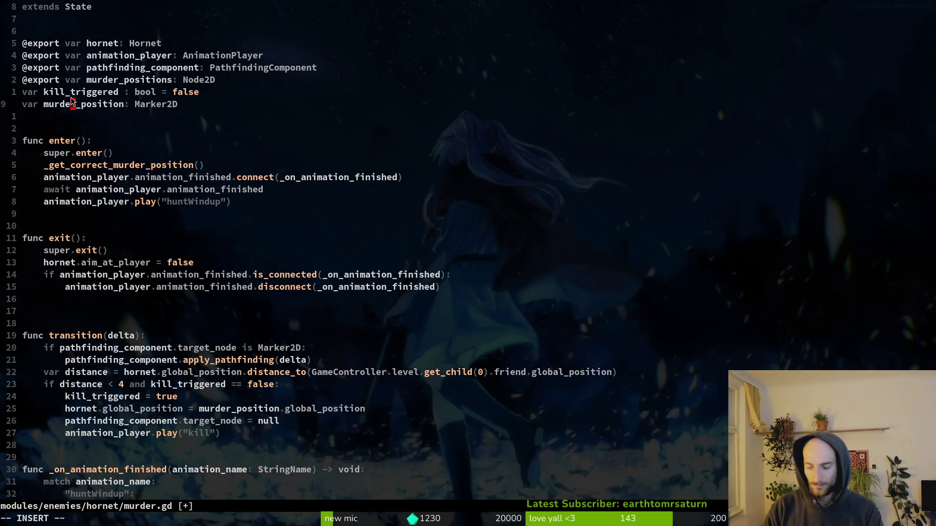
key(Escape)
key(k)
key(k)
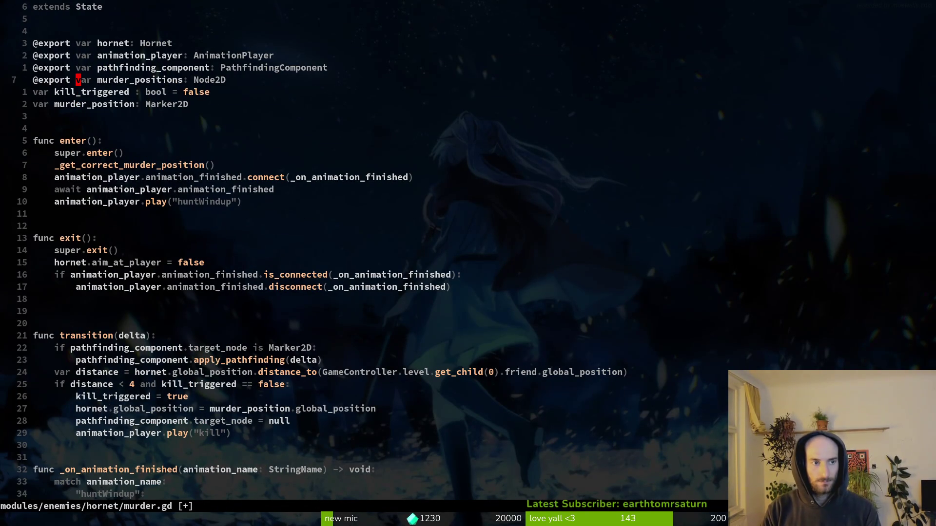
key(y)
key(y)
key(p)
text(l)
text(cwcarry_ta)
text(rget_position: Node2D)
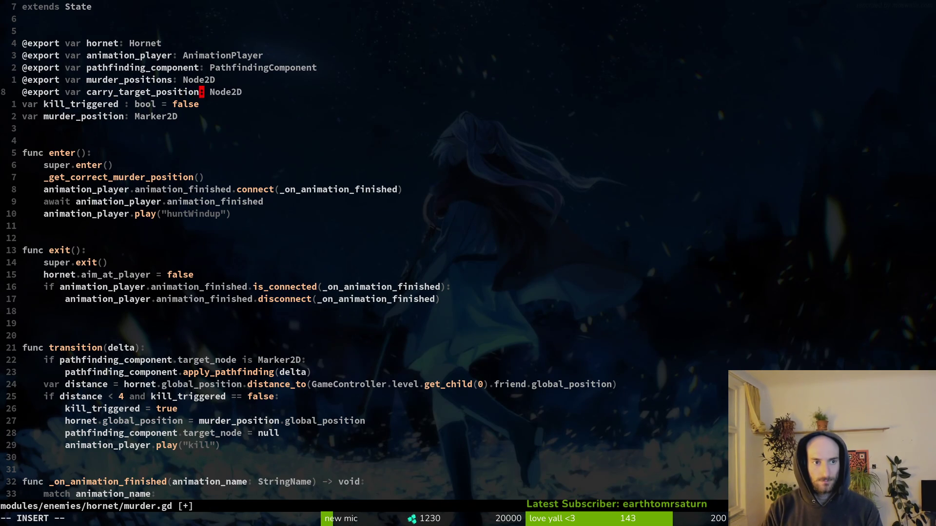
key(ctrl+s)
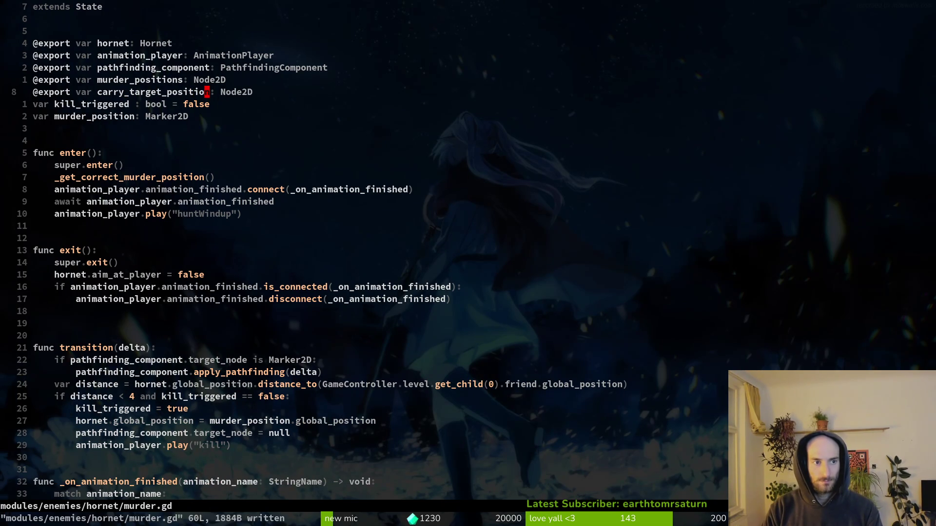
Set target_node to carry_target_position on the line 49 error and save.
key(]d)
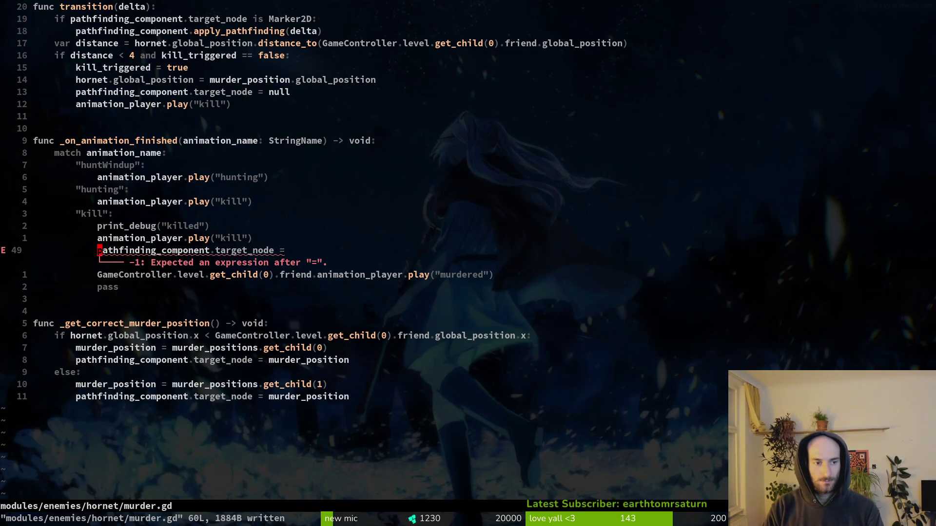
text(A carr)
key(Return)
key(ctrl+s)
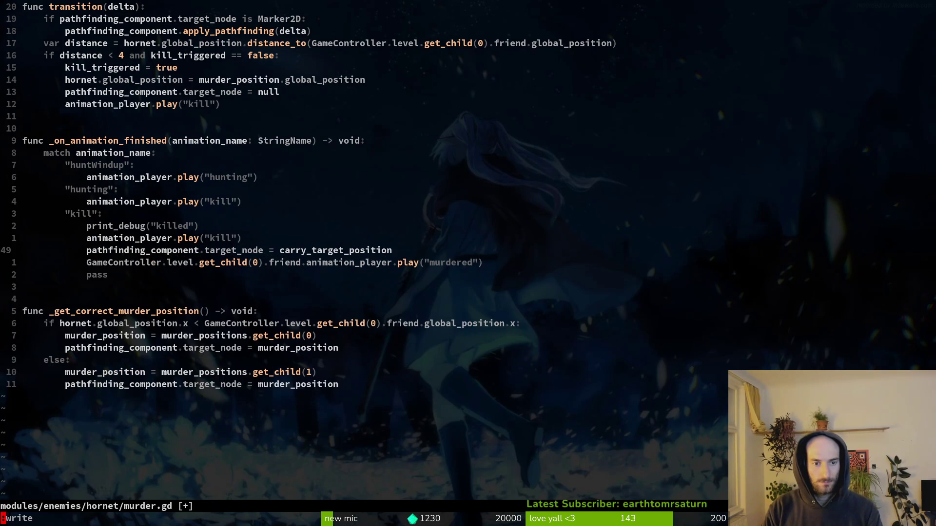
key(j)
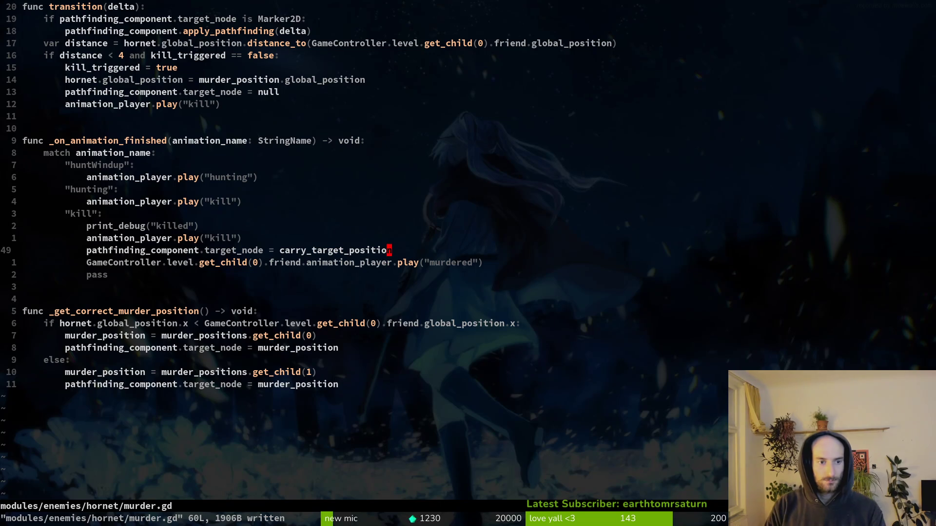
Copy the "kill" case line into a new "carrying" match case and save murder.gd.
key(o)
key(Escape)
key(k)
key(k)
key(k)
key(k)
key(k)
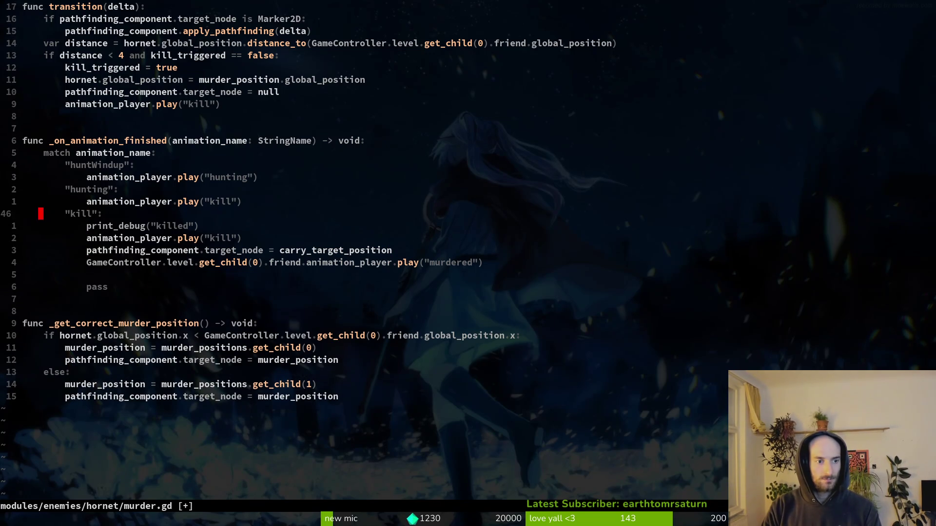
key(y)
key(y)
key(j)
key(j)
key(j)
key(p)
text(lcwcarry)
text(ing)
key(Escape)
text(:w)
key(Return)
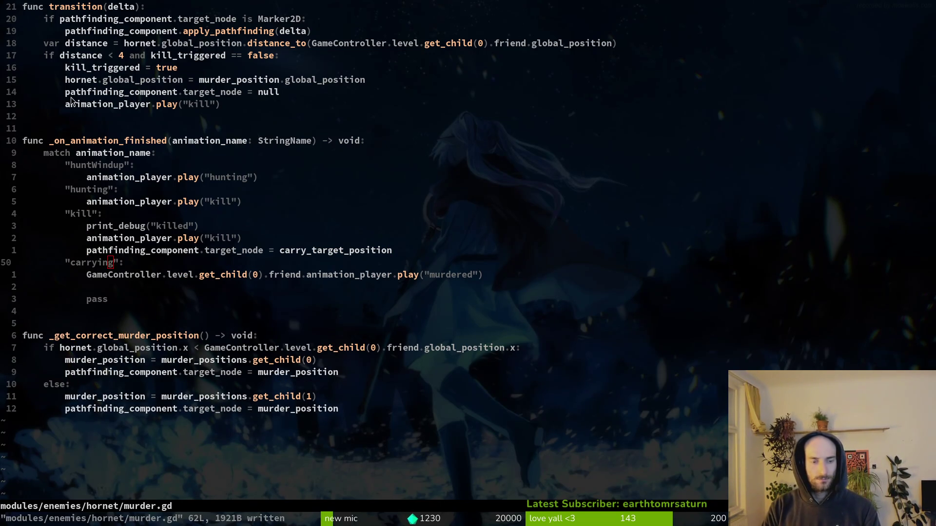
In Aseprite, prefix the carrying tag's name with '22'.
key(alt+Tab)
key(alt+Tab)
key(alt+Tab)
double_click(548, 345)
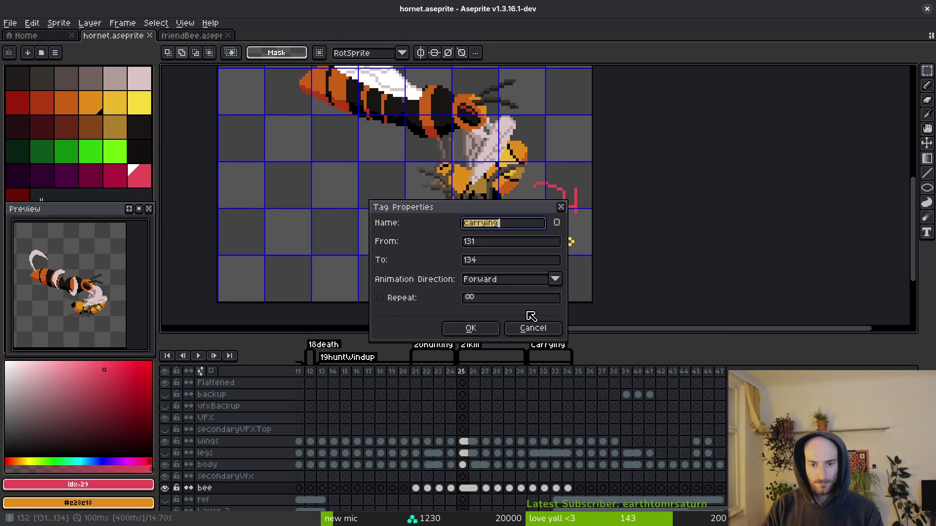
key(Home)
text(22)
key(Return)
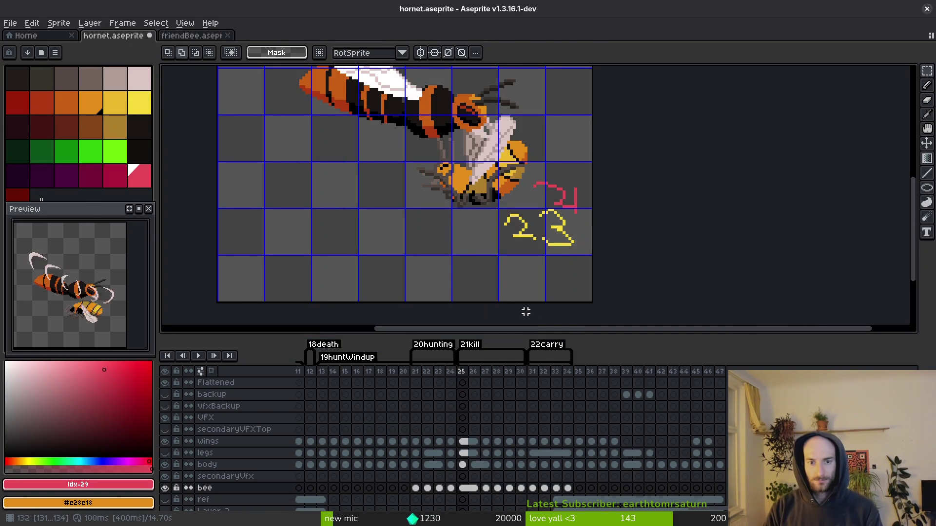
Back in murder.gd, shorten the new case name from carrying to carry.
key(alt+Tab)
key(a)
key(BackSpace)
key(BackSpace)
key(BackSpace)
key(Escape)
Move the carry_target_position line down under the "carry": case and save murder.gd.
text(:write)
key(Return)
key(k)
key(shift+v)
key(shift+j)
key(Escape)
key(k)
key(k)
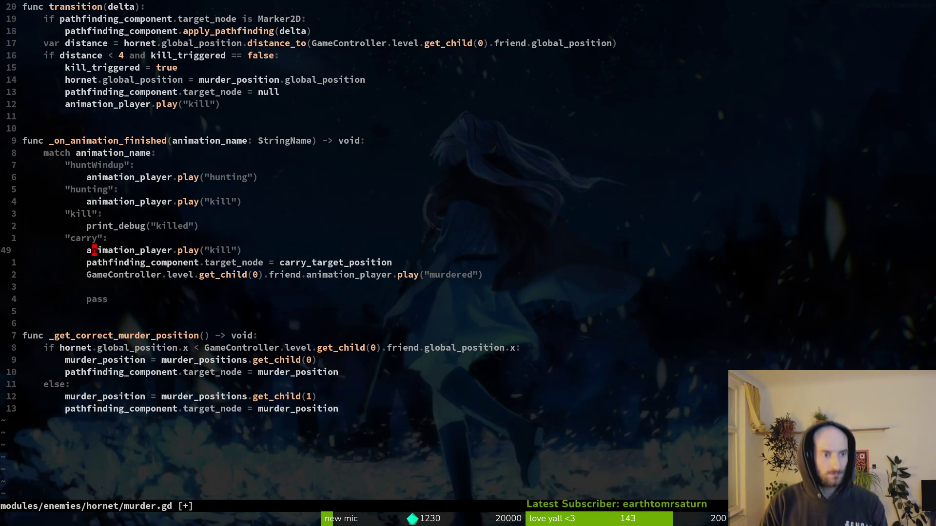
text(:write)
key(Return)
Delete the print_debug("killed") line and change play("kill") to play("carry"), then save.
key(k)
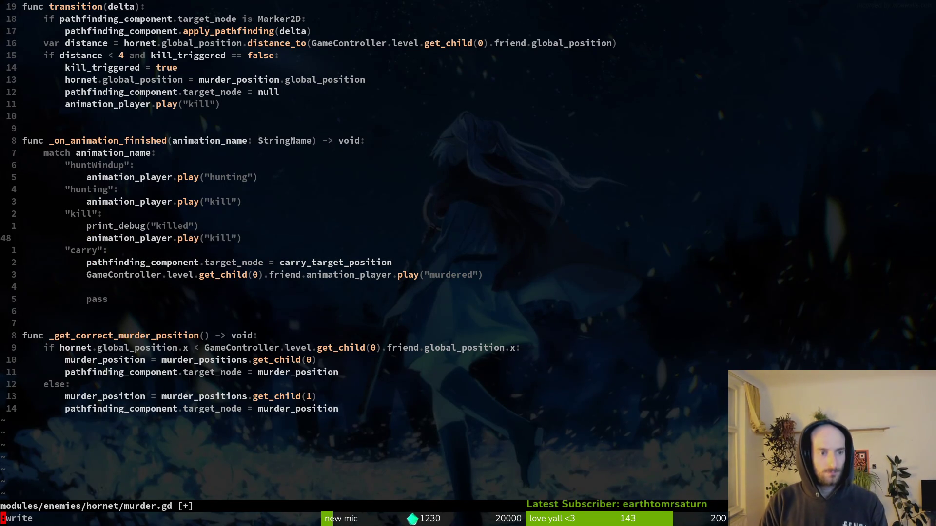
key(d)
key(d)
key(dollar)
key(h)
key(c)
key(i)
key(quotedbl)
text(carry)
key(Escape)
text(:write)
key(Return)
Remove the leftover blank line and move the murdered play line up into the kill case.
key(j)
key(j)
key(j)
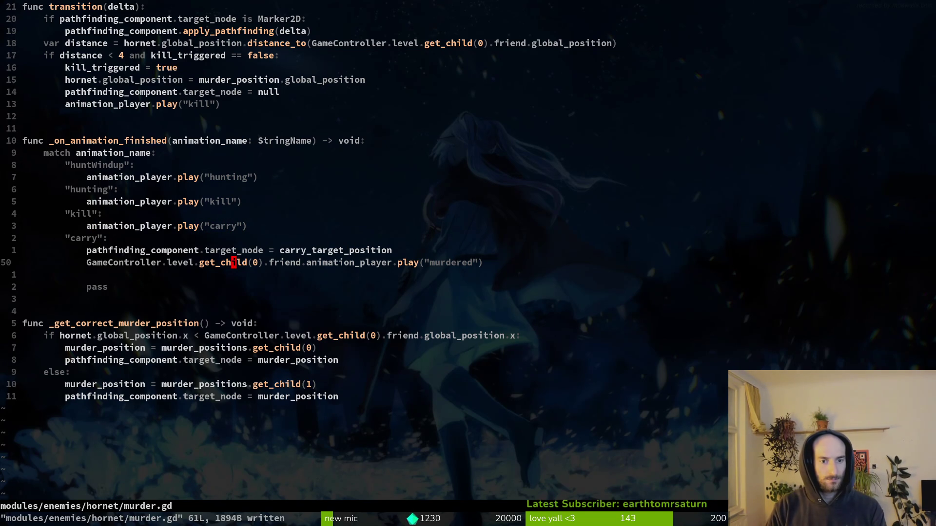
key(d)
key(d)
text(:write)
key(Return)
key(k)
key(V)
key(K)
key(K)
key(Escape)
text(:write)
key(Return)
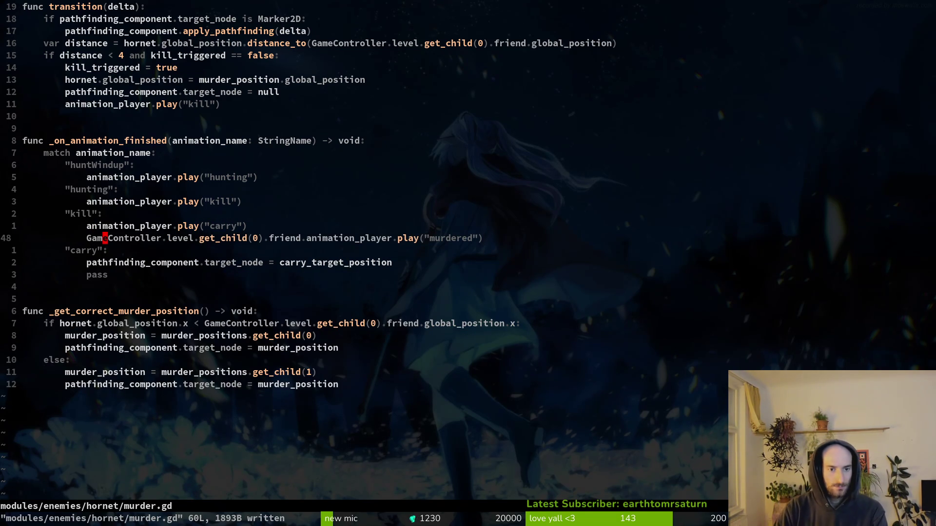
Copy the murdered play line below carry_target_position and rename its animation to "carry".
key(y)
key(y)
key(j)
key(j)
key(p)
key(dollar)
key(h)
key(c)
key(i)
key(quotedbl)
text(carry)
key(Escape)
text(:write)
key(Return)
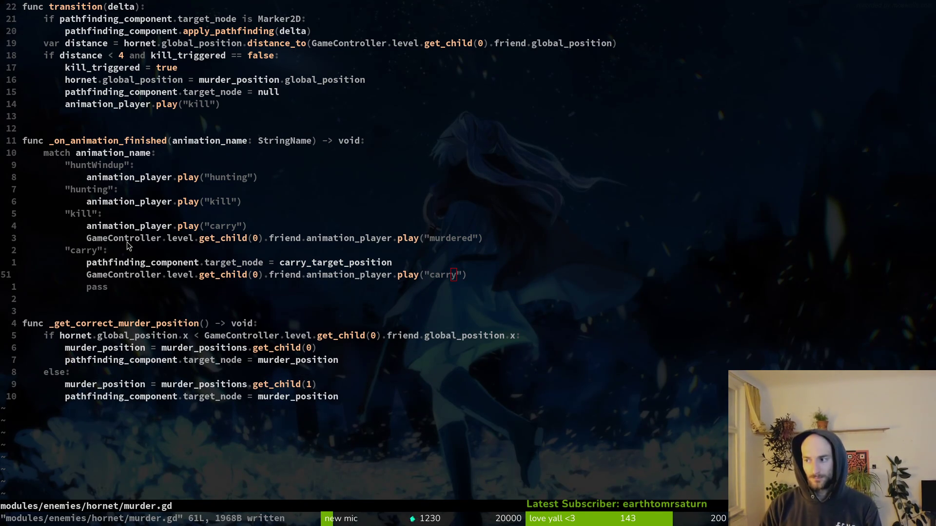
After checking animation names in Aseprite, rename the carry-case animation to "carried" and save.
key(alt+Tab)
key(alt+Tab)
key(c)
key(i)
key(quotedbl)
text(carried)
key(Escape)
text(:write)
key(Return)
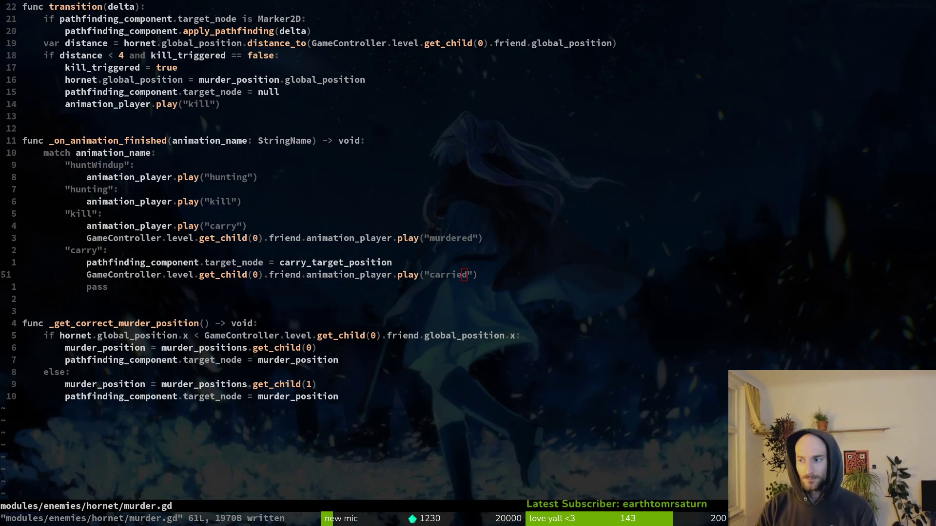
key(alt+Tab)
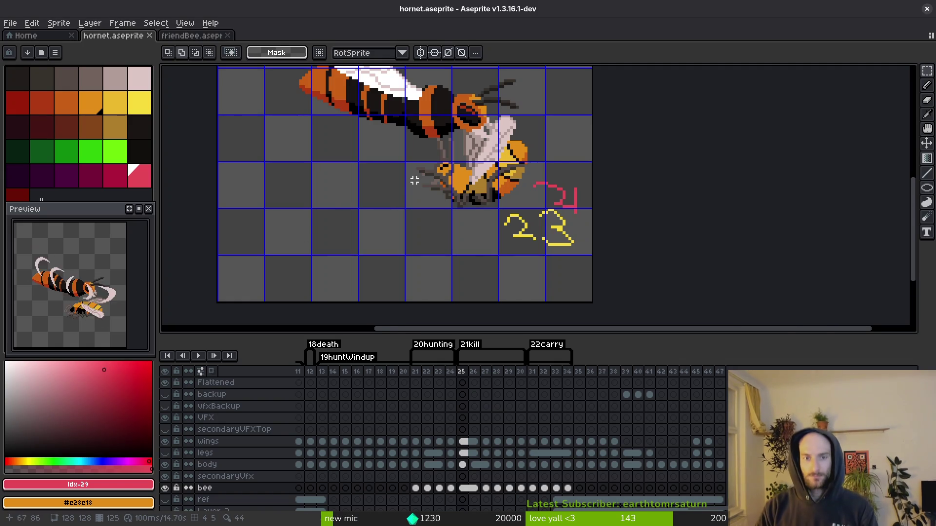
Erase the yellow 23 note beside the hornet with a 4 px eraser and save the sprite.
scroll(414, 180, down, 5)
scroll(415, 202, up, 6)
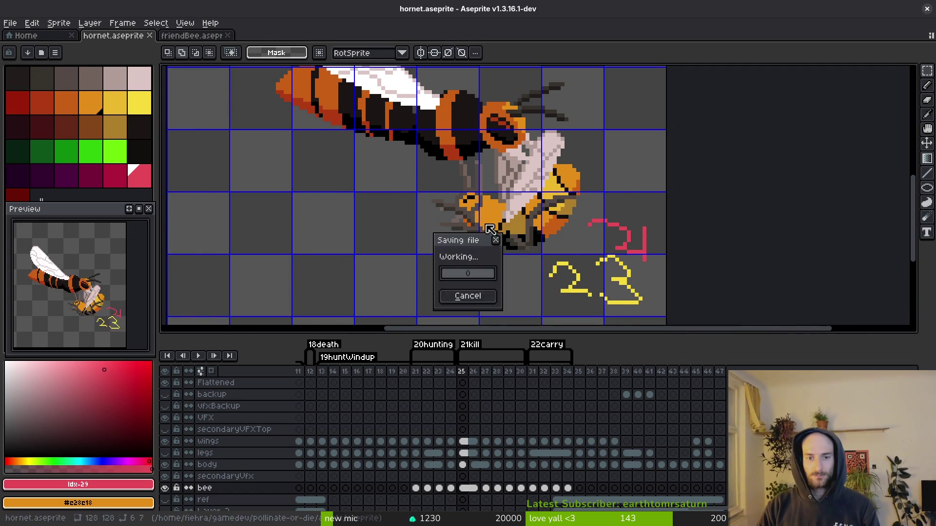
key(ctrl+s)
scroll(482, 227, down, 2)
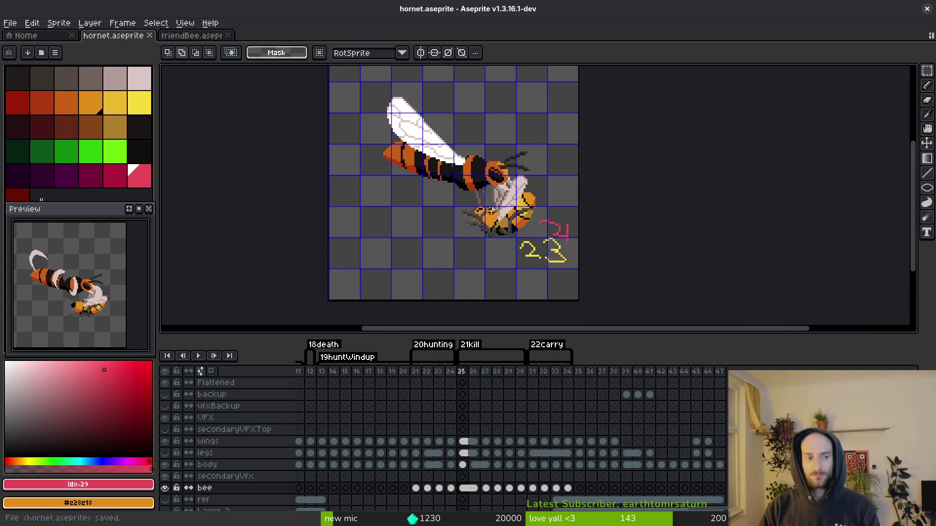
key(b)
scroll(543, 243, up, 4)
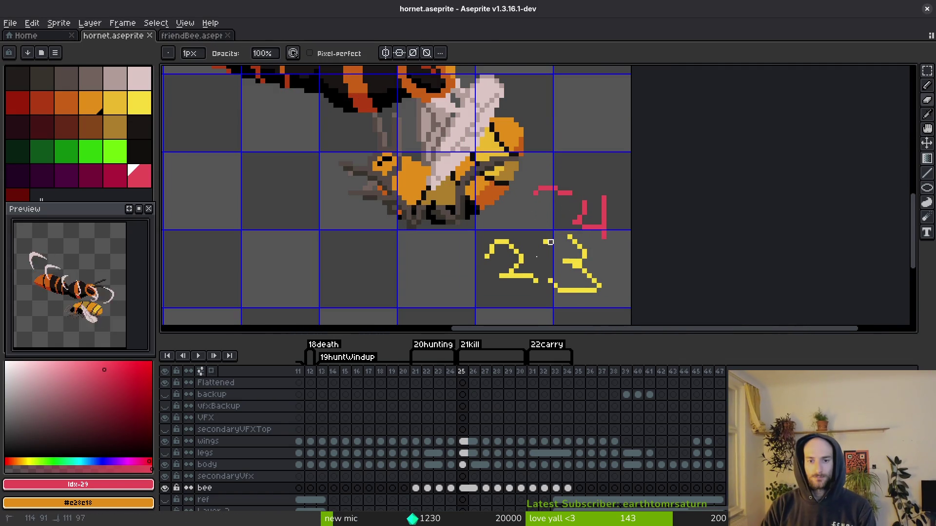
key(e)
mouse_move(487, 247)
mouse_down()
mouse_move(624, 275)
mouse_move(582, 254)
mouse_move(543, 175)
mouse_move(593, 203)
mouse_move(577, 288)
mouse_up()
scroll(577, 288, down, 3)
key(ctrl+s)
Hide and reshow the legs layer to check it, then save hornet.aseprite.
scroll(579, 202, down, 2)
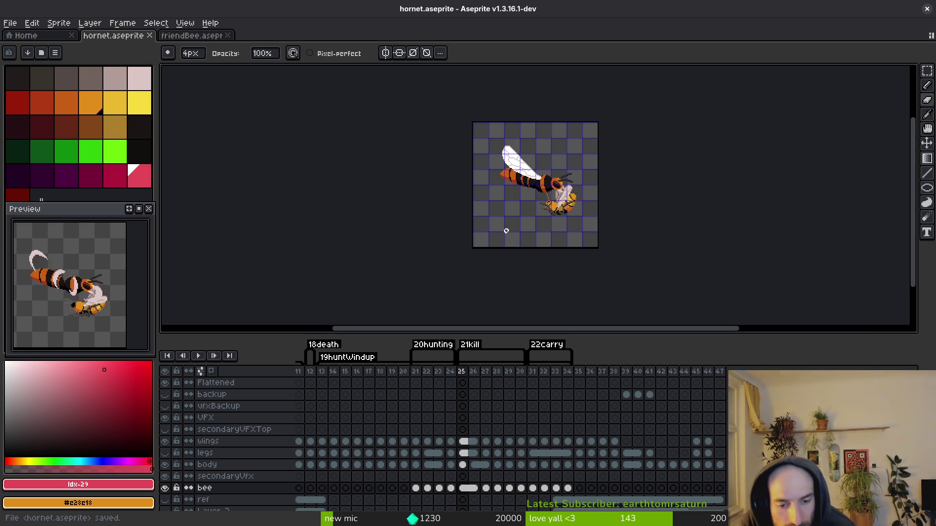
click(165, 453)
click(165, 454)
key(ctrl+s)
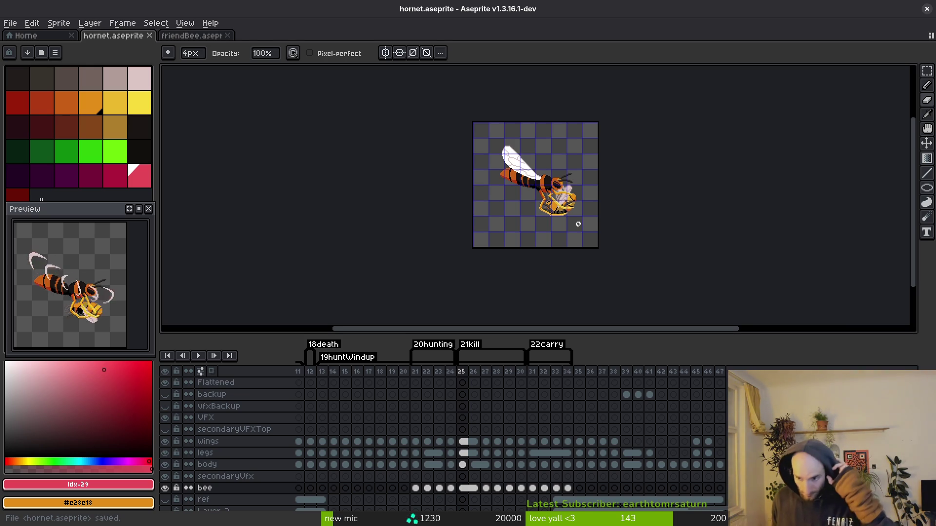
Delete the bee cels in frames 21–24, save, and step through the frames to verify.
key(i)
key(Left)
key(Left)
key(Left)
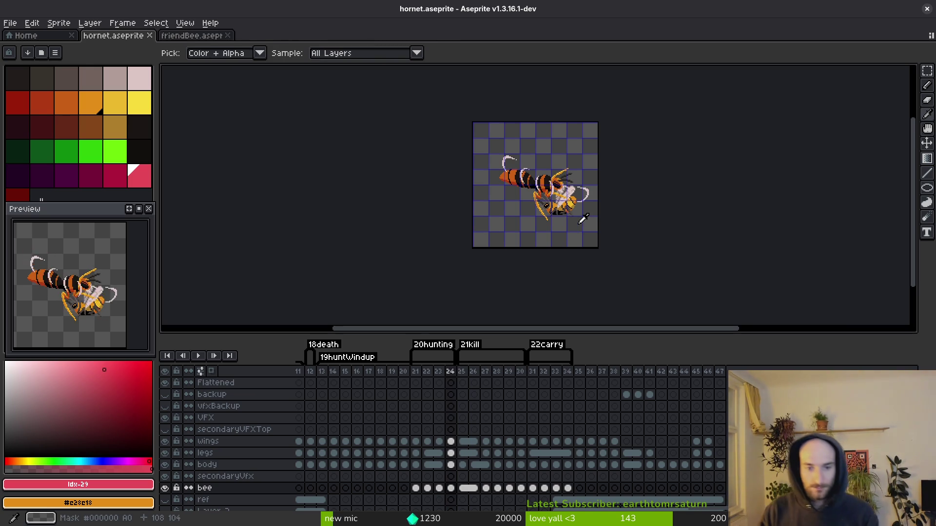
key(Right)
key(Right)
key(Right)
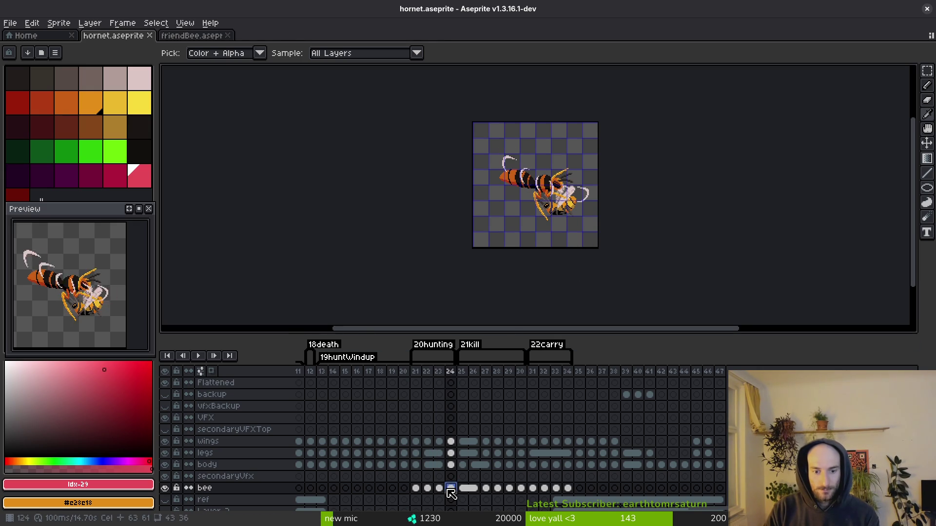
drag(450, 488, 415, 488)
key(b)
key(Delete)
key(ctrl+s)
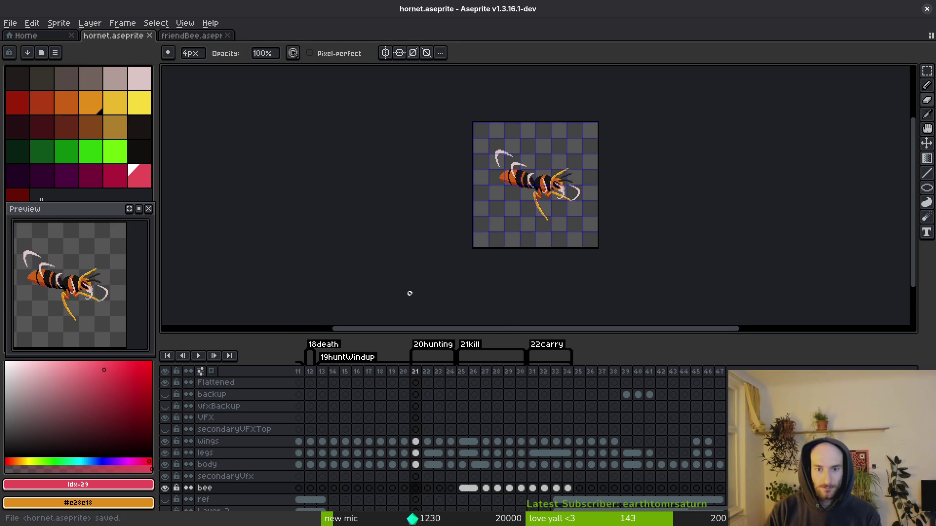
key(i)
key(Right)
key(Right)
key(Right)
key(Right)
key(b)
scroll(542, 246, up, 4)
scroll(547, 268, up, 1)
scroll(548, 240, up, 2)
scroll(533, 274, down, 1)
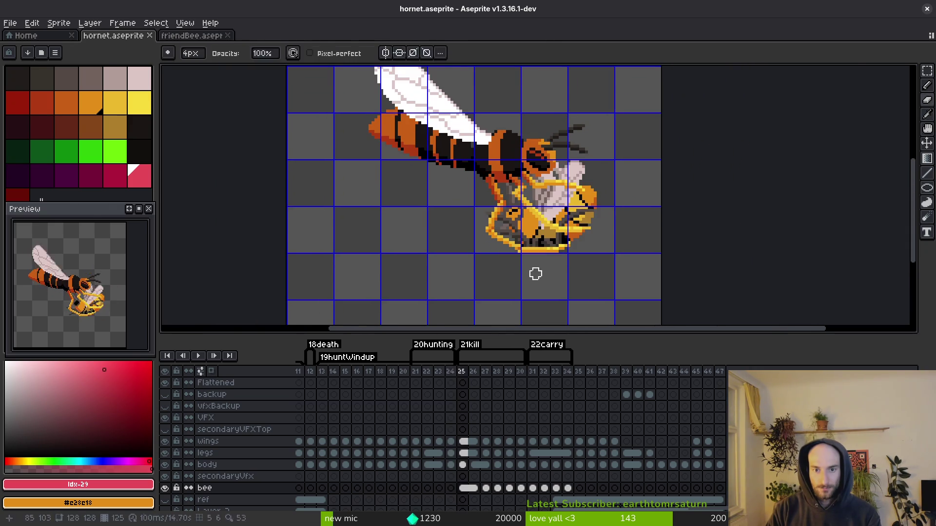
key(alt+Tab)
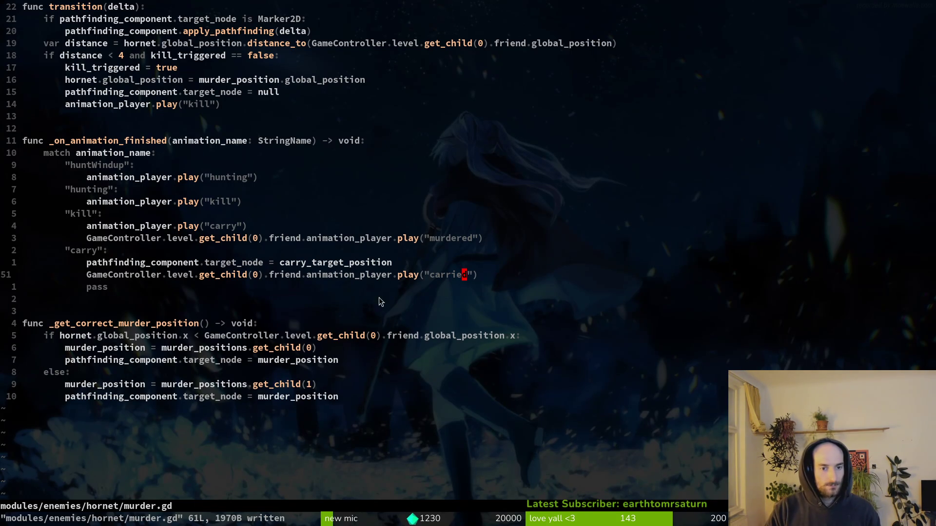
click(95, 287)
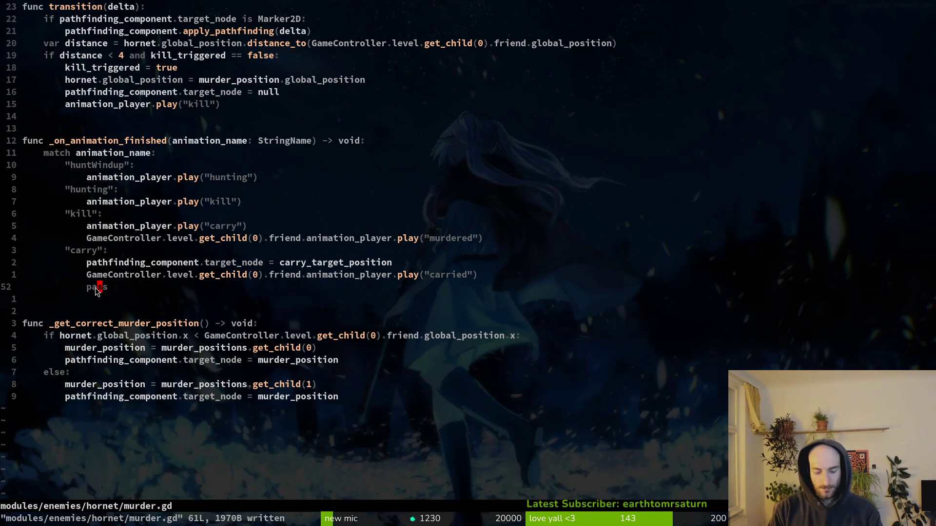
key(d)
key(d)
text(:w)
key(Return)
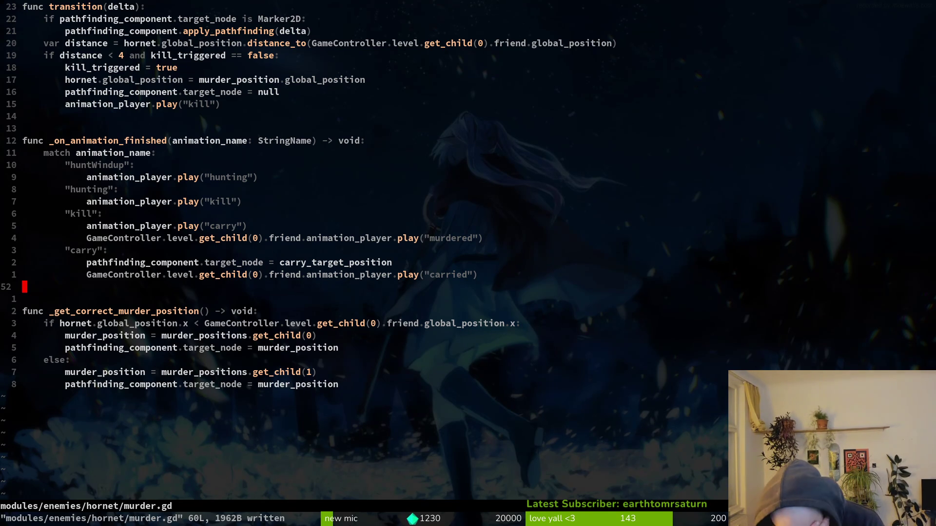
key(alt+Tab)
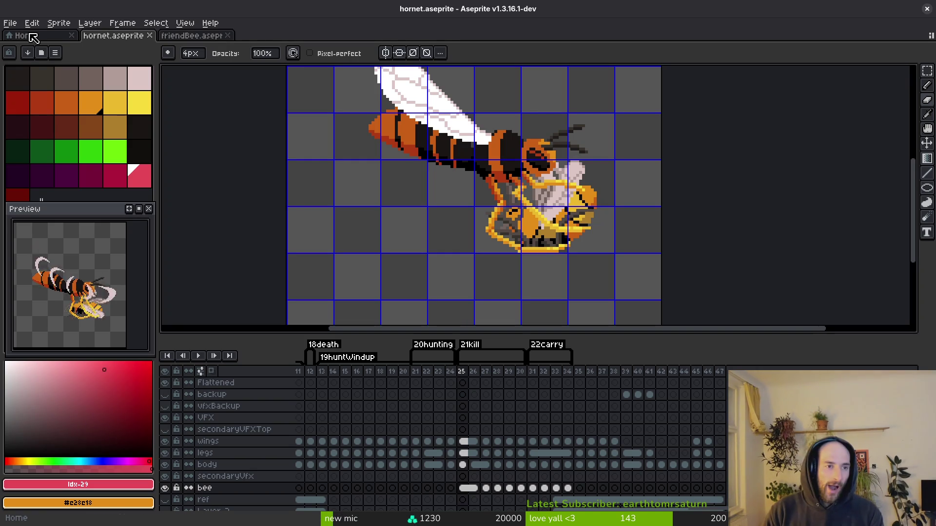
key(alt+Tab)
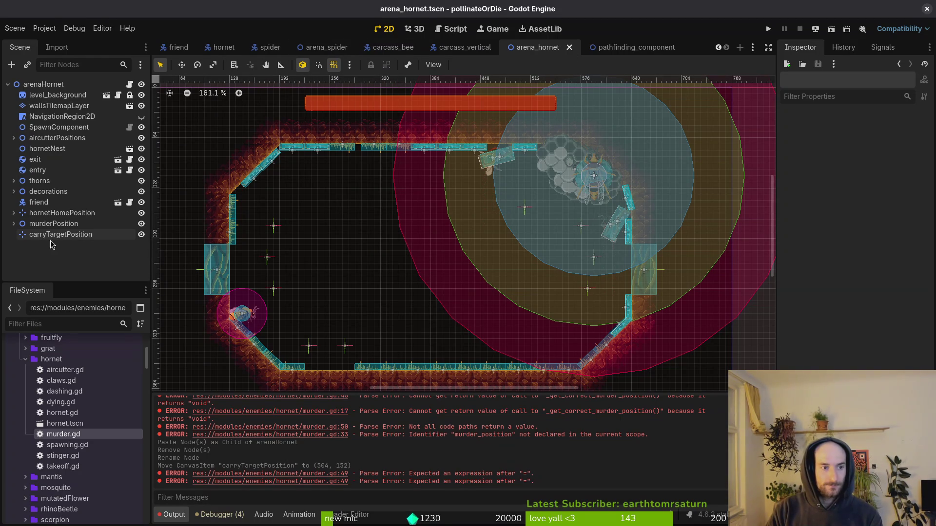
click(13, 214)
click(45, 224)
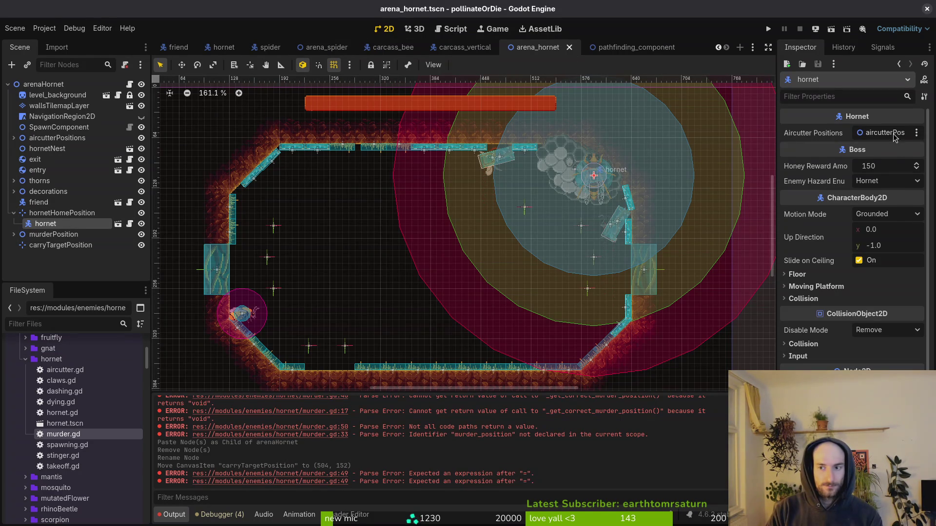
click(53, 266)
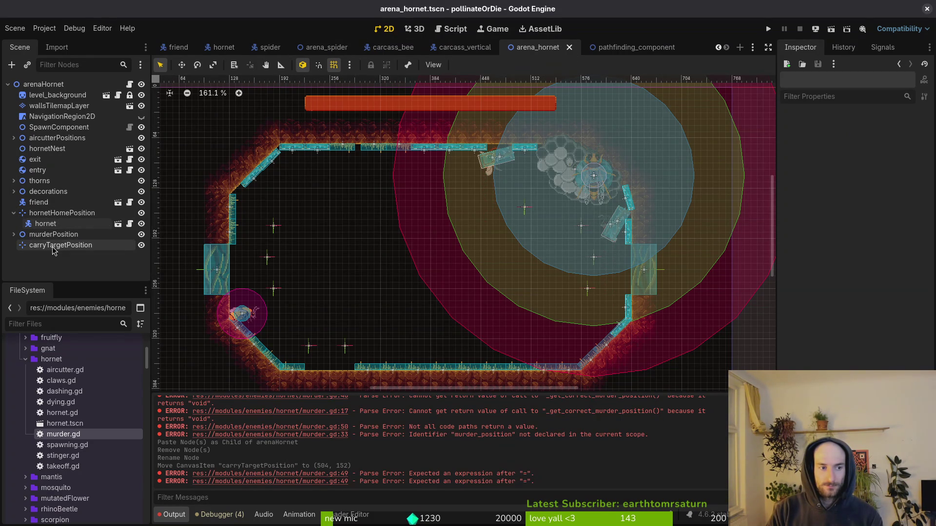
key(alt+Tab)
key(alt+Tab)
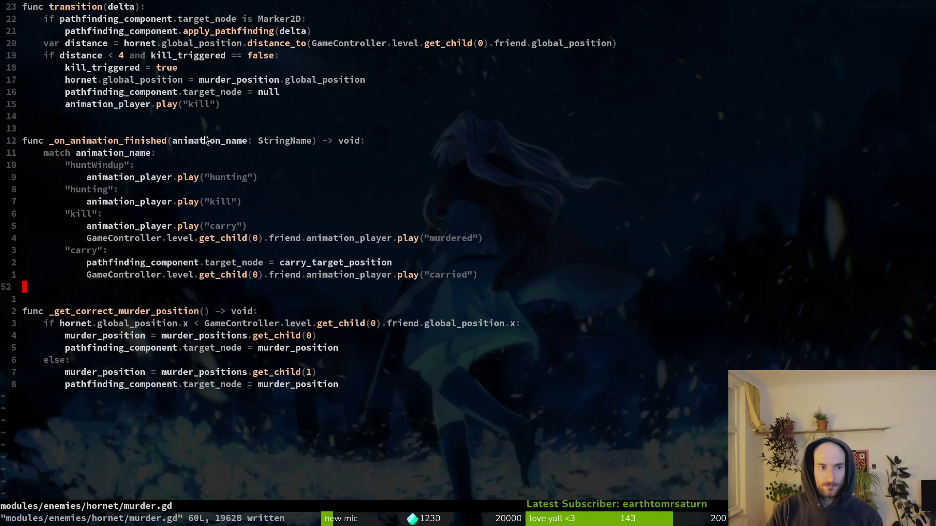
scroll(184, 136, up, 7)
click(163, 71)
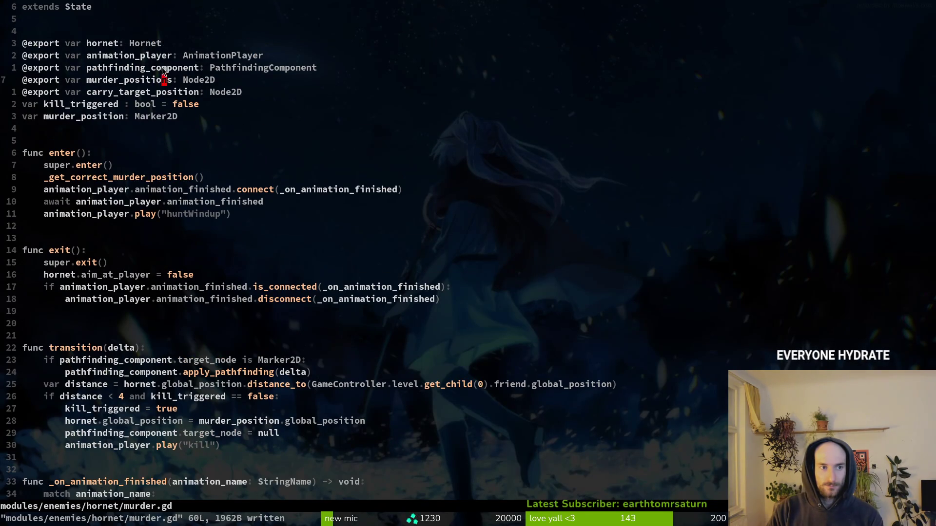
key(alt+Tab)
click(39, 226)
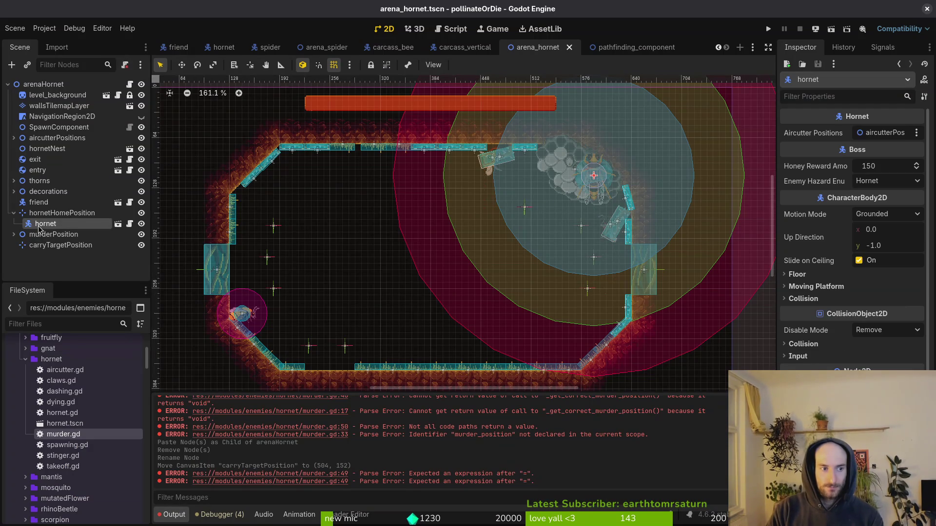
key(alt+Tab)
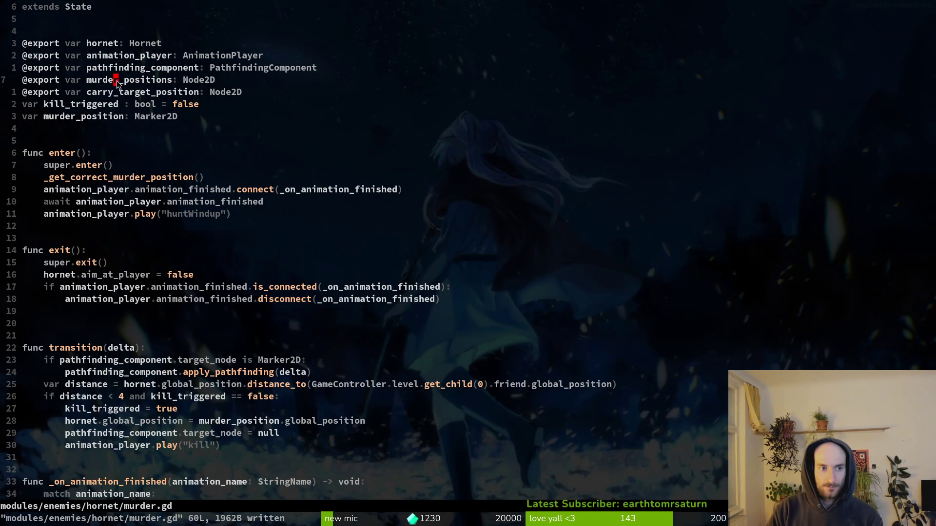
Cut the murder_positions export from murder.gd and paste it into hornet.gd opened in a split.
key(j)
key(k)
key(V)
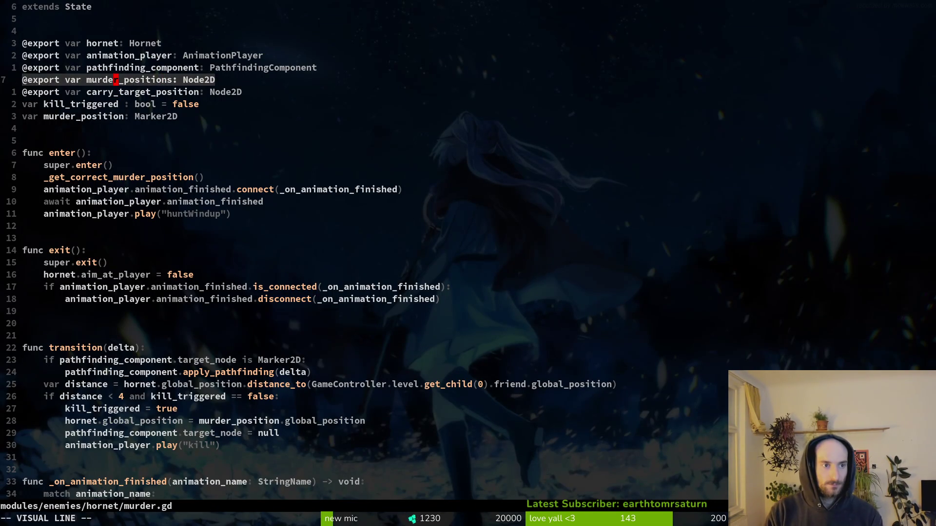
key(d)
key(space)
key(f)
key(f)
text(hornet)
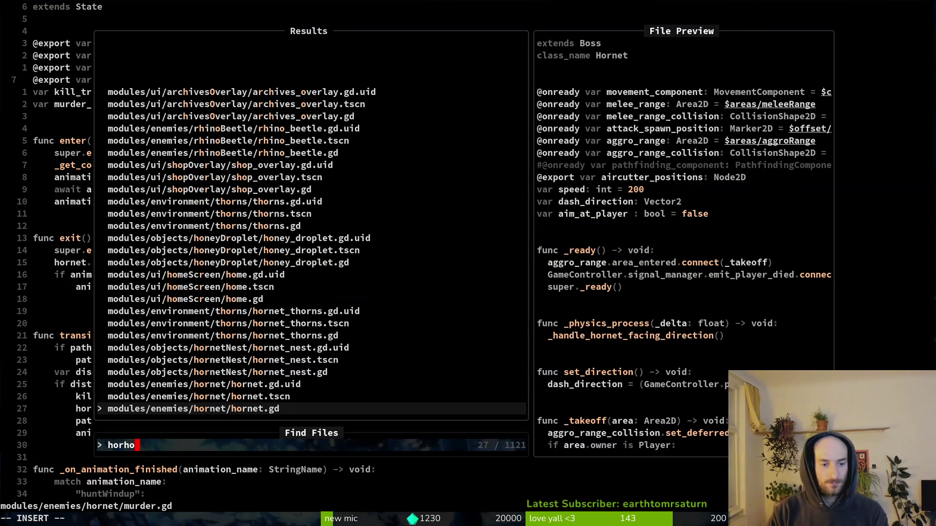
key(ctrl+v)
key(j)
key(j)
key(j)
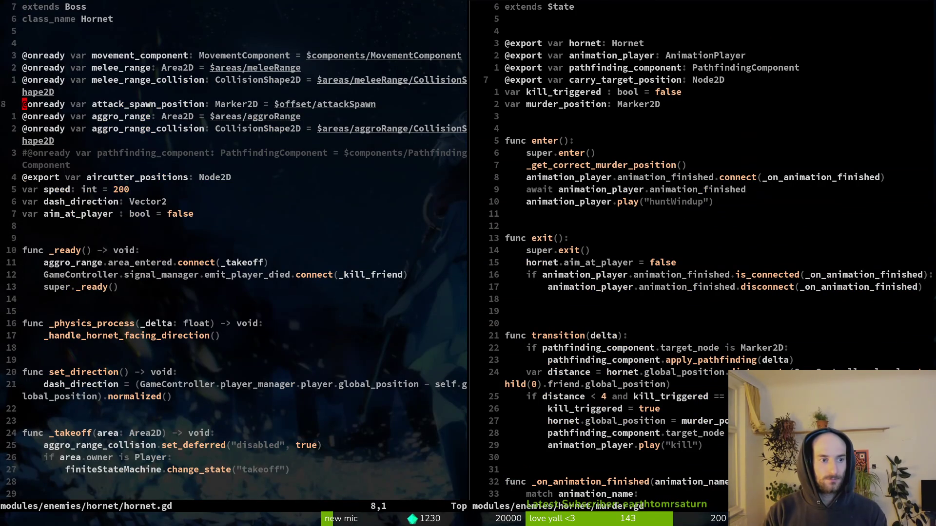
text(P:w)
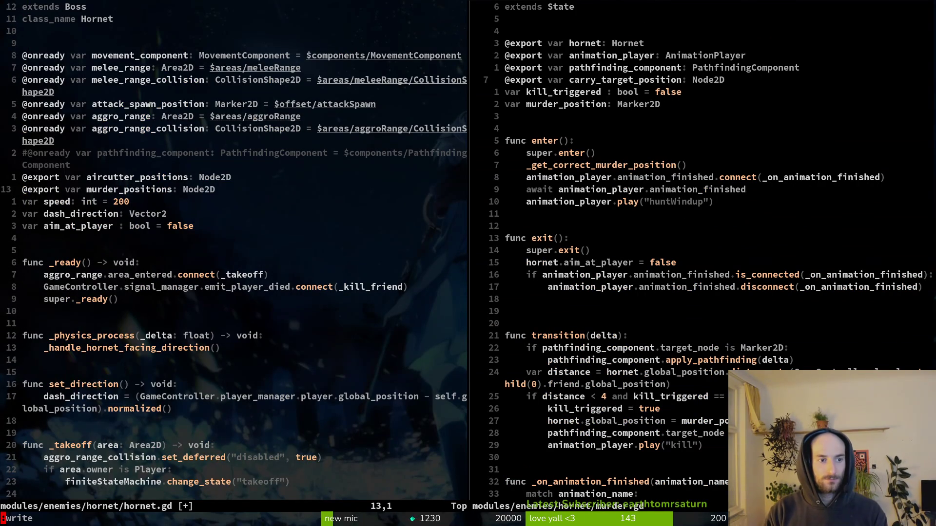
key(Return)
Look at aircutter.gd for reference, then return to murder.gd and save it.
key(ctrl+l)
key(ctrl+p)
text(aircut)
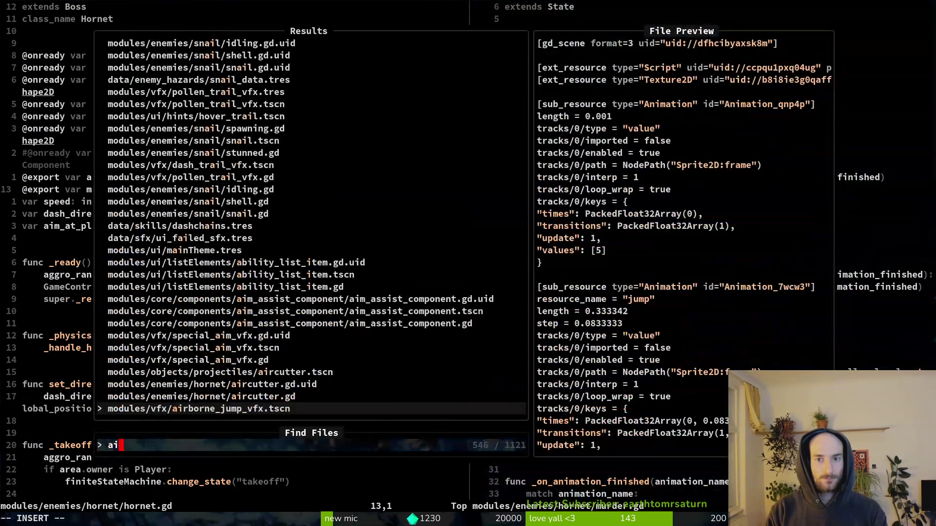
key(Return)
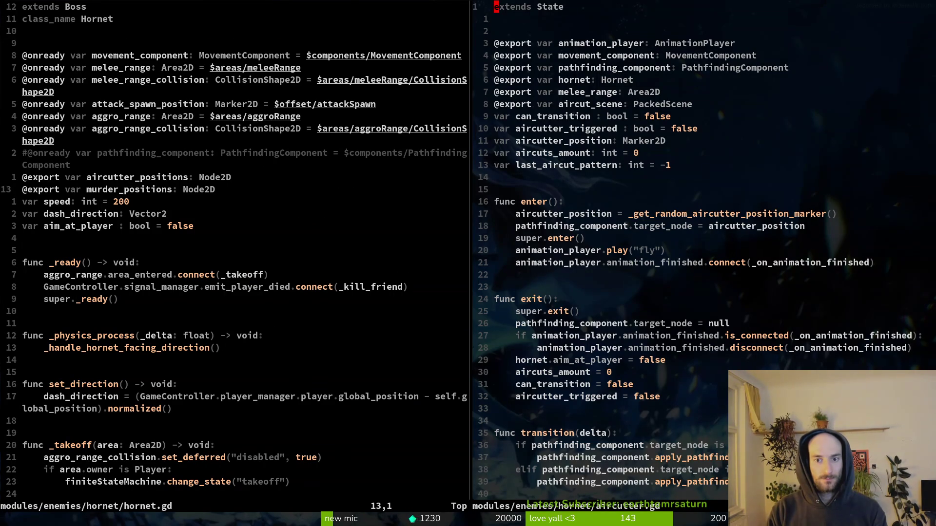
key(ctrl+6)
text(:write)
key(Return)
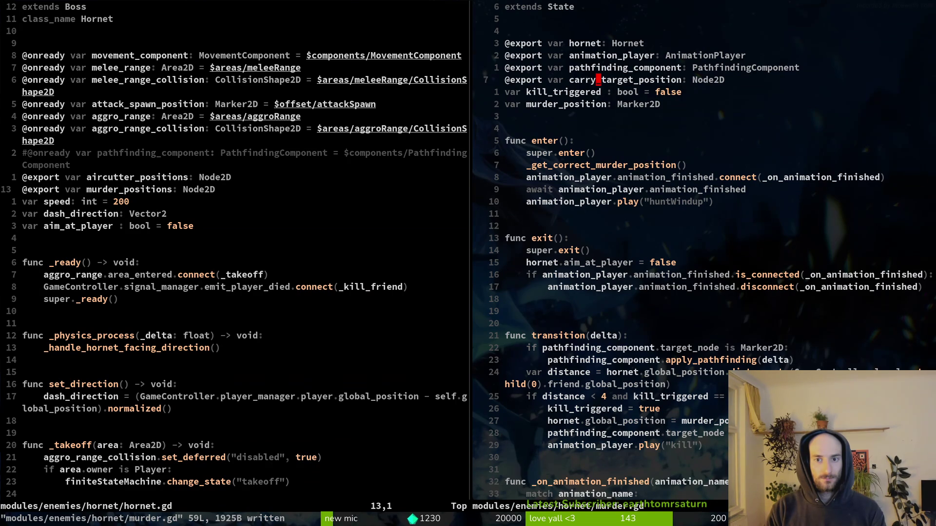
Move the carry_target_position export from murder.gd into hornet.gd and save both files.
text(Vd:w)
key(Return)
key(ctrl+w)
text(h)
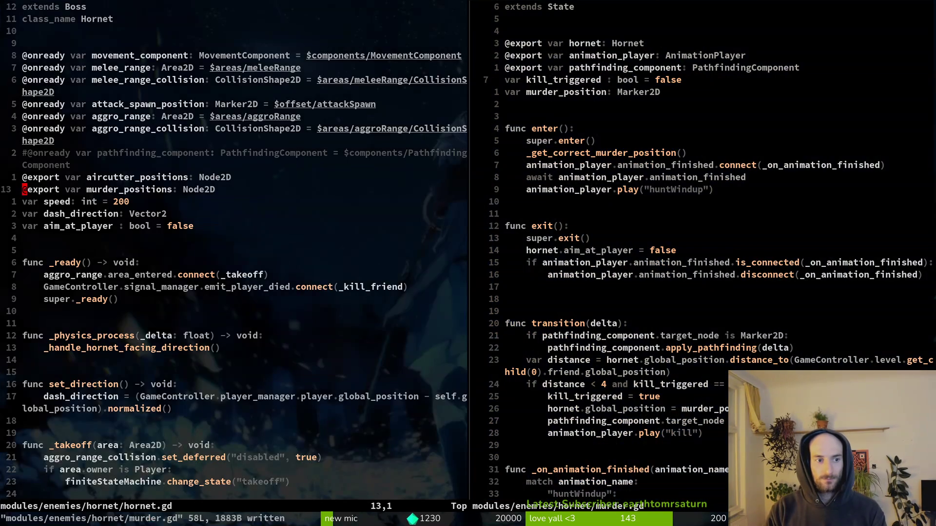
text(p:w)
key(Return)
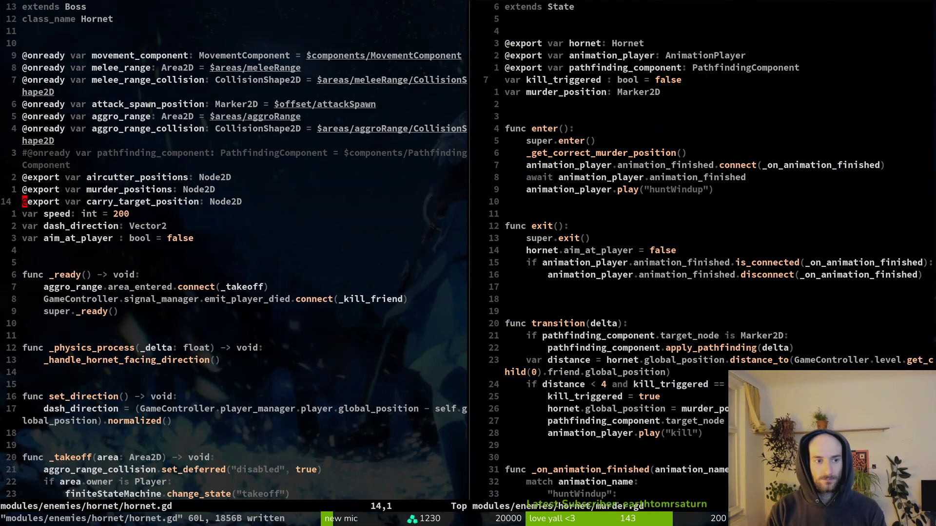
Prefix the carry_target_position reference in murder.gd with hornet. and save.
key(ctrl+w)
key(l)
key(ctrl+o)
key(j)
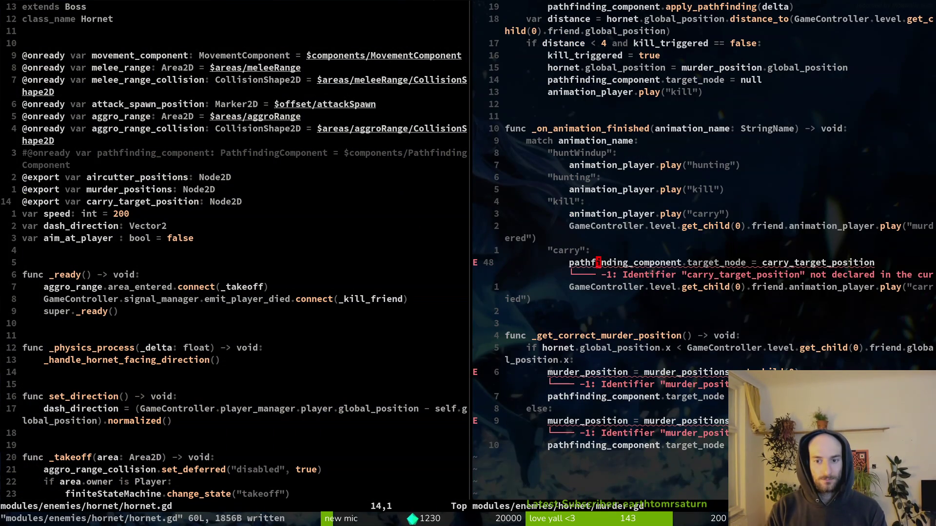
key(w)
key(w)
text(ihornet.)
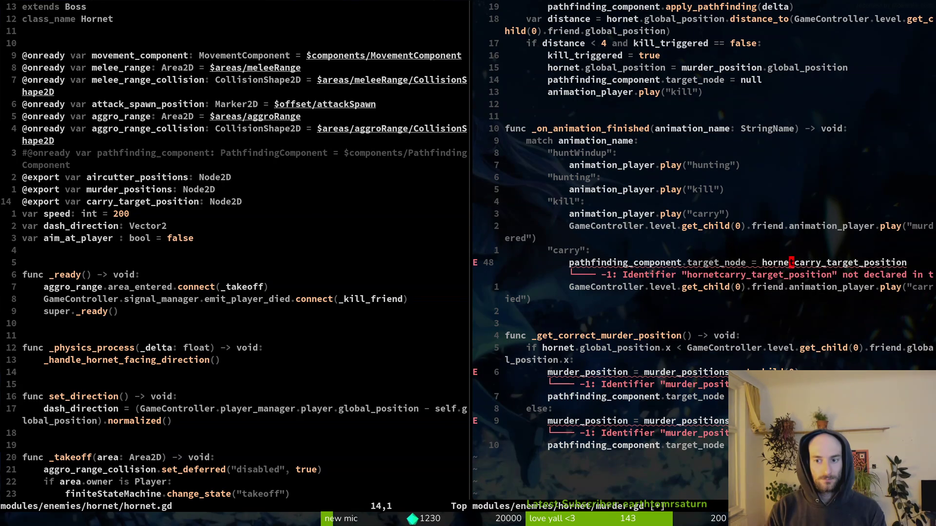
key(Escape)
text(:w)
key(Return)
Prefix both murder_positions references in murder.gd with hornet., starting on line 54, and save.
key(j)
key(j)
key(j)
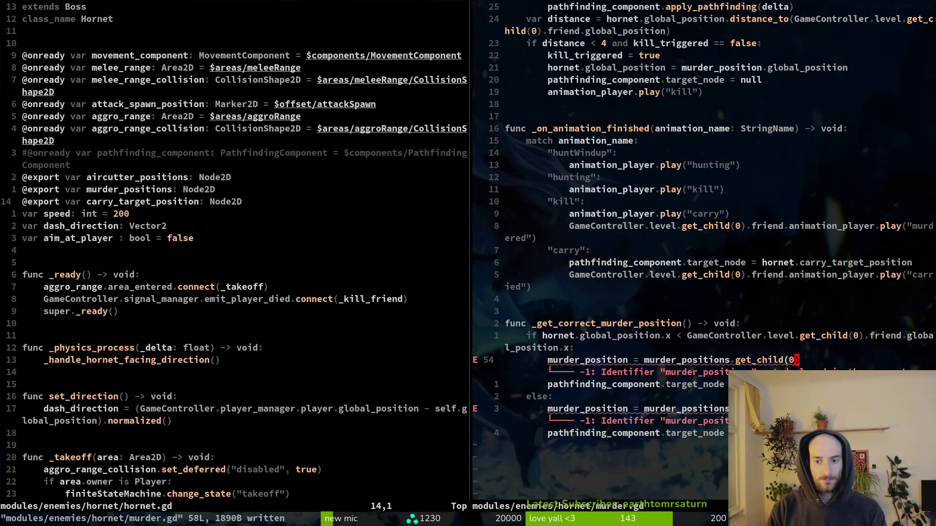
key(asciicircum)
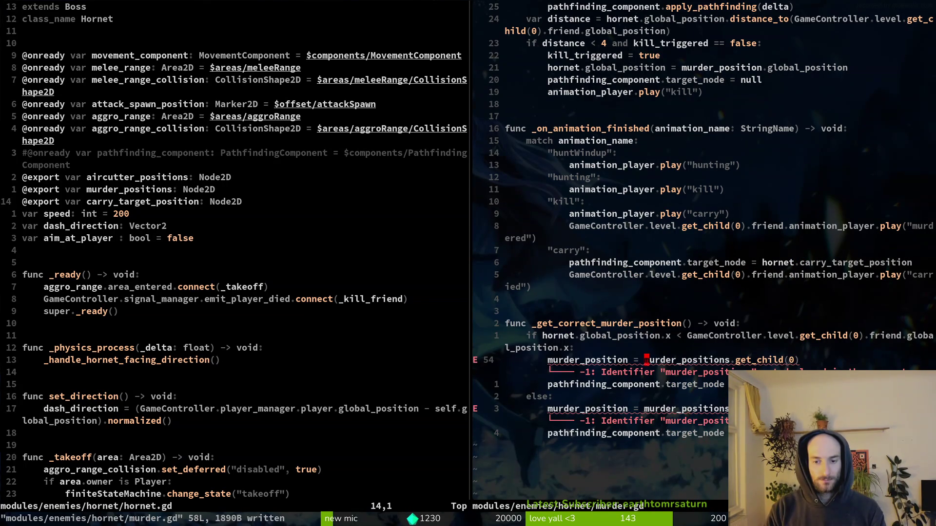
text(ion = hornet.)
key(Escape)
text(:w)
key(Return)
key(j)
key(j)
key(j)
text(bihornet.)
key(Escape)
text(:w)
key(Return)
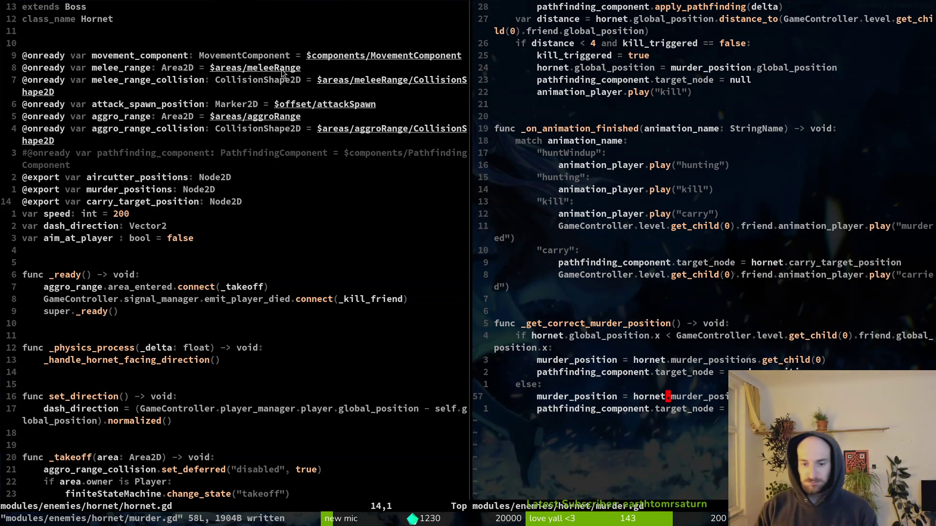
text(:write)
key(Return)
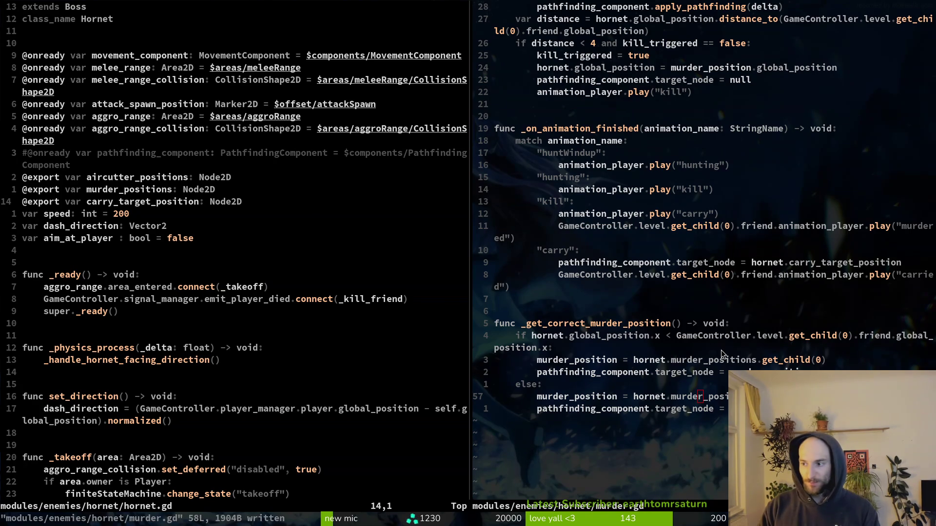
key(alt+Tab)
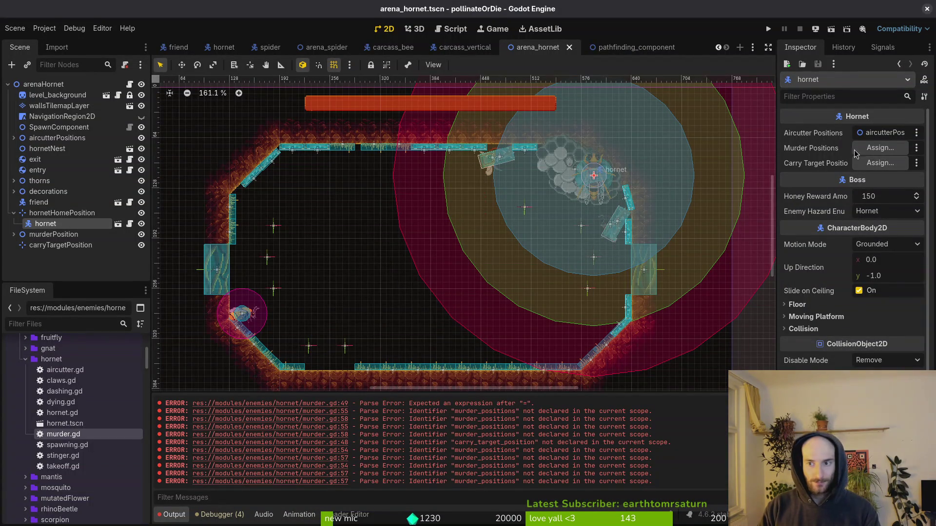
Assign murderPosition to the hornet's Murder Positions export.
click(880, 148)
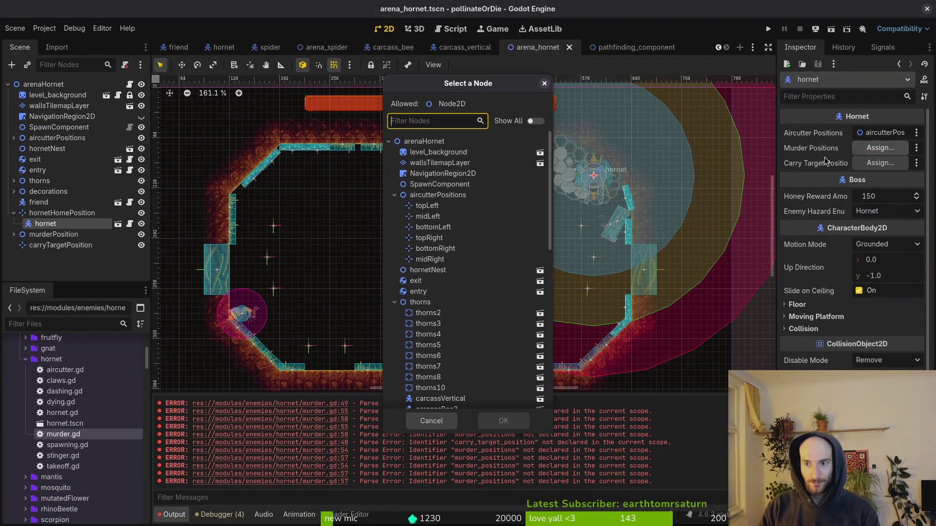
click(395, 302)
click(431, 356)
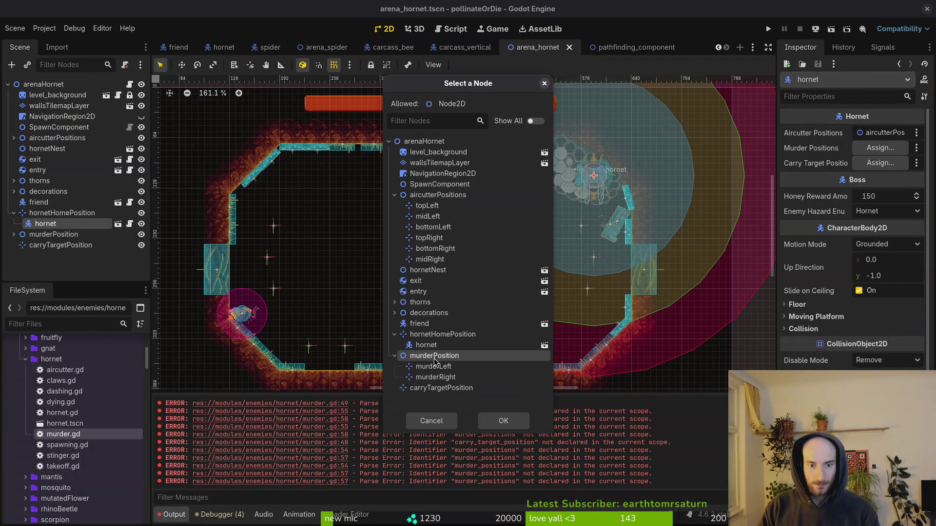
click(494, 421)
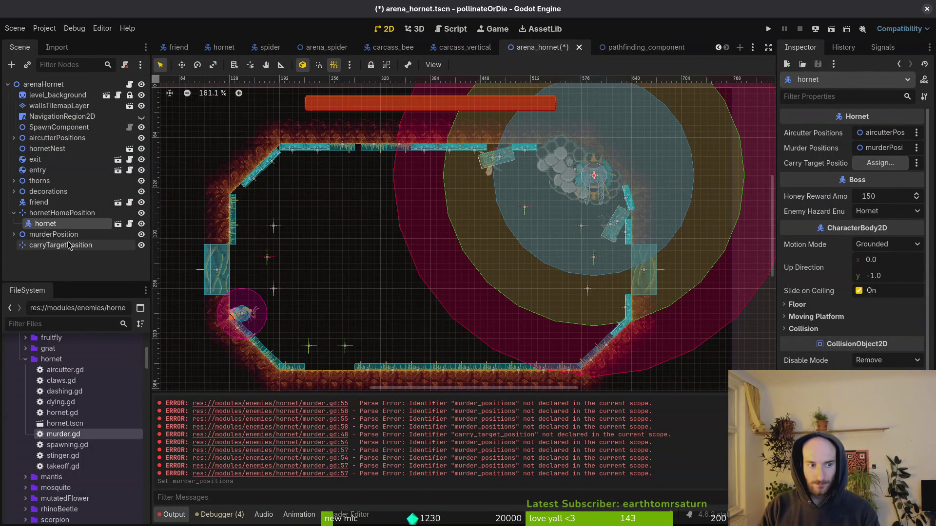
Assign carryTargetPosition to the hornet's Carry Target Position export.
click(877, 166)
scroll(464, 387, down, 15)
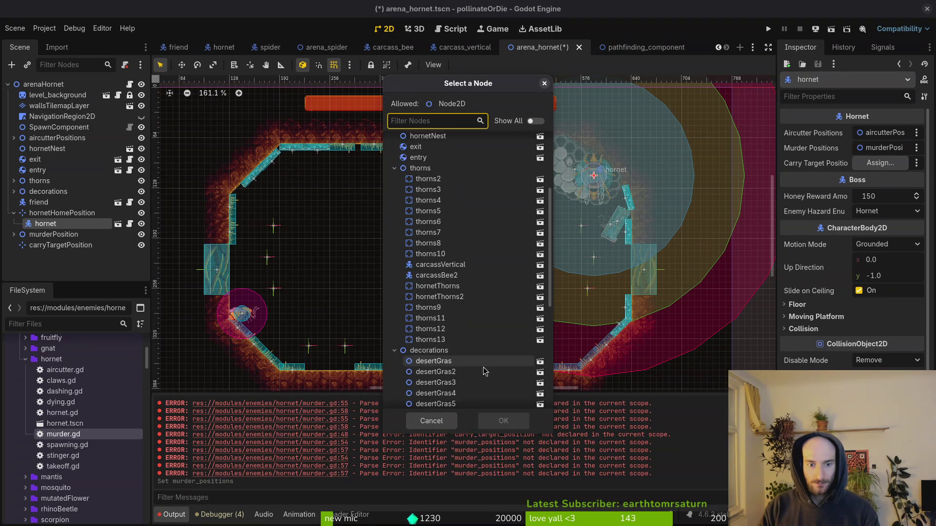
click(441, 399)
click(503, 421)
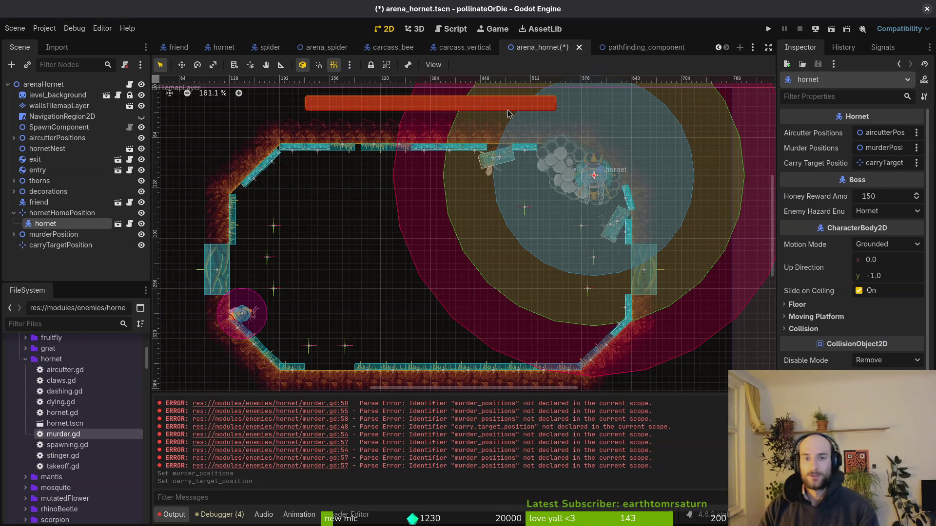
Save the arena_hornet scene, run the game, and load the hornet boss arena from the debug level select.
key(ctrl+s)
click(769, 29)
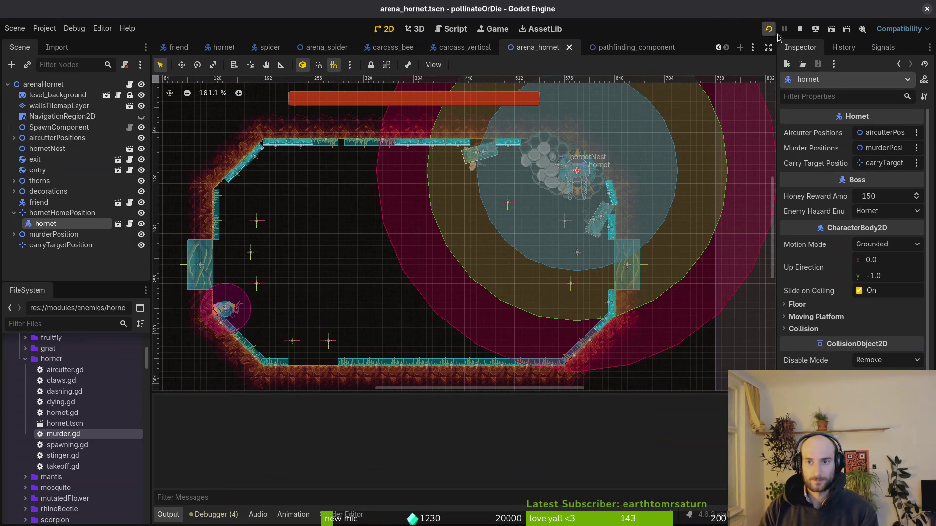
key(Return)
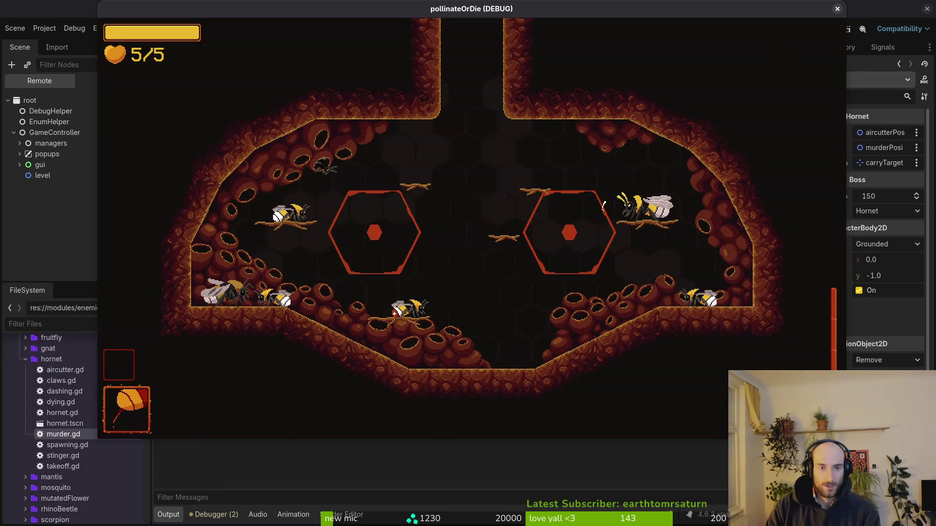
key(Escape)
key(Up)
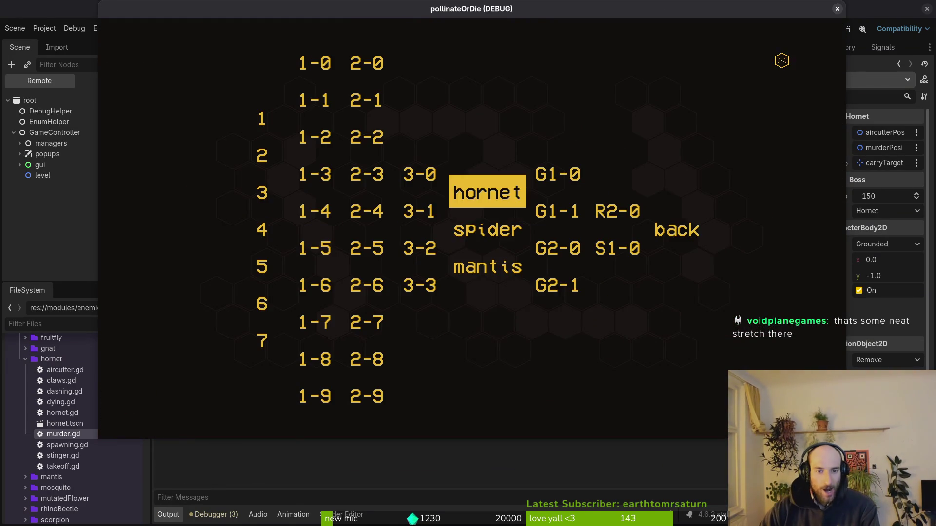
key(Return)
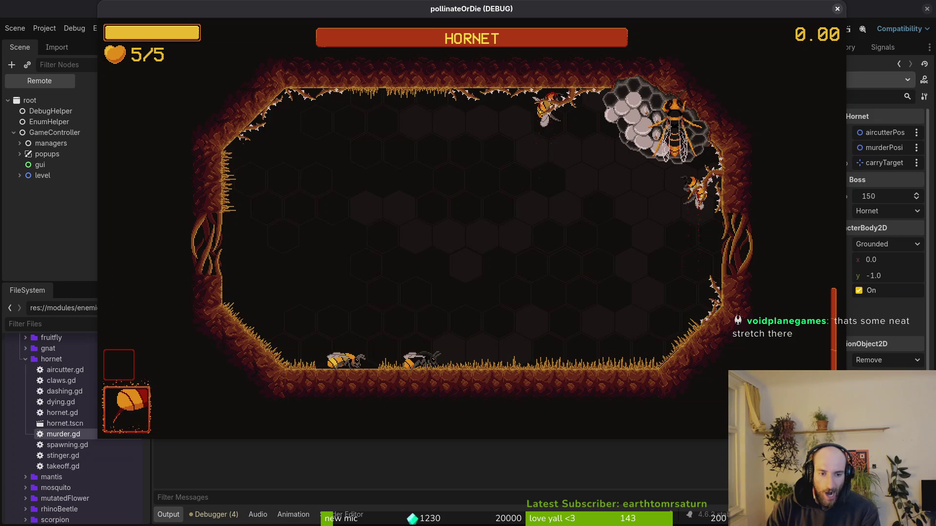
Skip the hornet's intro dialogue and fly the bee toward the left wall until the Nil 'enter' error appears.
key(space)
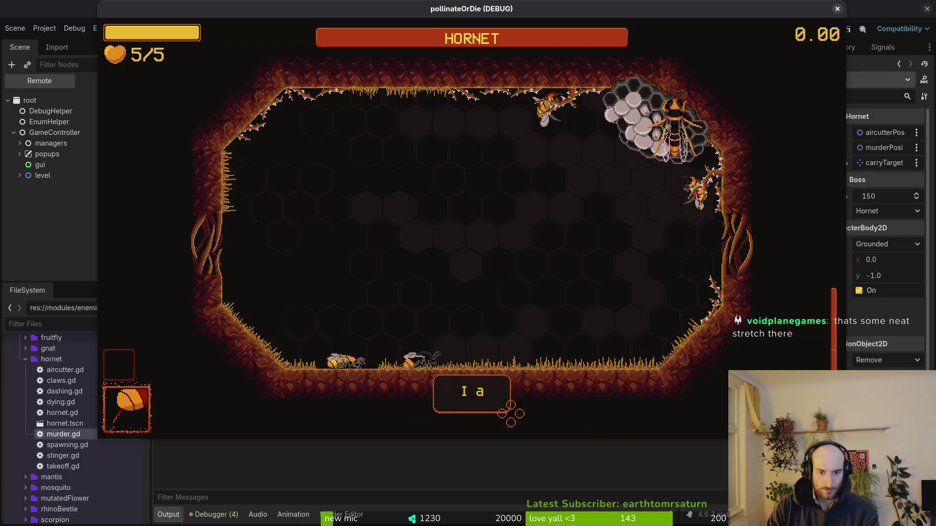
key(space)
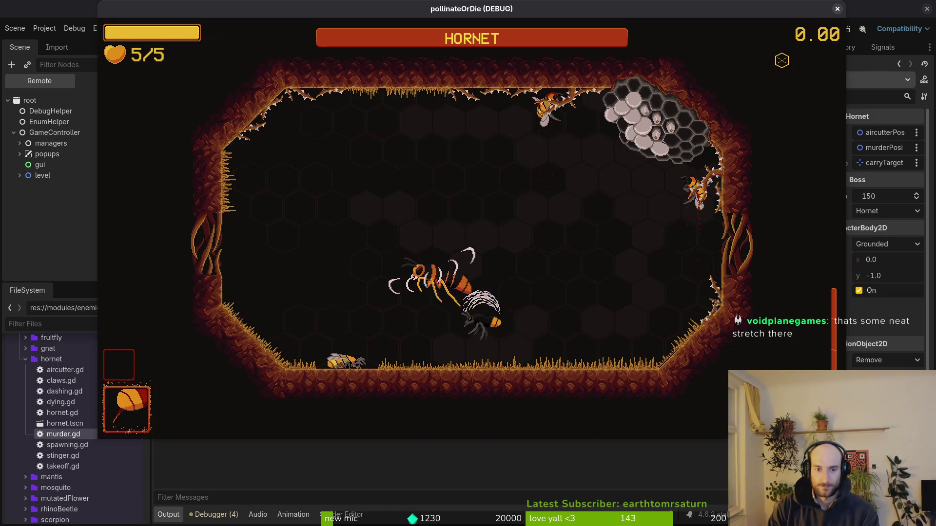
key(space)
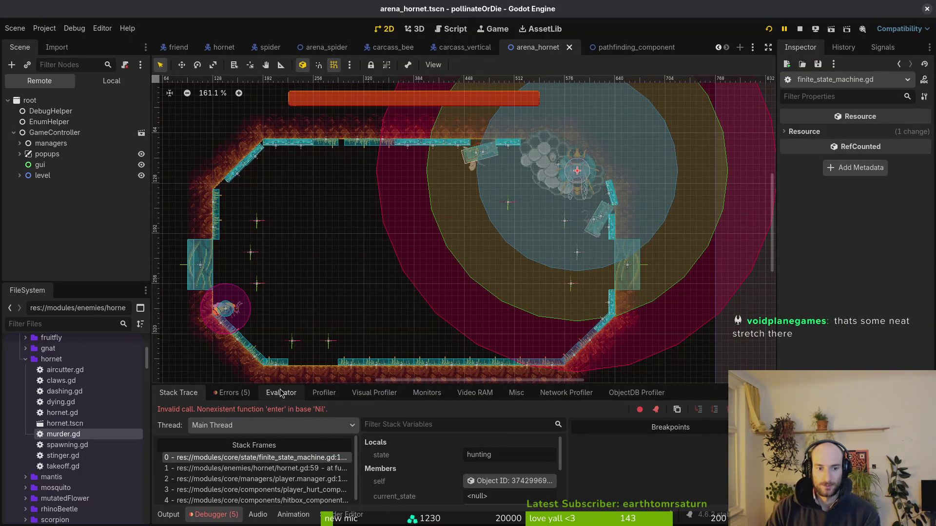
Grep for 'hunting', open the hornet.gd:59 match, change change_state("hunting") to "murder", and save.
key(alt+Tab)
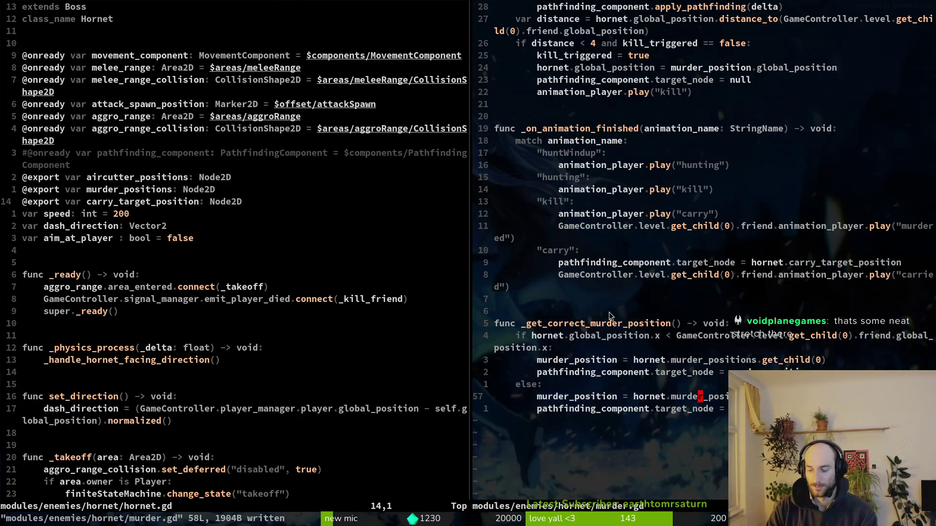
key(space)
key(f)
key(g)
text(hunting)
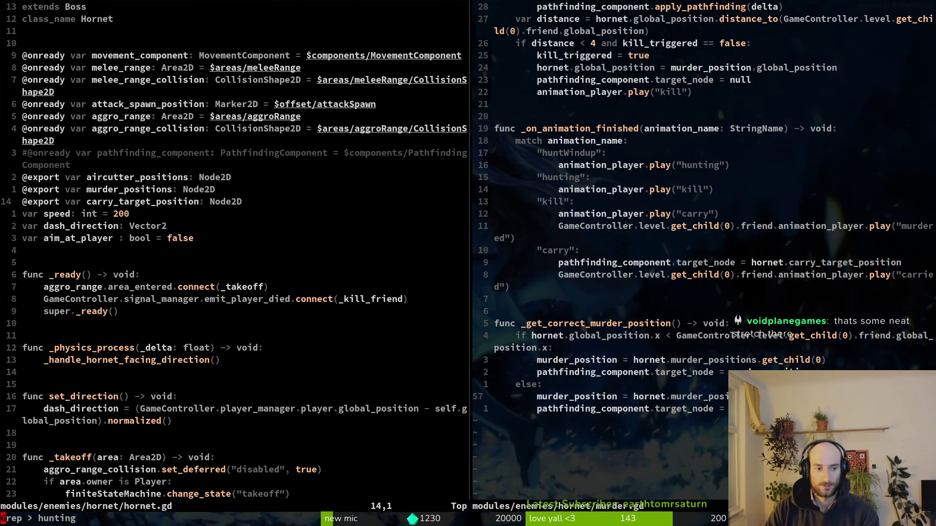
key(Return)
key(ctrl+p)
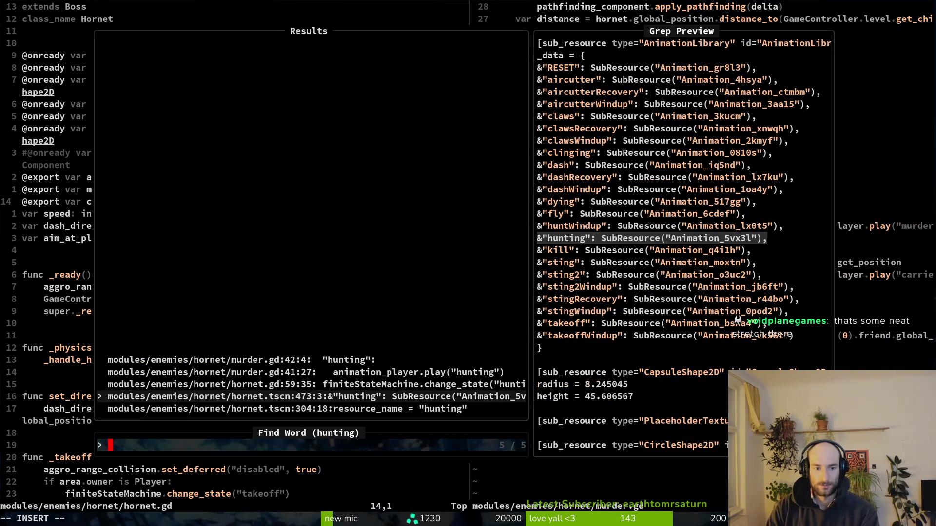
key(ctrl+p)
key(Return)
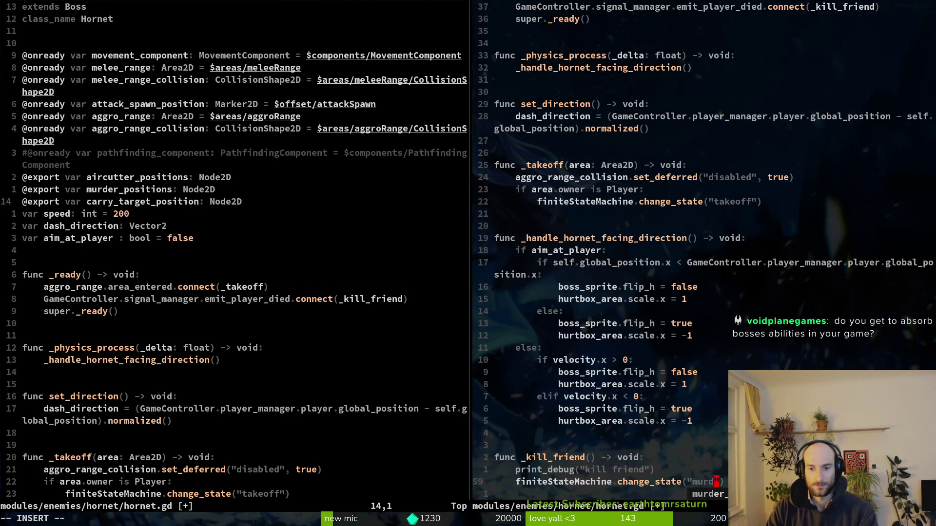
text(:w)
key(Return)
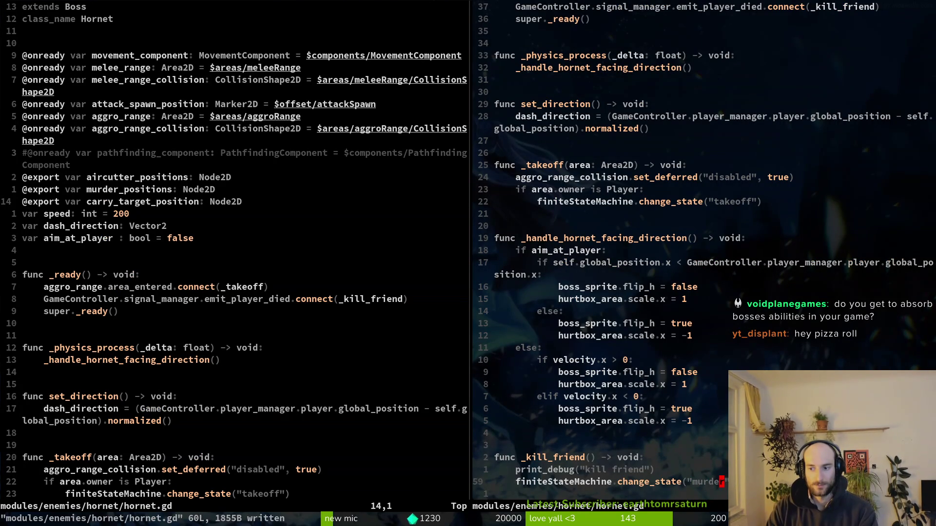
Search the project for 'hunting' again and review the remaining matches in murder.gd.
key(space)
key(p)
key(s)
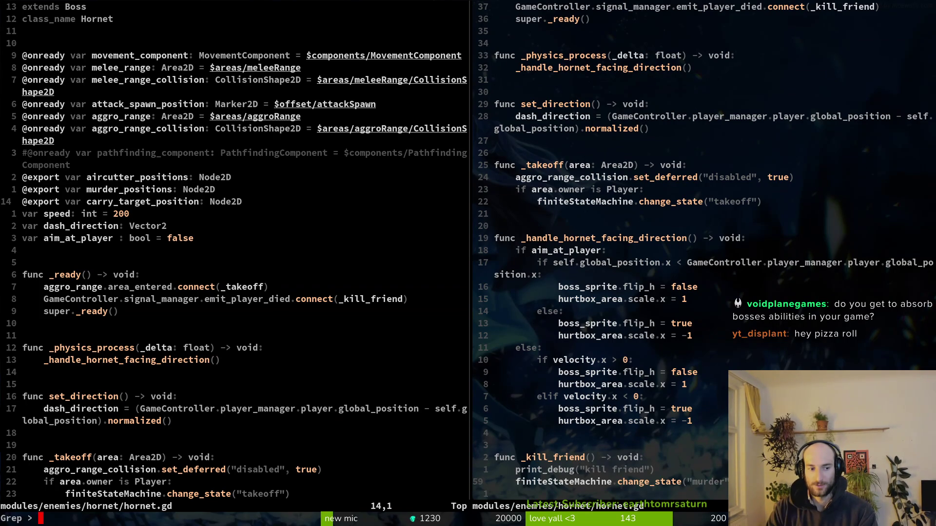
text(hunting)
key(Return)
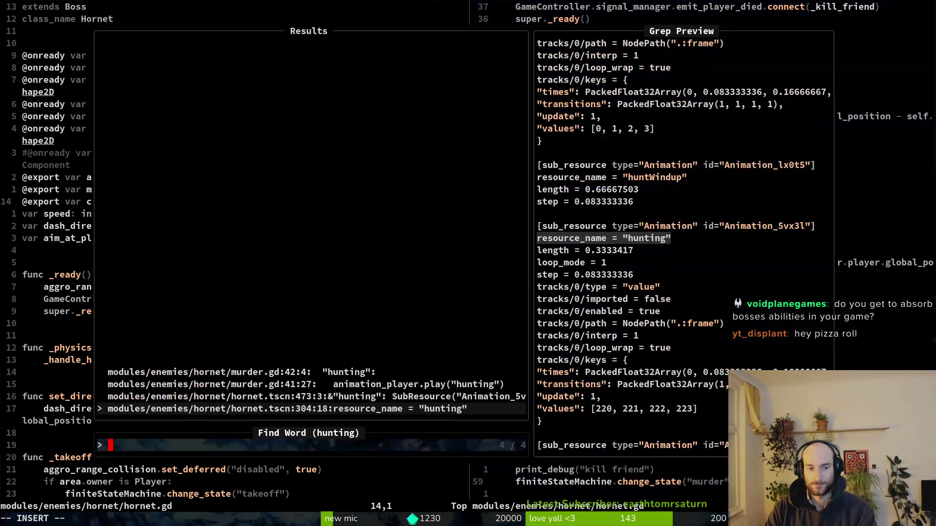
key(Up)
key(Up)
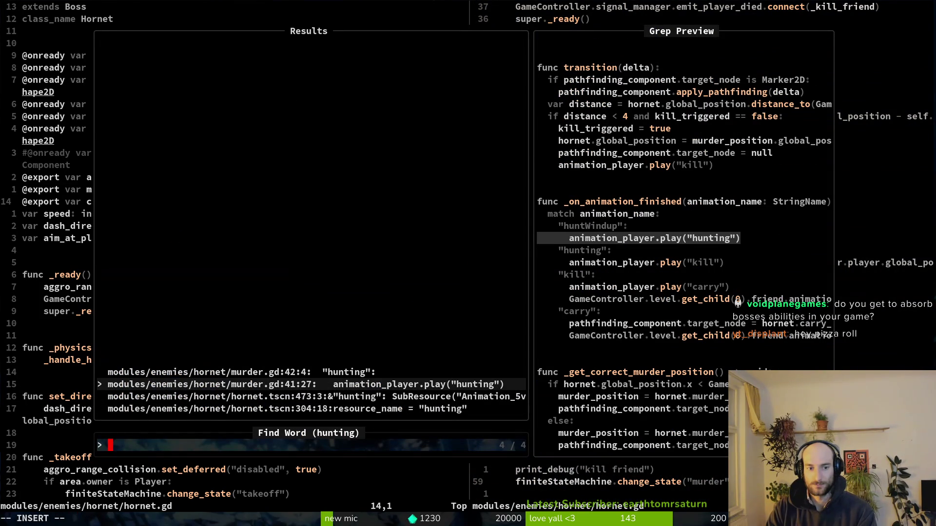
key(Up)
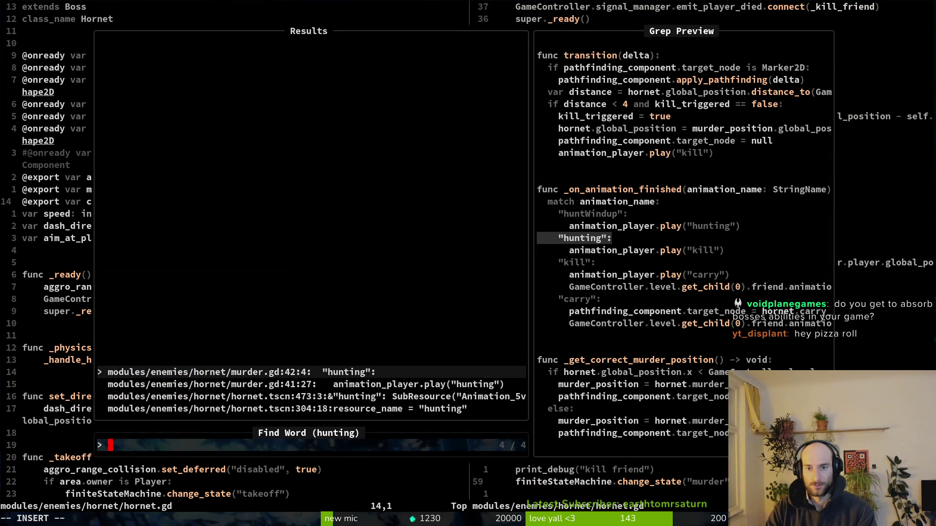
key(Escape)
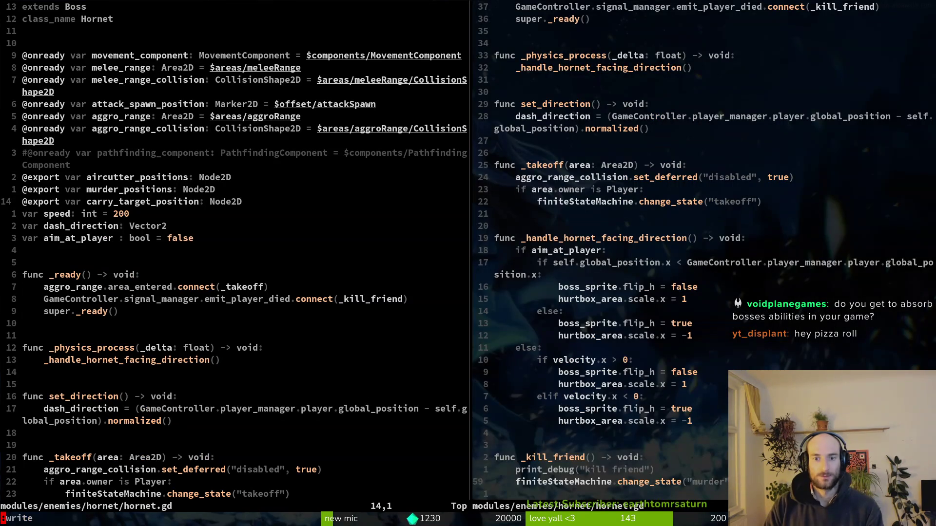
Save and quit both Neovim splits with :wq to return to Godot.
key(Return)
text(:wq)
key(Return)
key(alt+Tab)
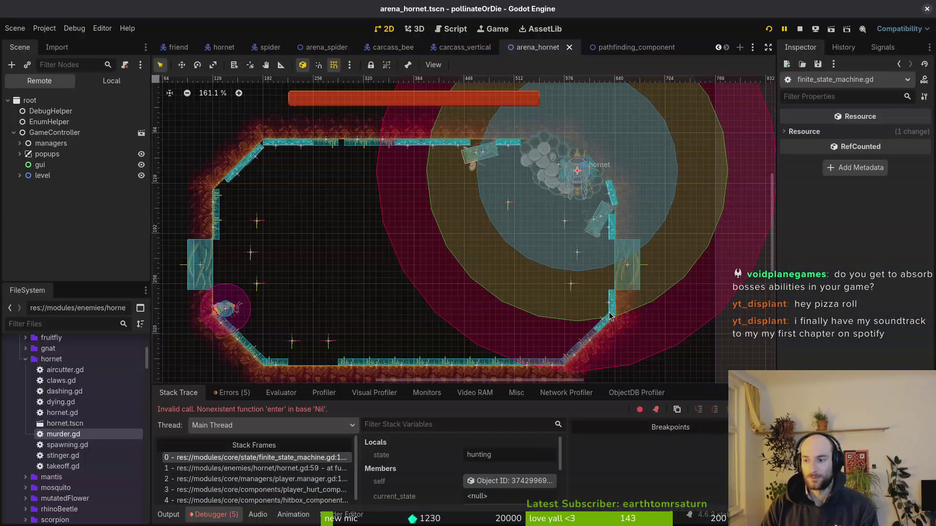
Restart the debug game with F5, continue, and load the HORNET arena from the F1 level select.
key(F5)
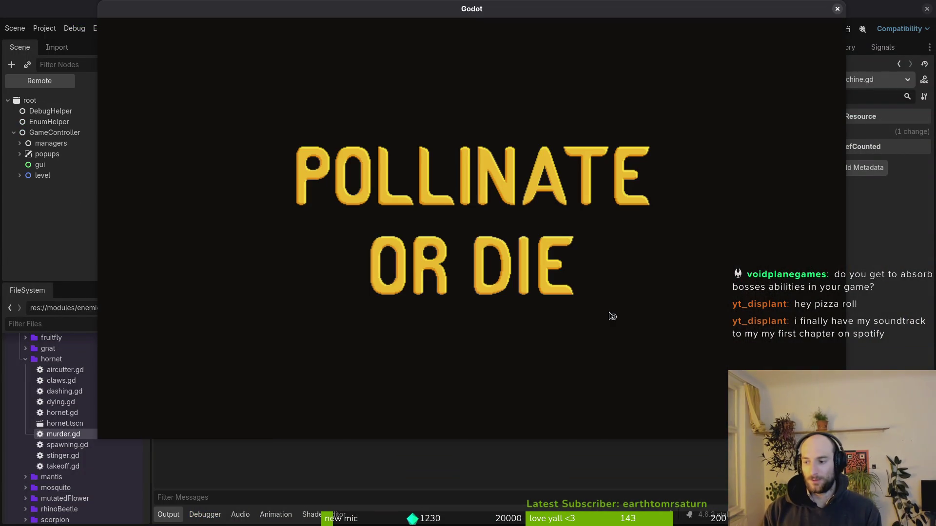
key(Return)
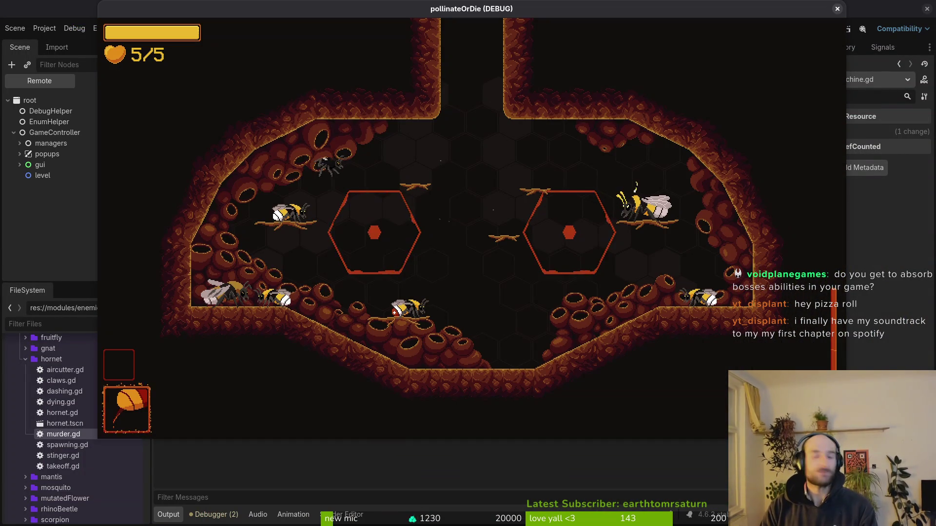
key(F1)
key(Up)
key(Return)
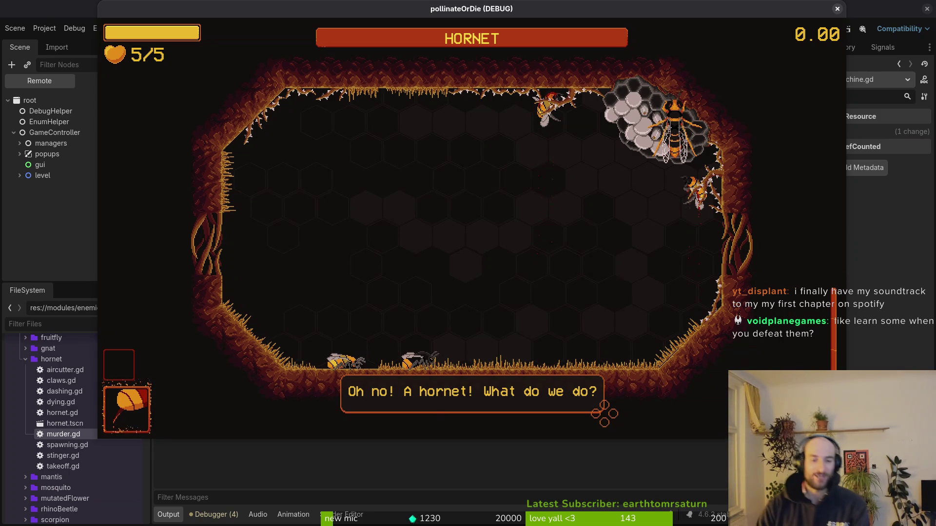
Dismiss the hornet's intro dialogue and slash toward the upper right until the bee reaches 0/5 health.
click(604, 414)
click(518, 419)
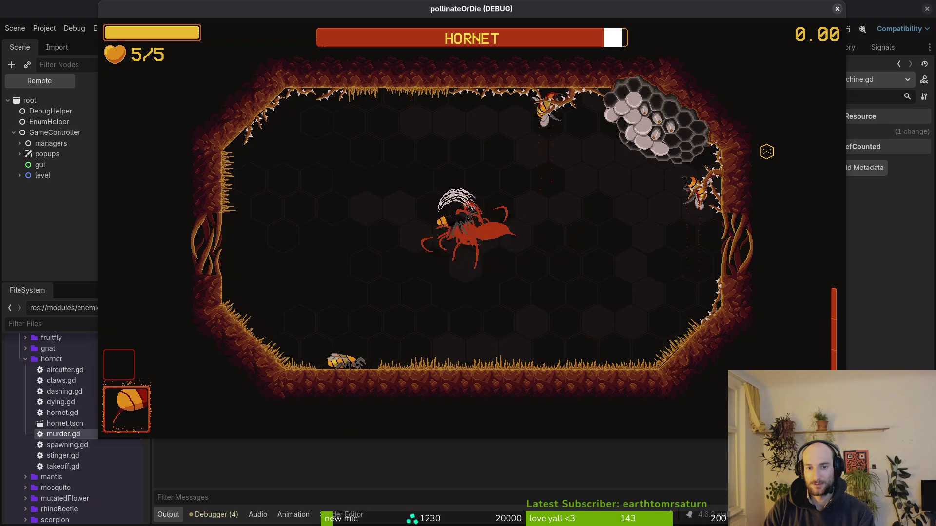
click(766, 152)
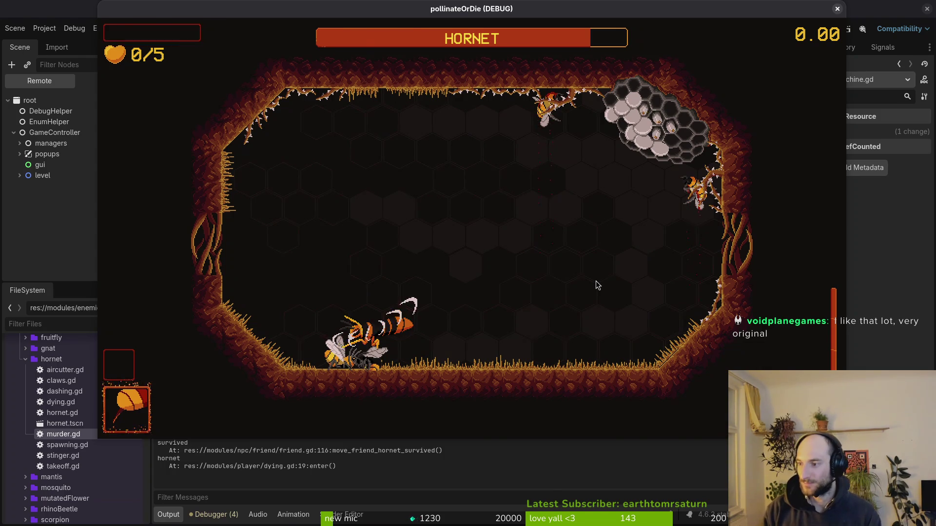
key(super+1)
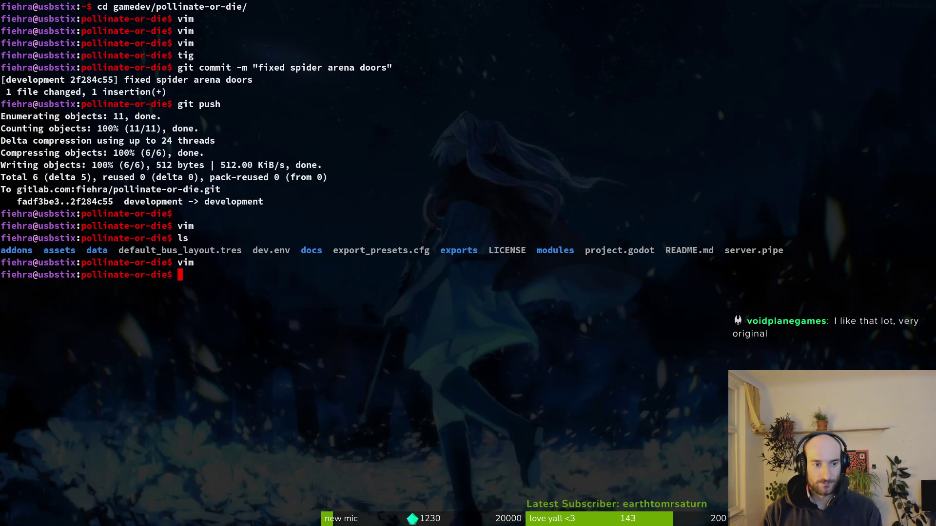
text(vim)
Launch vim from the shell and open murder.gd through the Telescope file finder.
key(Return)
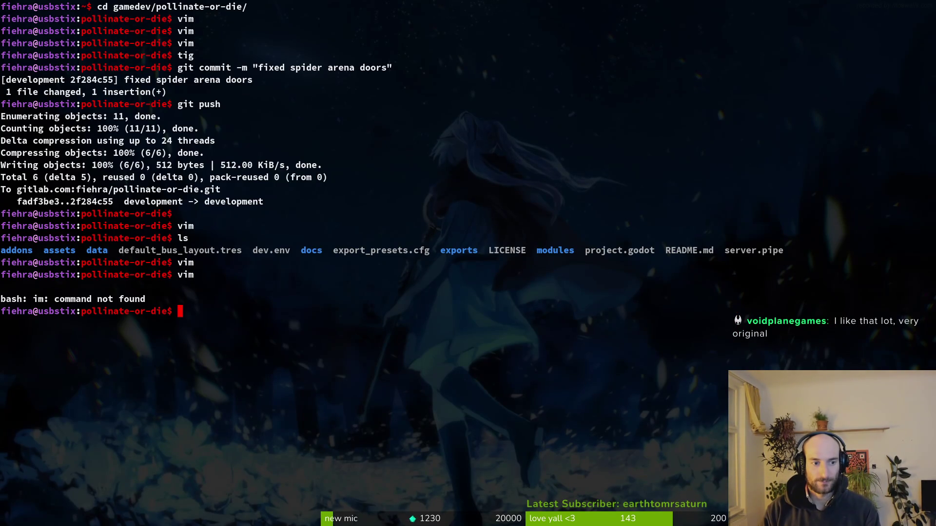
key(Return)
key(space)
key(f)
key(f)
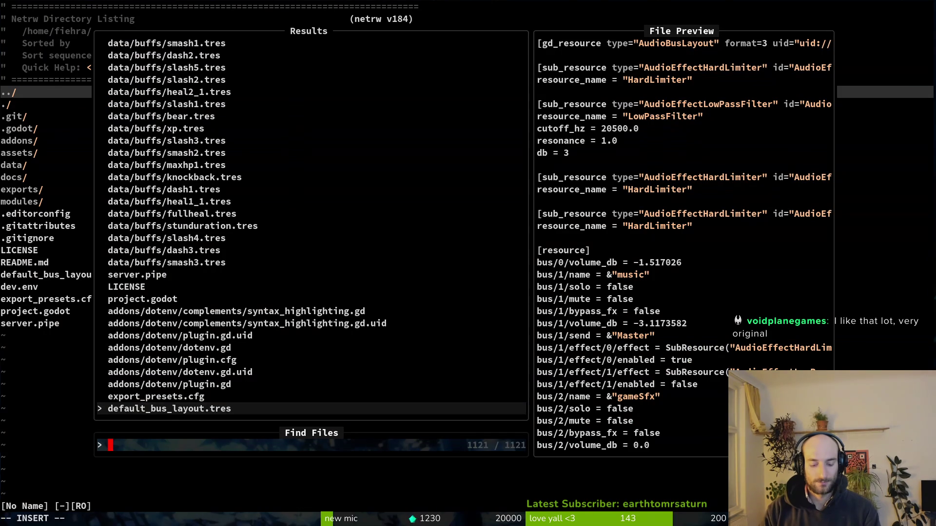
text(murd)
key(Return)
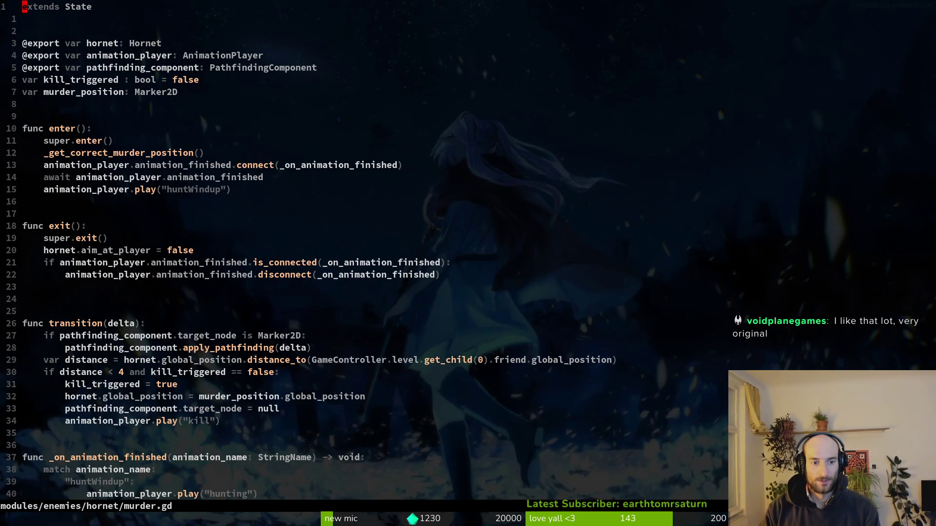
Change the kill check `distance < 4` to 16 and save, then undo back to 4 and save.
key(3)
key(2)
key(j)
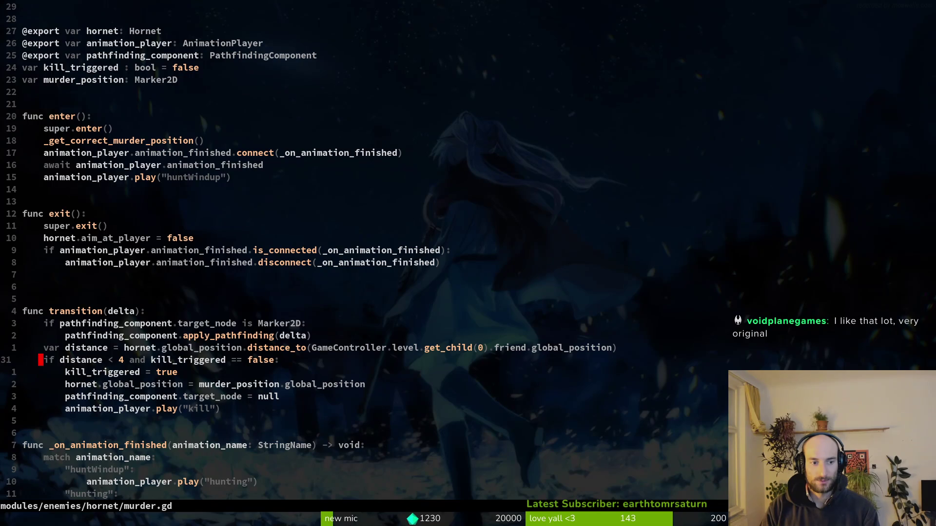
key(shift+v)
key(Escape)
text(s1)
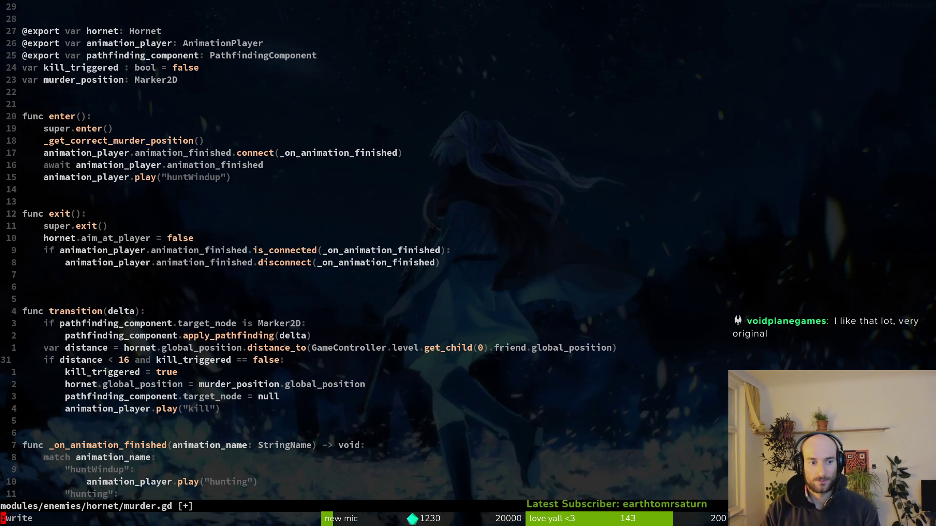
key(Return)
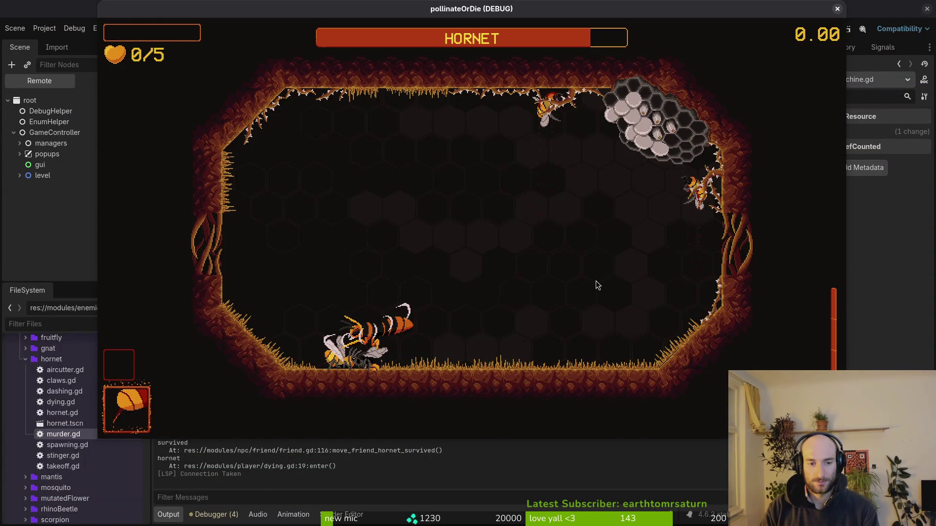
text(u:w)
key(Return)
Insert a print_debug call on a new line below play("kill") and relaunch the game with F5.
key(j)
key(j)
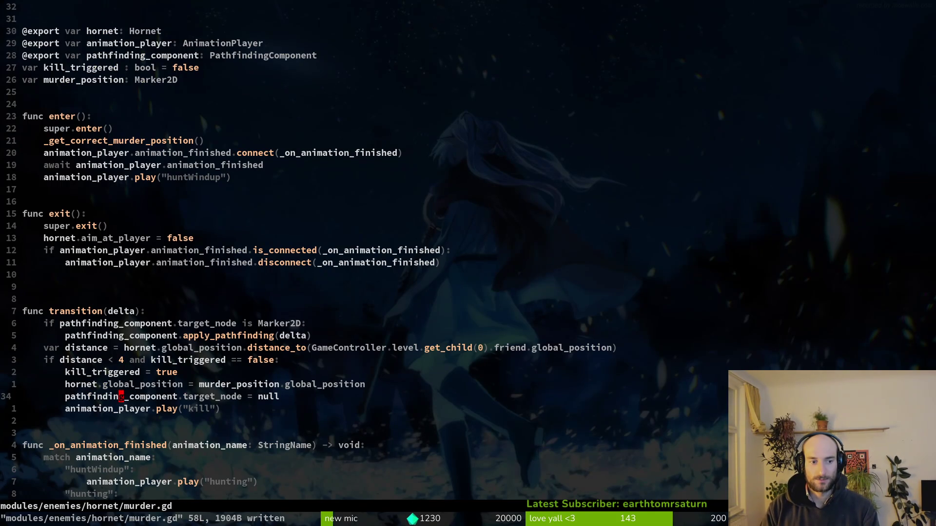
key(j)
key(j)
text(oprde)
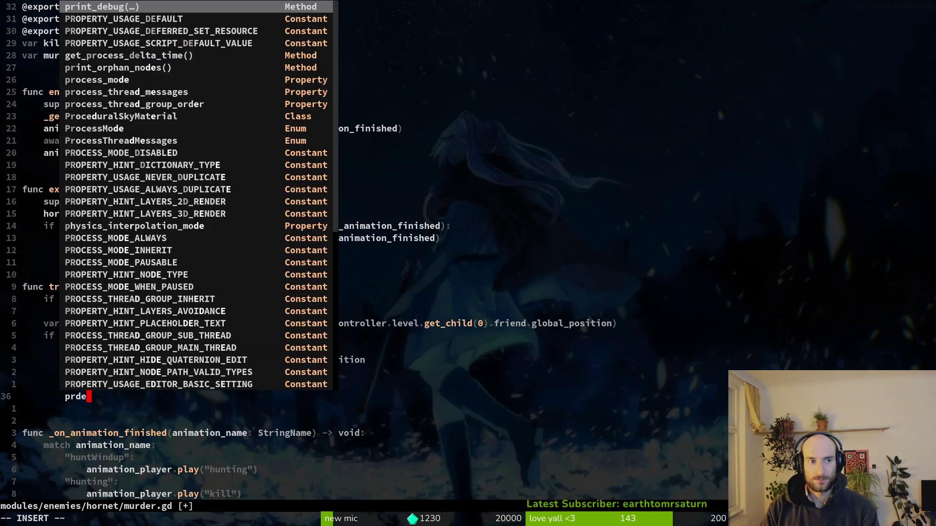
key(Return)
key(Escape)
key(F5)
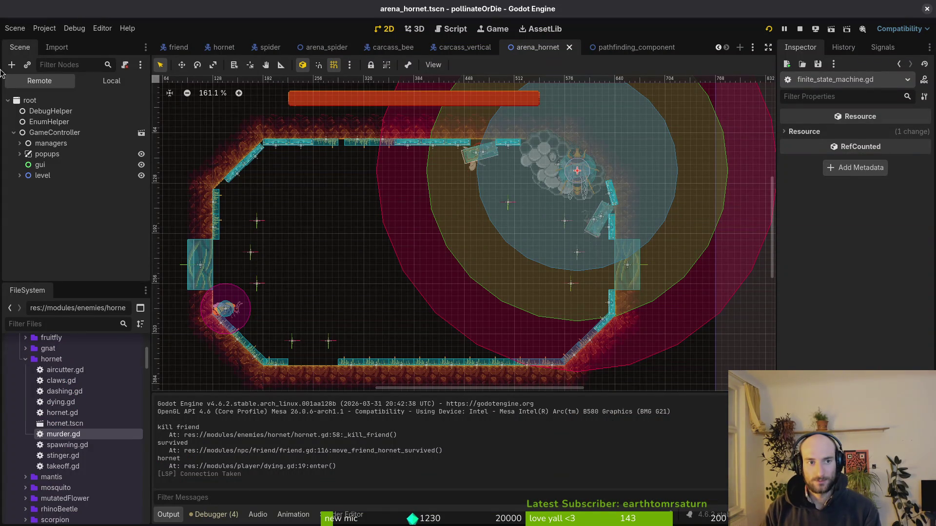
Open the hornet scene's AnimationPlayer on the kill animation, then launch the game with F5.
click(97, 81)
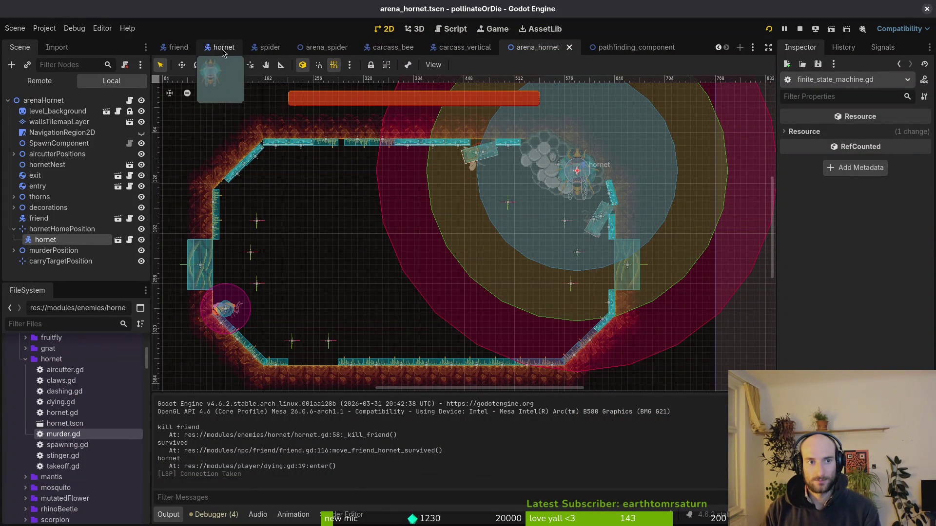
click(223, 47)
click(61, 142)
click(375, 333)
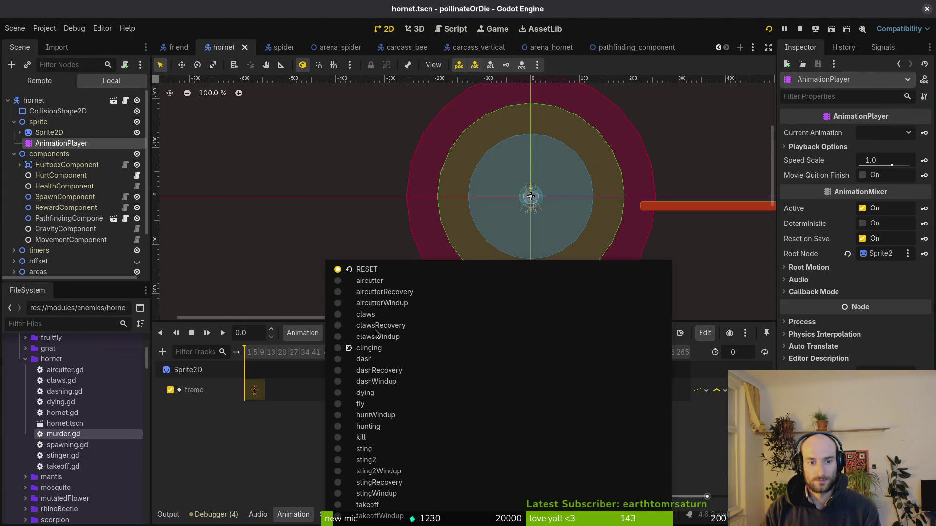
click(386, 440)
ctrl+scroll(303, 385, up, 8)
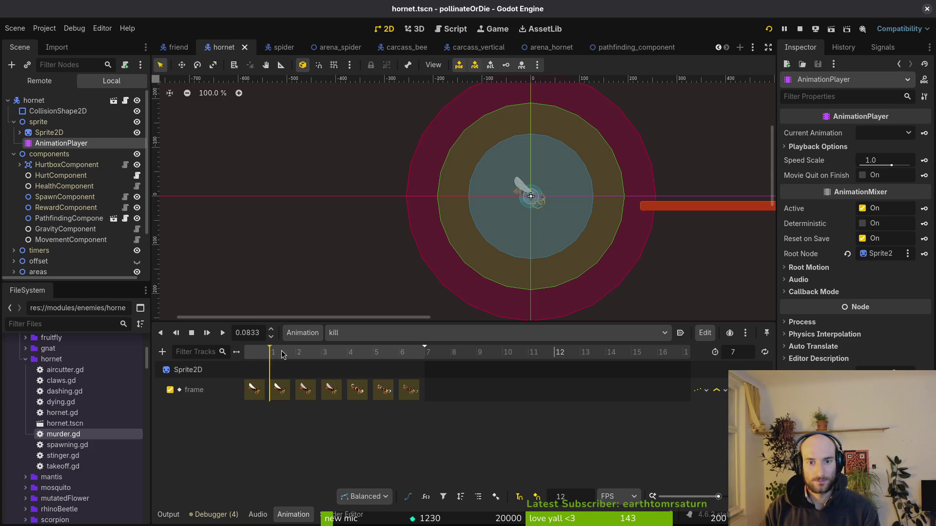
key(F5)
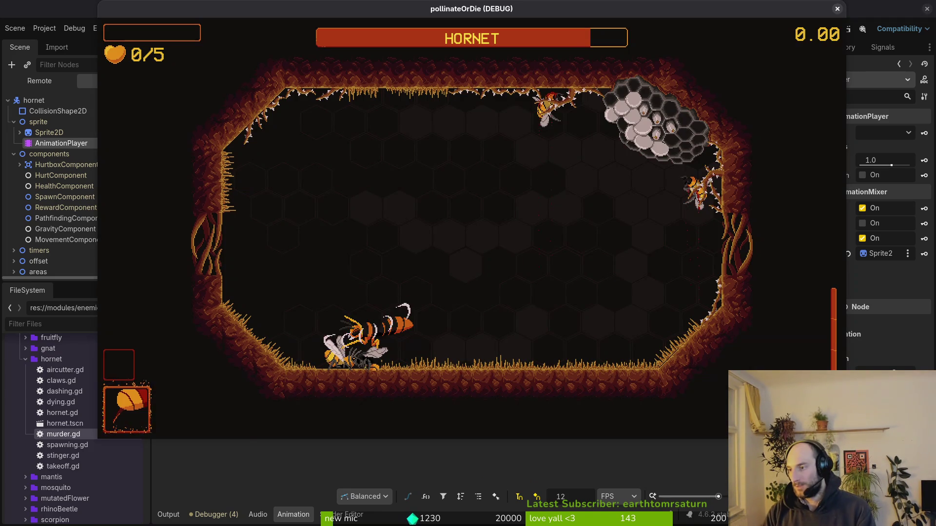
key(alt+Tab)
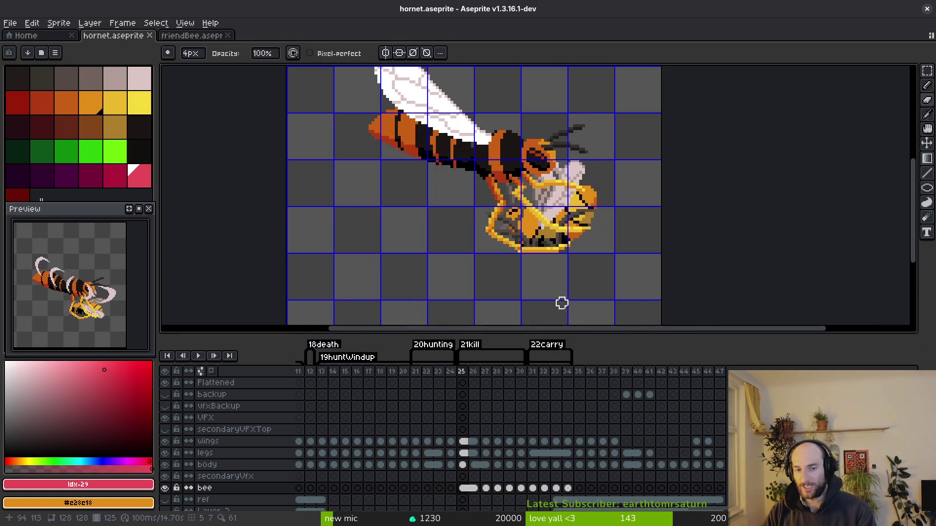
Generate a trial hornet sprite sheet, then close it and the friendBee file.
scroll(536, 234, down, 4)
scroll(543, 240, up, 3)
key(ctrl+e)
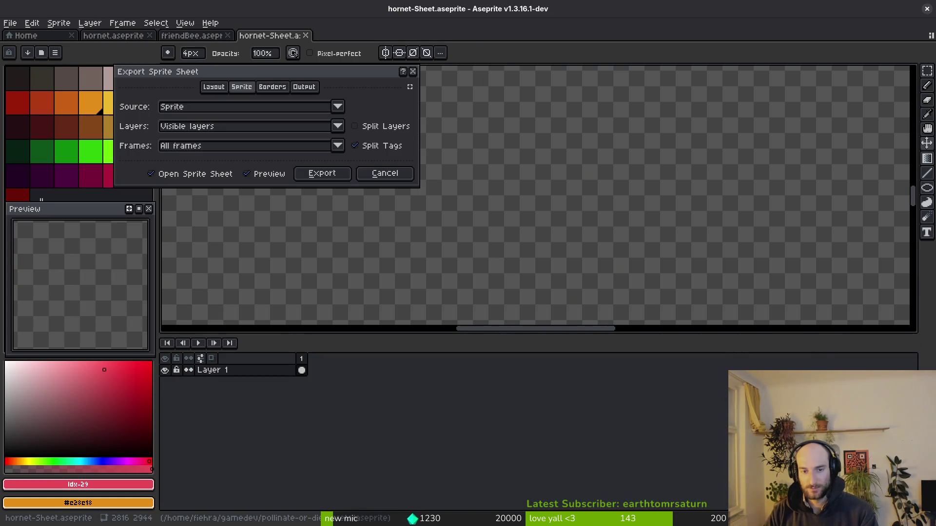
click(307, 174)
scroll(484, 236, down, 3)
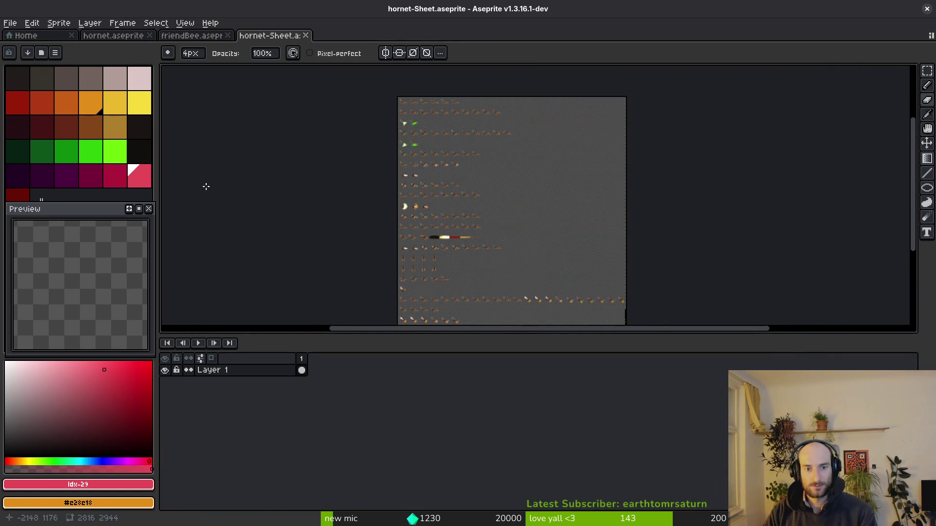
key(ctrl+w)
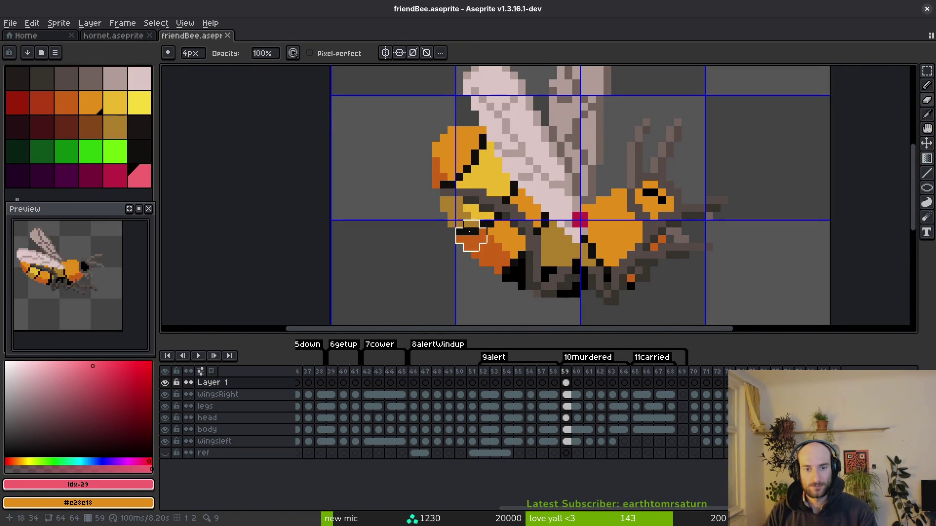
key(ctrl+w)
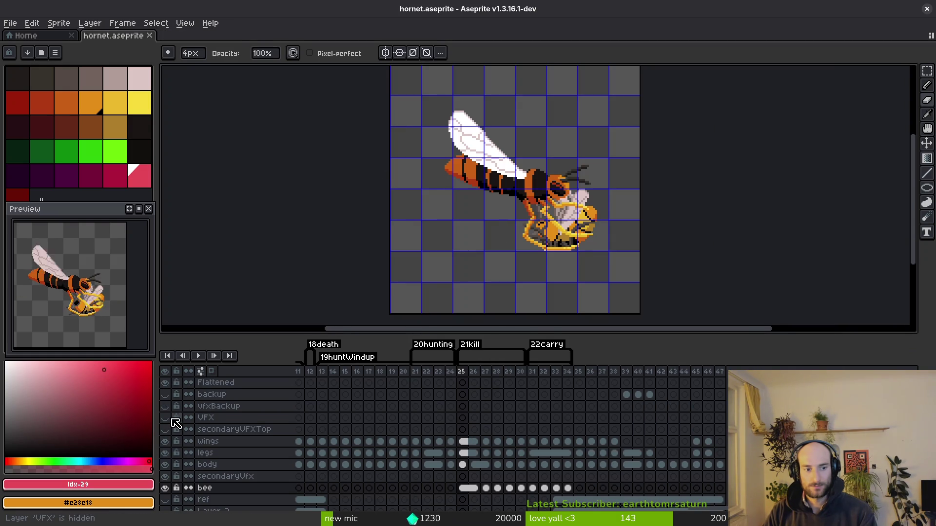
Inspect frame 77 of the secondaryVFXTop layer in the hornet timeline.
scroll(510, 267, down, 4)
scroll(482, 412, right, 5)
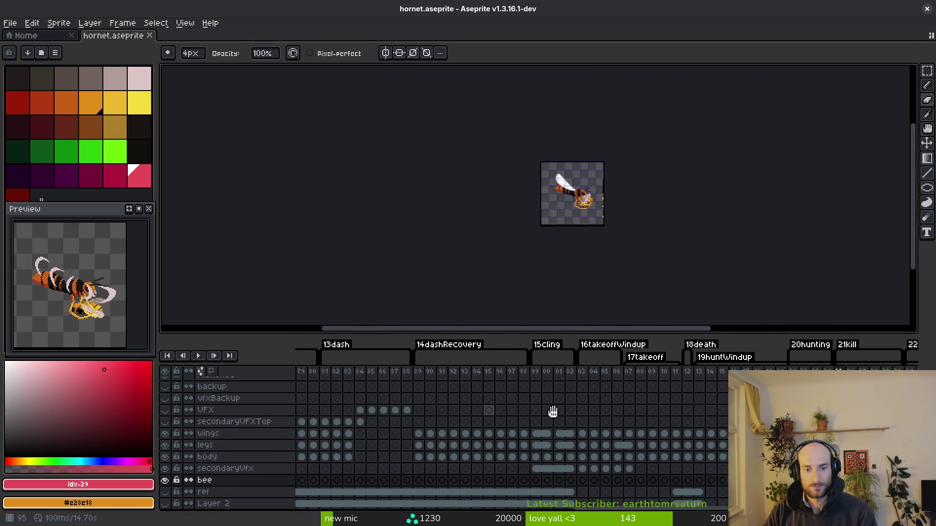
scroll(483, 411, left, 2)
click(622, 430)
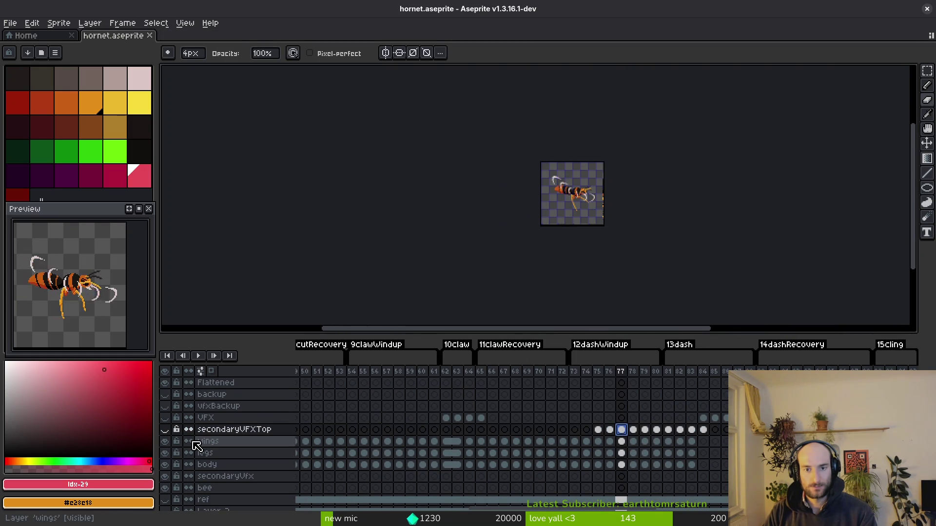
scroll(579, 227, up, 4)
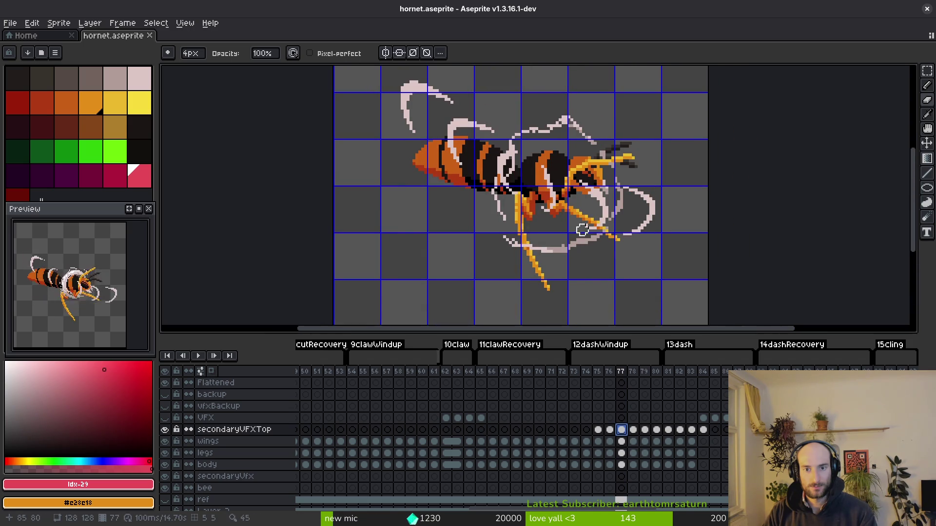
scroll(435, 453, down, 1)
scroll(435, 452, left, 1)
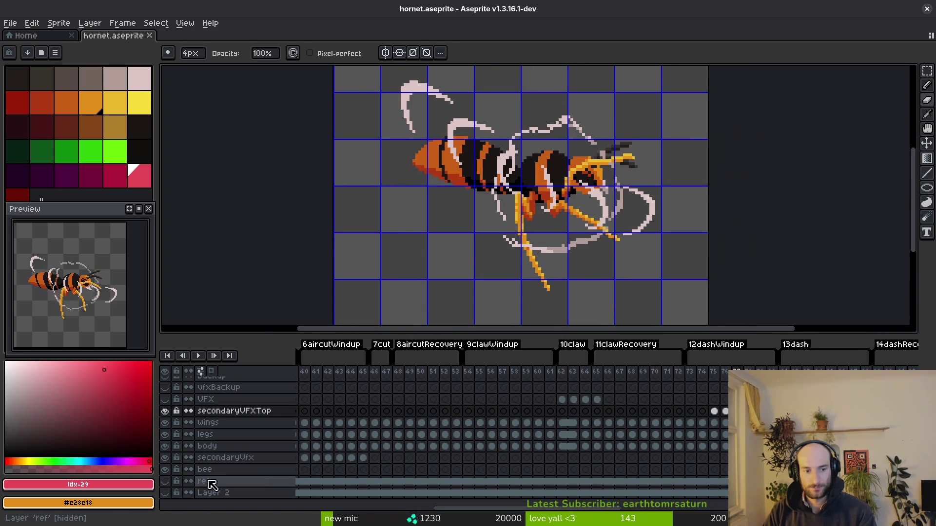
scroll(439, 485, right, 5)
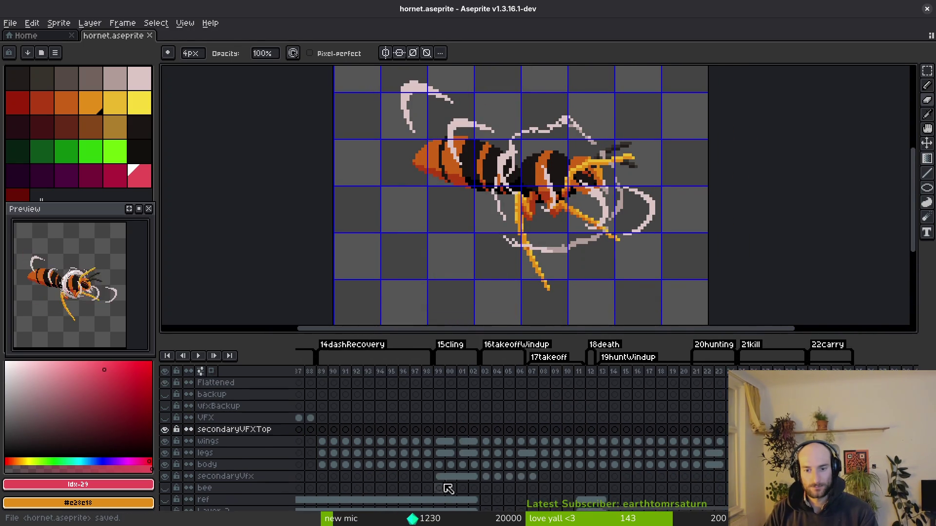
Generate the sprite sheet again, open its file export settings, then cancel and close the sheet.
key(ctrl+e)
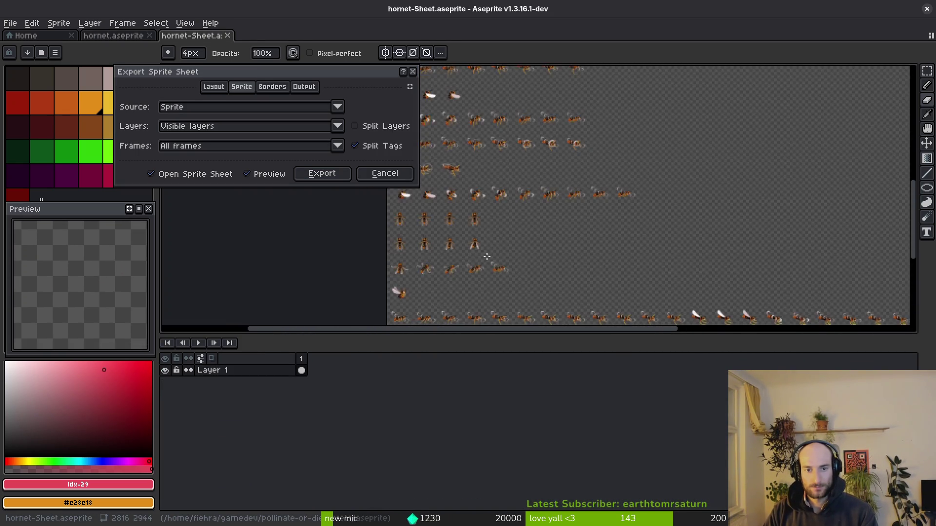
click(311, 177)
key(ctrl+shift+e)
click(236, 45)
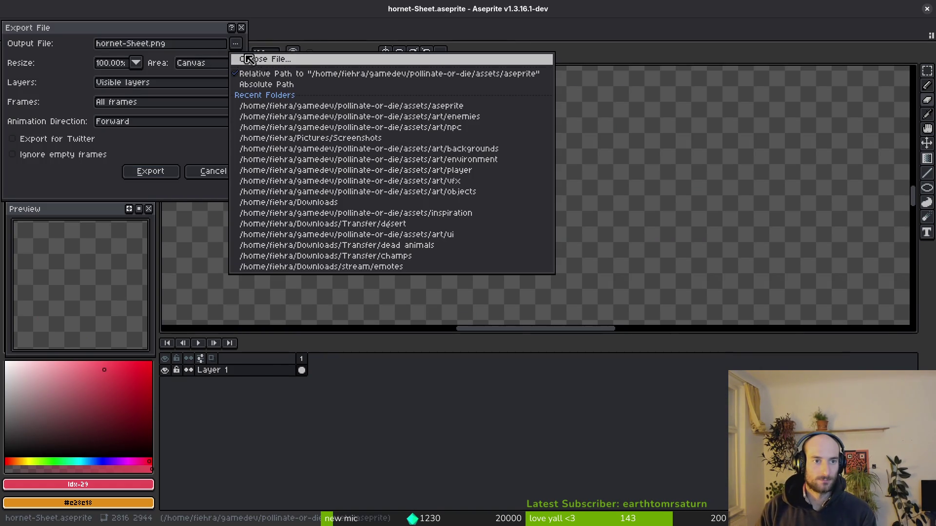
key(Escape)
key(Escape)
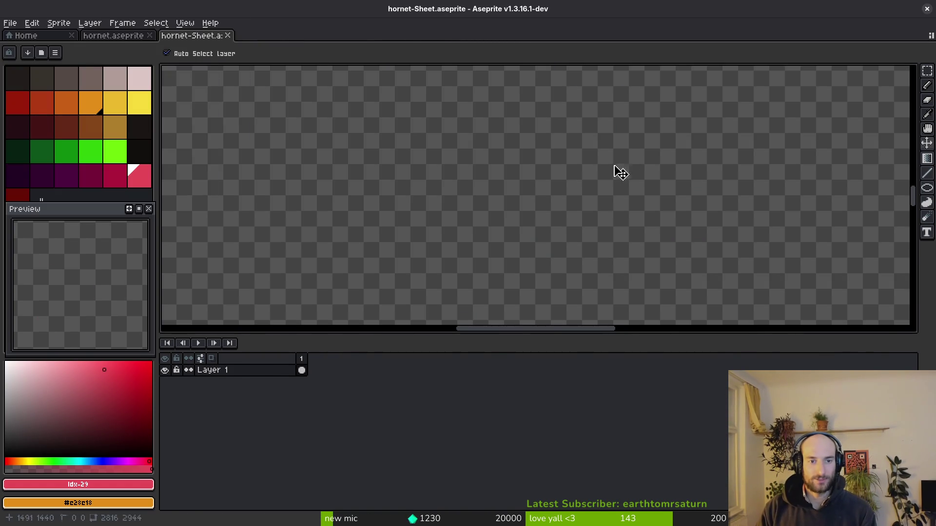
key(ctrl+w)
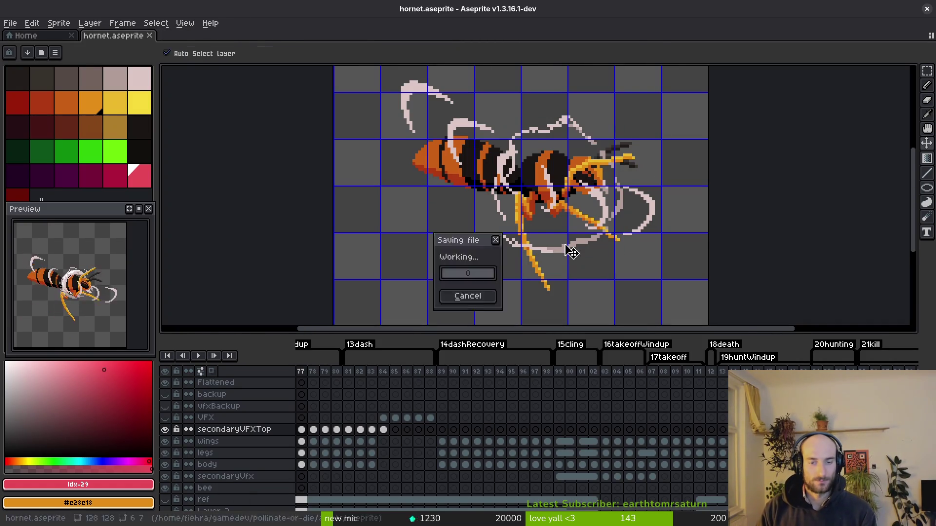
Step the bee layer from frame 24 to frame 25 of the kill animation.
scroll(616, 443, right, 10)
click(434, 470)
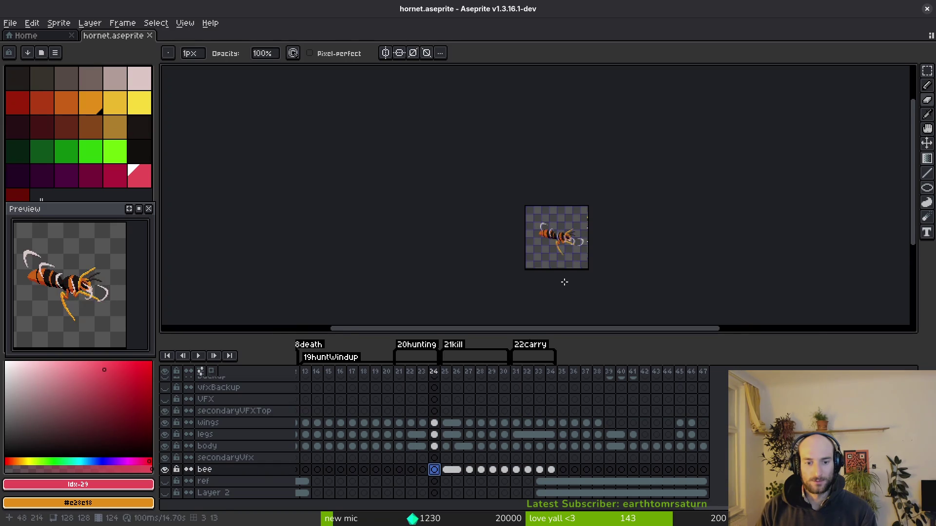
scroll(548, 246, up, 3)
key(Right)
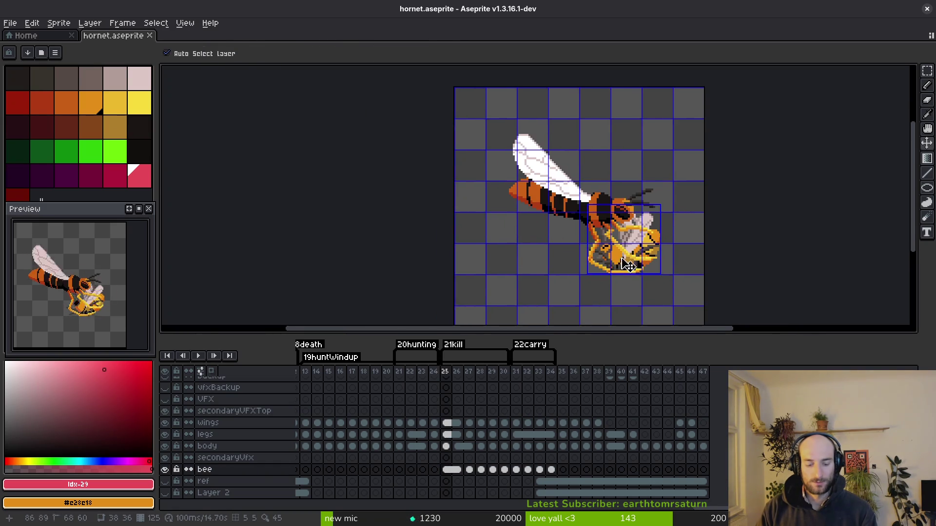
Generate the sheet and export it over assets/art/enemies/hornet-Sheet.png, confirming the overwrite.
key(ctrl+e)
click(324, 177)
key(ctrl+alt+shift+s)
click(236, 45)
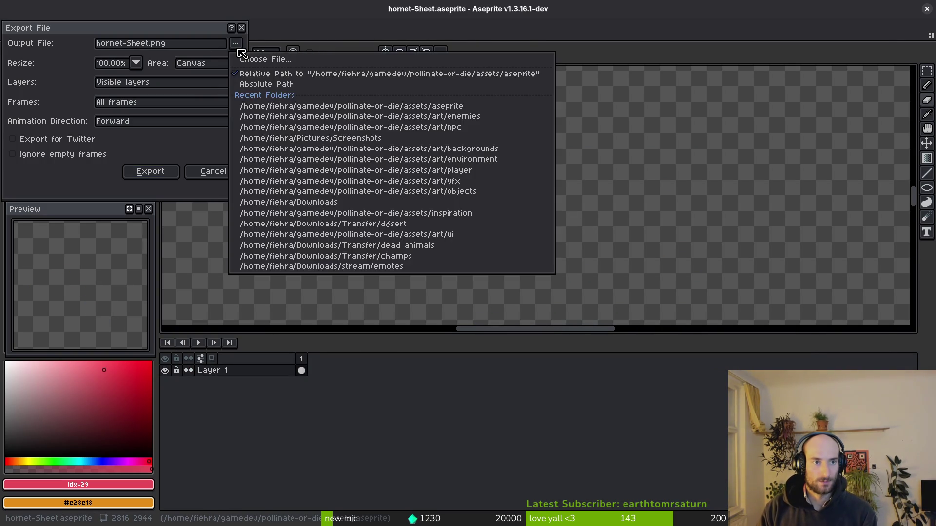
click(241, 58)
click(99, 67)
click(104, 129)
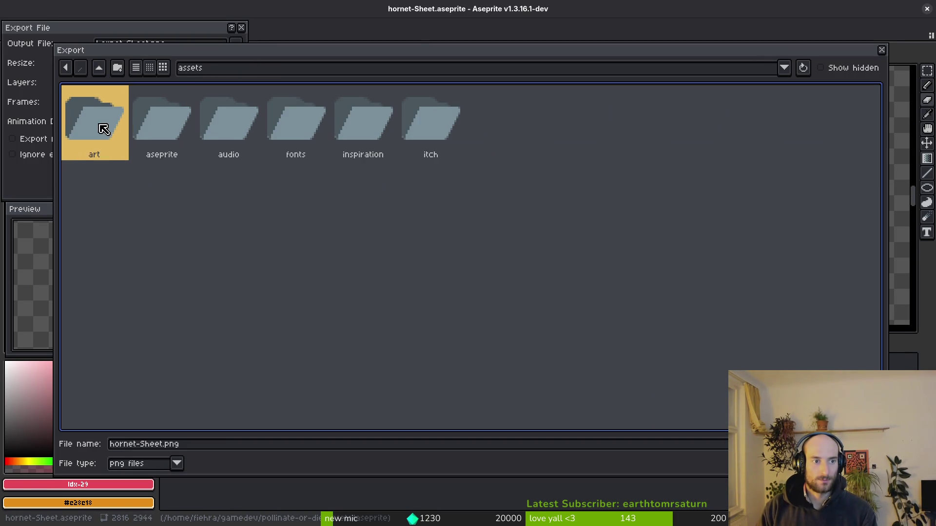
double_click(104, 129)
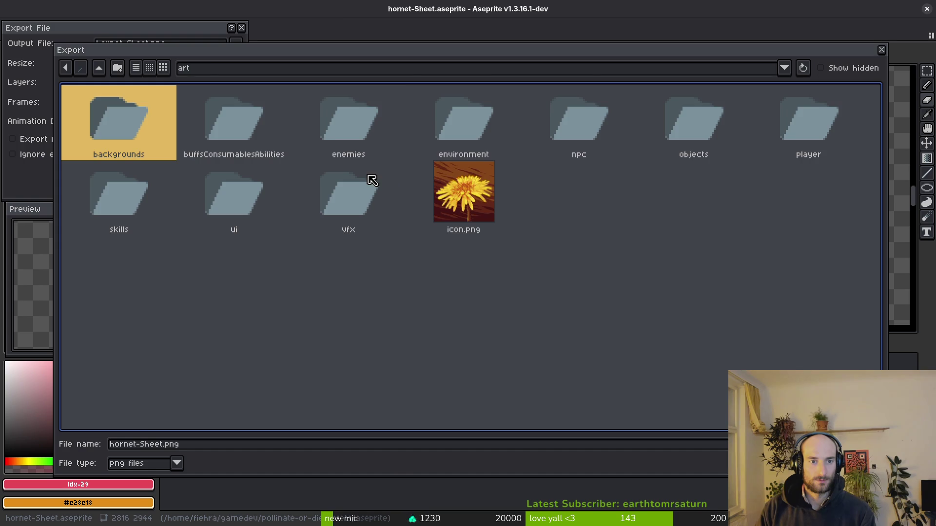
double_click(375, 124)
double_click(677, 185)
click(393, 301)
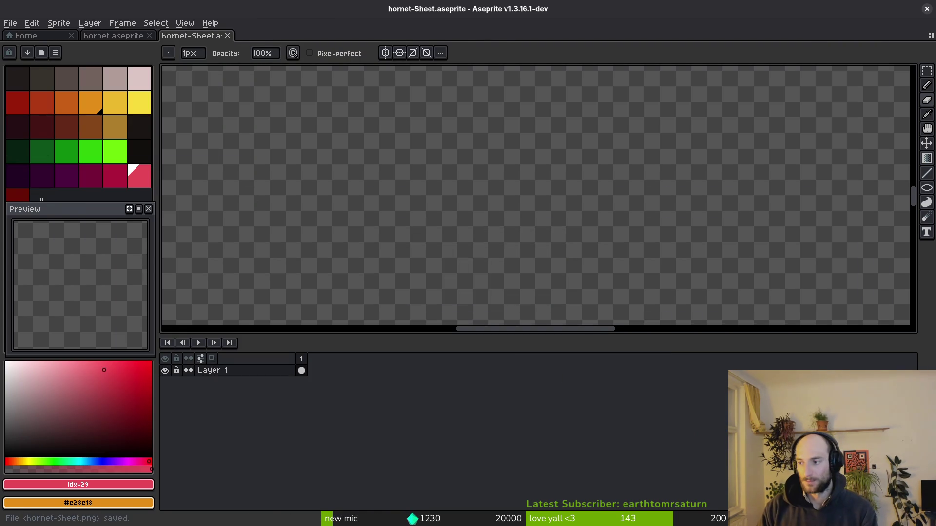
Check the reimported sheet in Godot, then return to the hornet sprite file.
key(alt+Tab)
scroll(539, 207, up, 4)
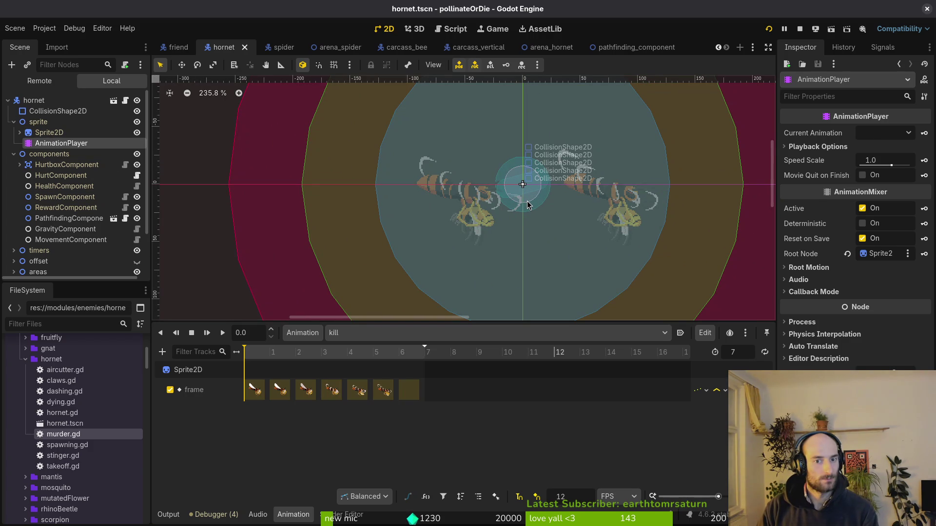
key(alt+Tab)
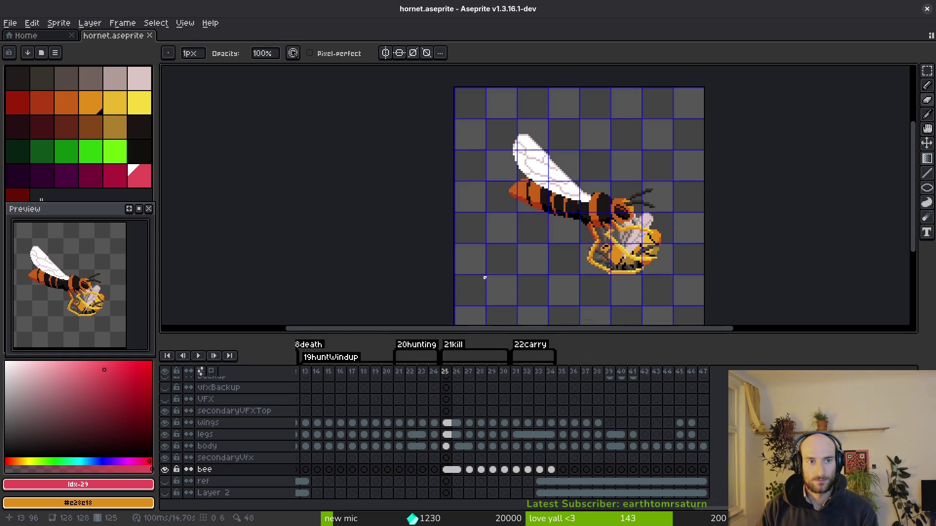
scroll(457, 446, left, 5)
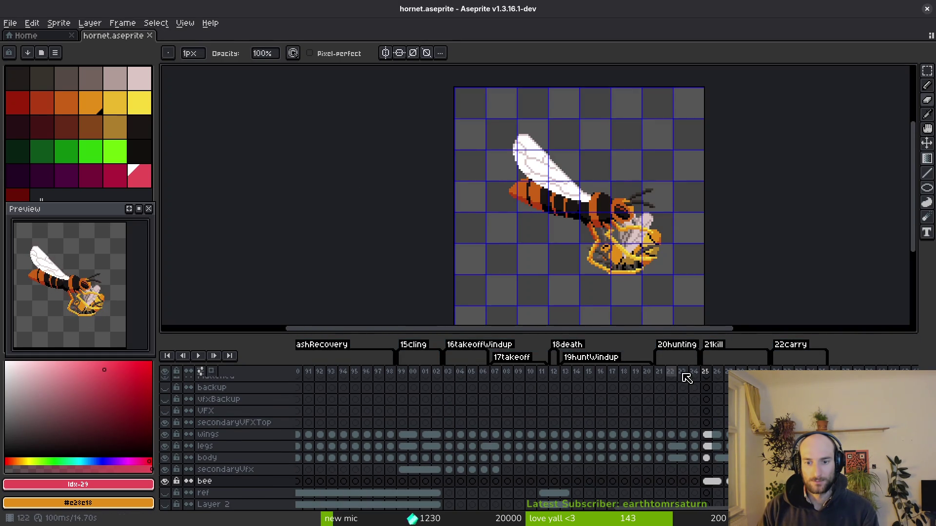
Clear the legs layer cels in frames 35 to 37 and save hornet.aseprite.
key(ctrl+s)
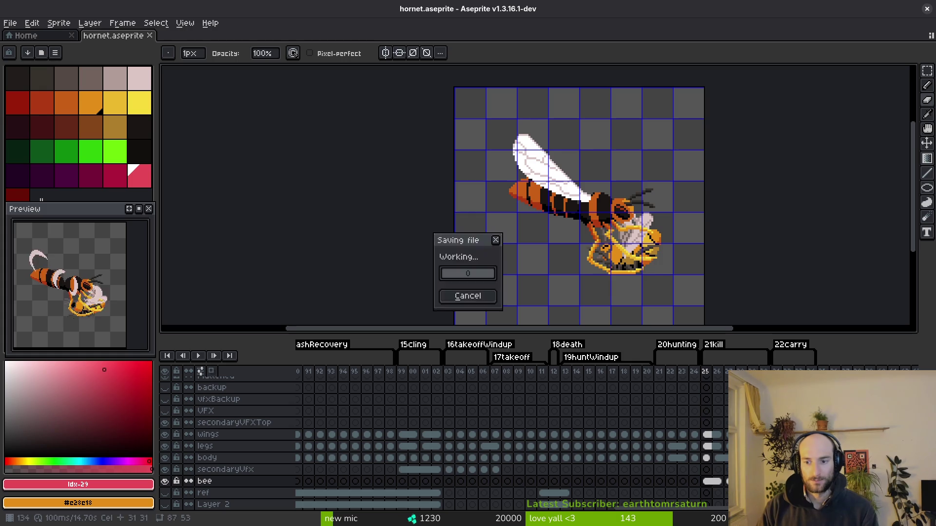
click(822, 446)
scroll(714, 385, right, 3)
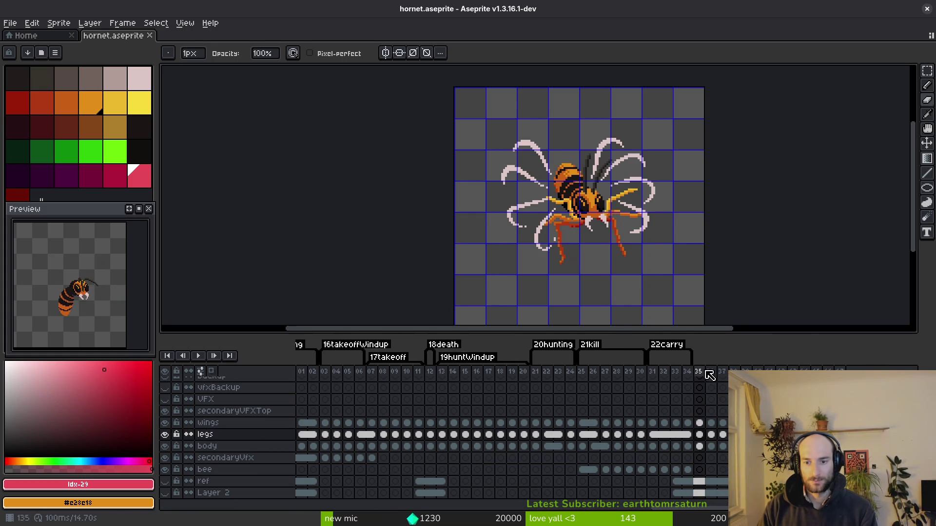
key(Delete)
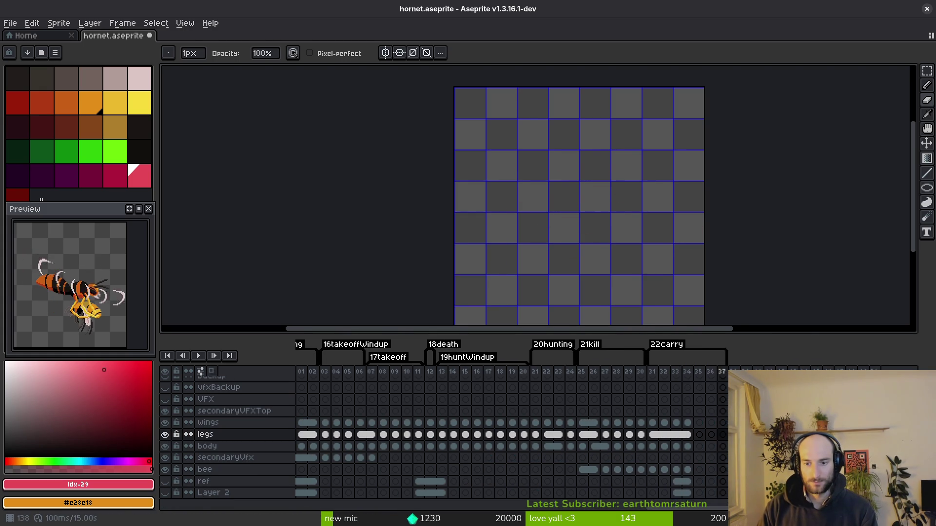
key(ctrl+s)
Regenerate the sheet and re-export it over art/enemies/hornet-Sheet.png, confirming the overwrite.
key(ctrl+e)
click(317, 173)
key(ctrl+alt+shift+s)
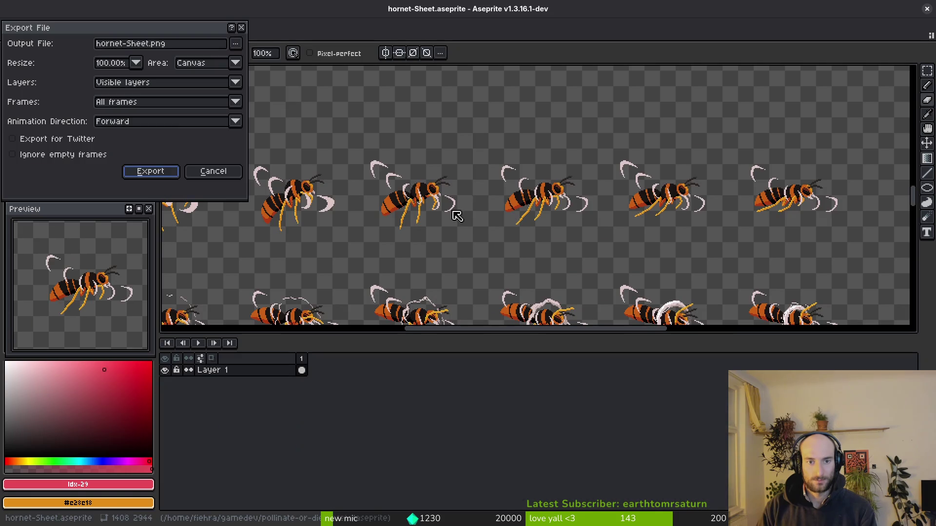
click(236, 43)
click(263, 57)
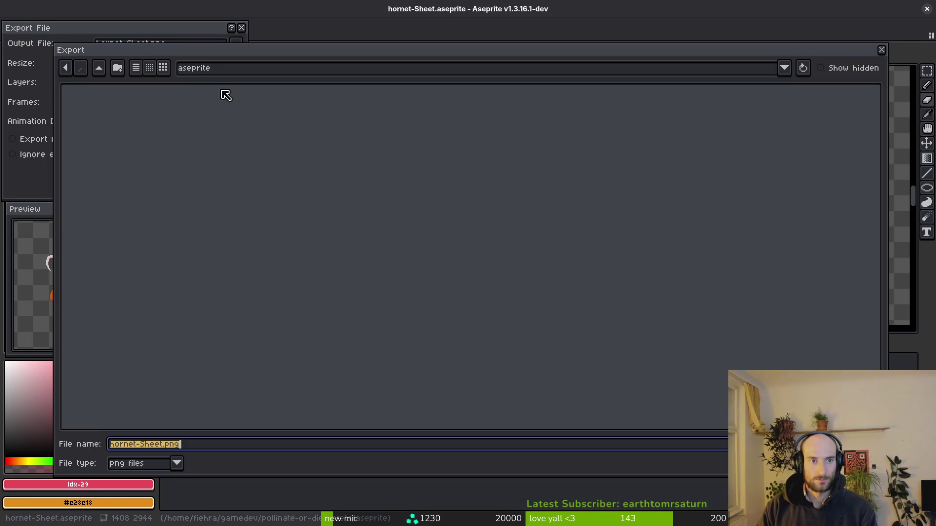
click(98, 67)
double_click(98, 129)
double_click(325, 124)
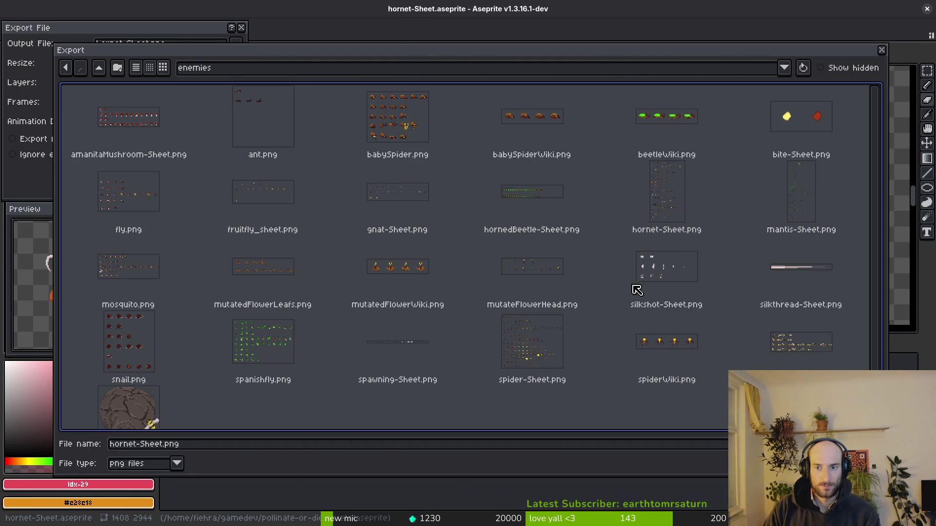
double_click(665, 195)
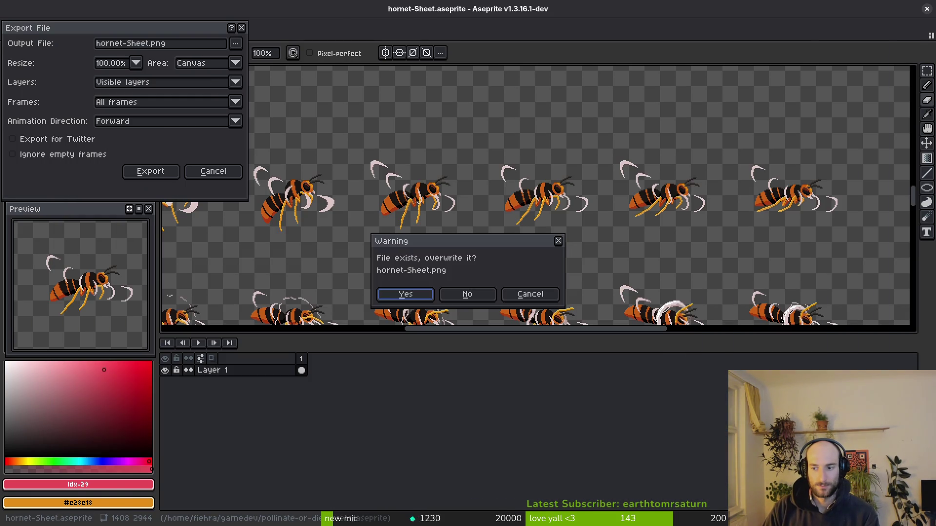
click(422, 298)
click(156, 175)
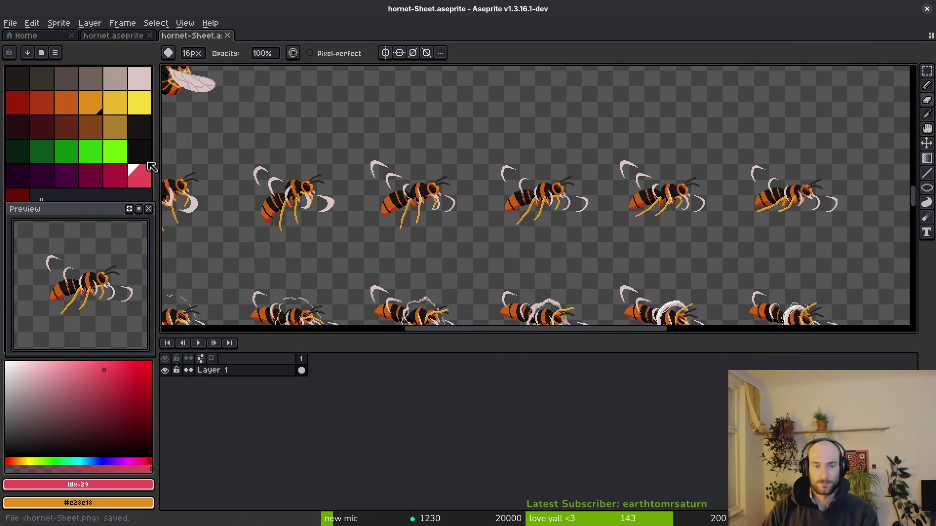
key(alt+Tab)
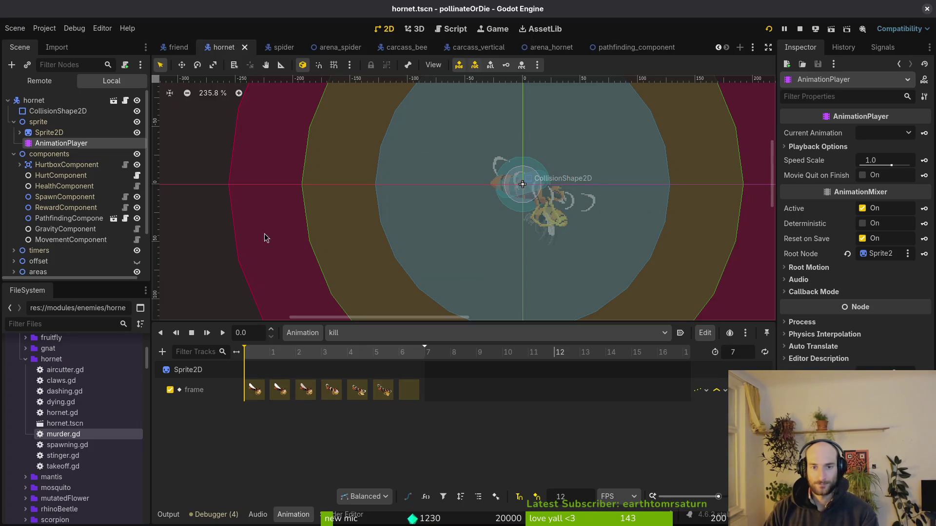
Set the hornet Sprite2D's Vframes to 23 and save the scene.
click(49, 133)
scroll(536, 215, up, 4)
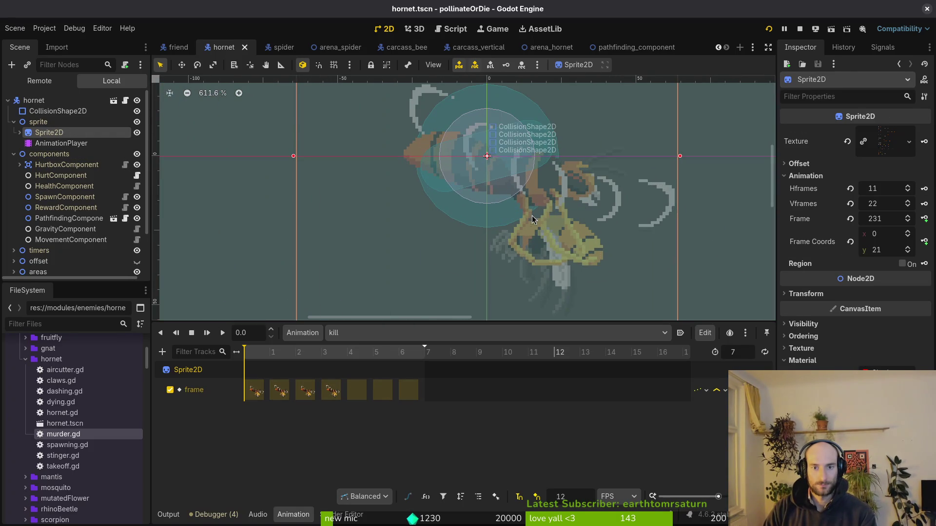
scroll(601, 216, down, 2)
click(886, 204)
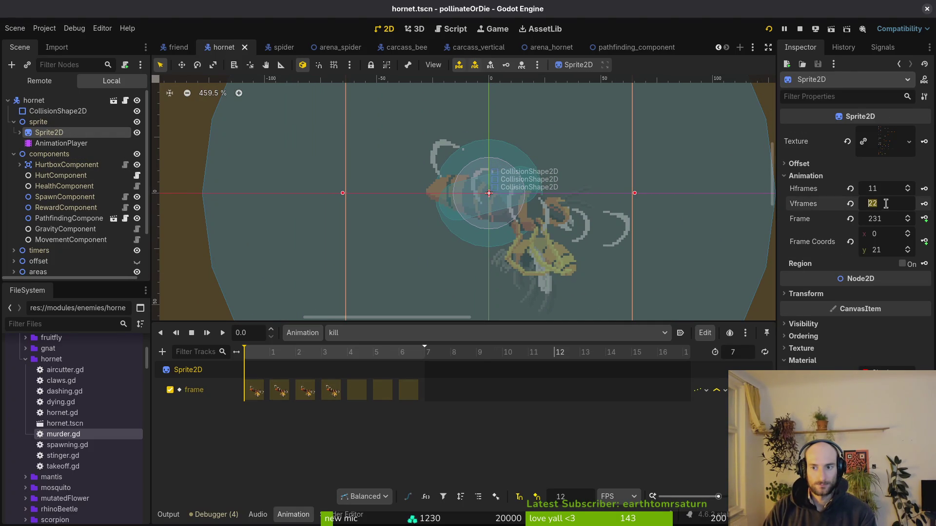
key(alt+Tab)
key(ctrl+w)
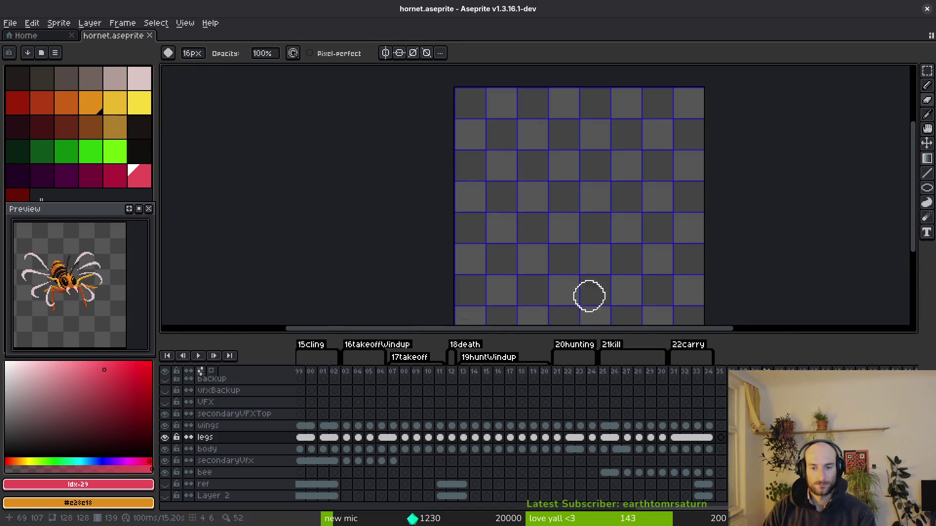
key(alt+Tab)
key(Return)
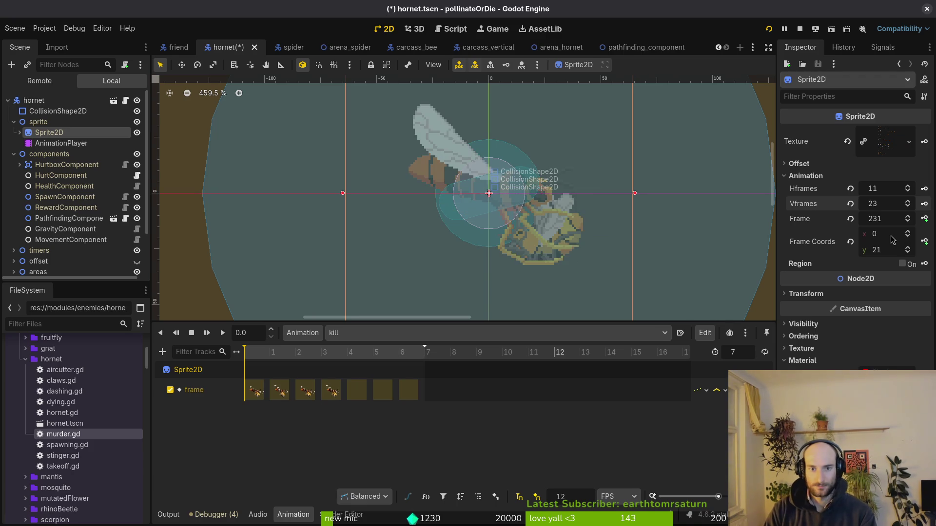
key(ctrl+s)
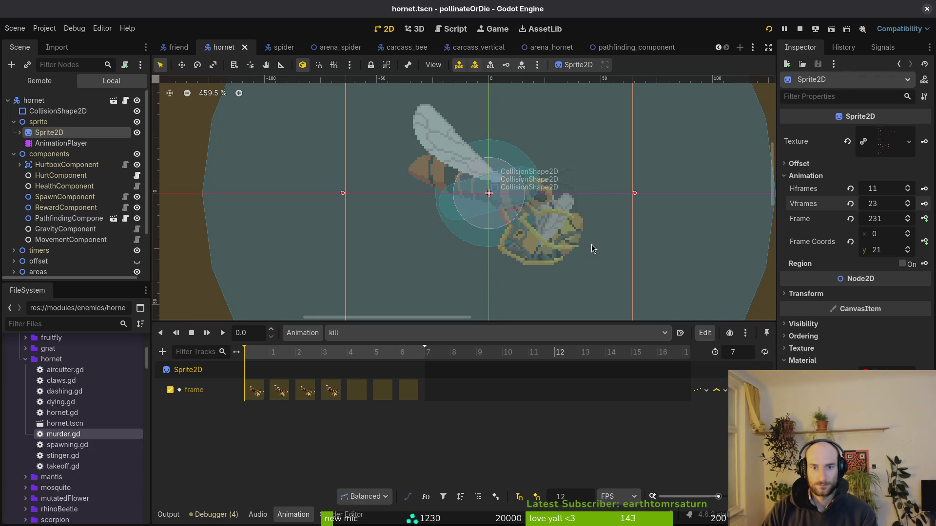
Play the kill animation and compare it with kill frames 25–27 in Aseprite.
scroll(475, 216, down, 3)
key(shift+d)
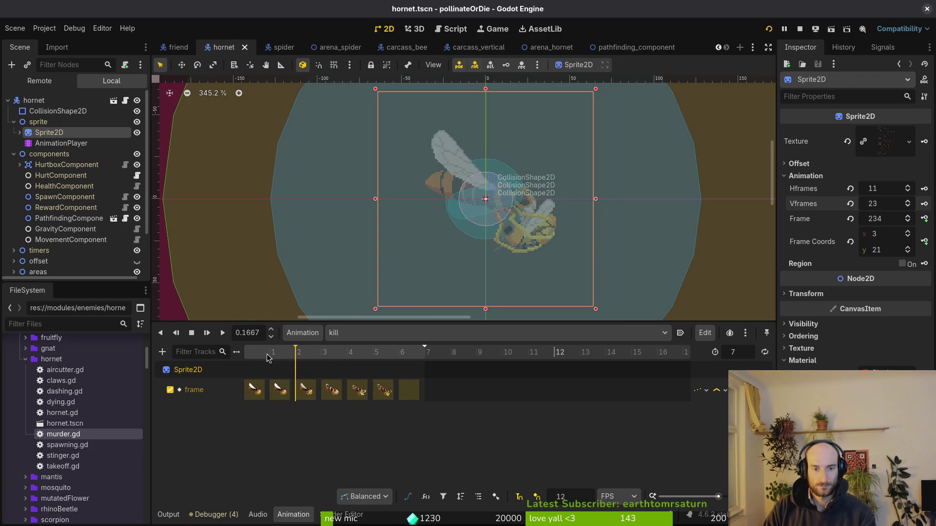
key(alt+Tab)
drag(604, 383, 628, 383)
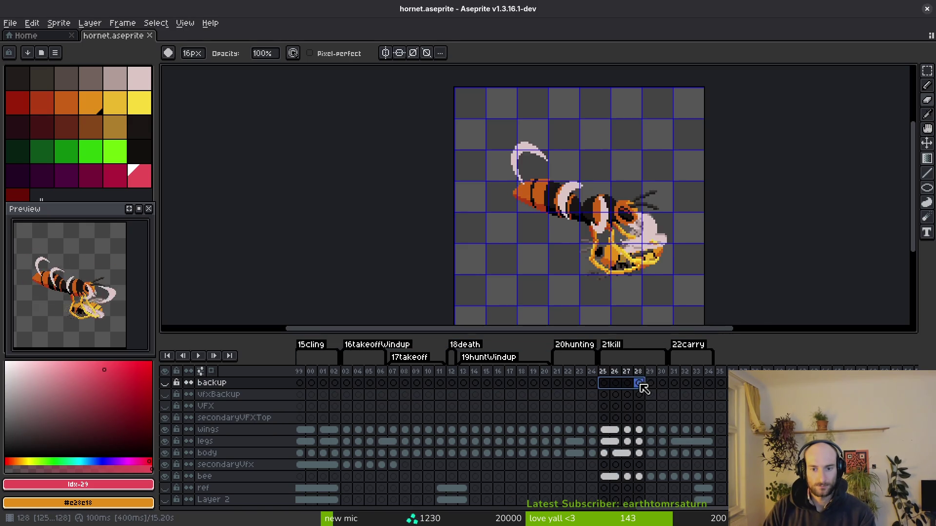
key(alt+Tab)
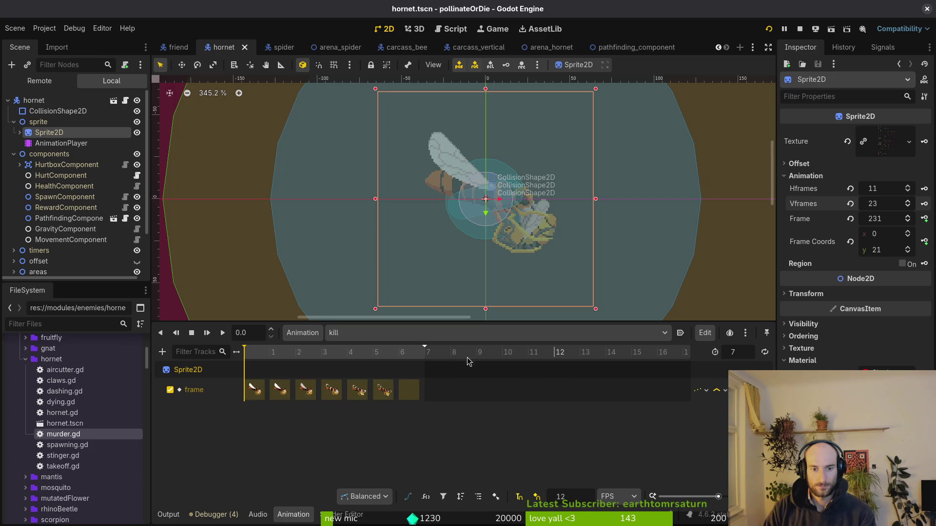
key(alt+Tab)
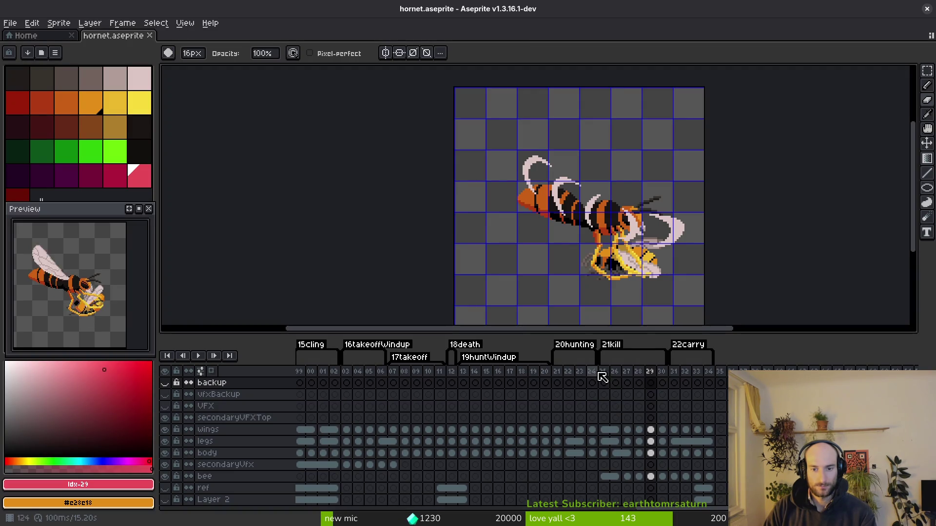
drag(602, 379, 634, 380)
key(alt+Tab)
Delete the kill track's extra key at frame 6, set kill length to 6, and save.
click(409, 390)
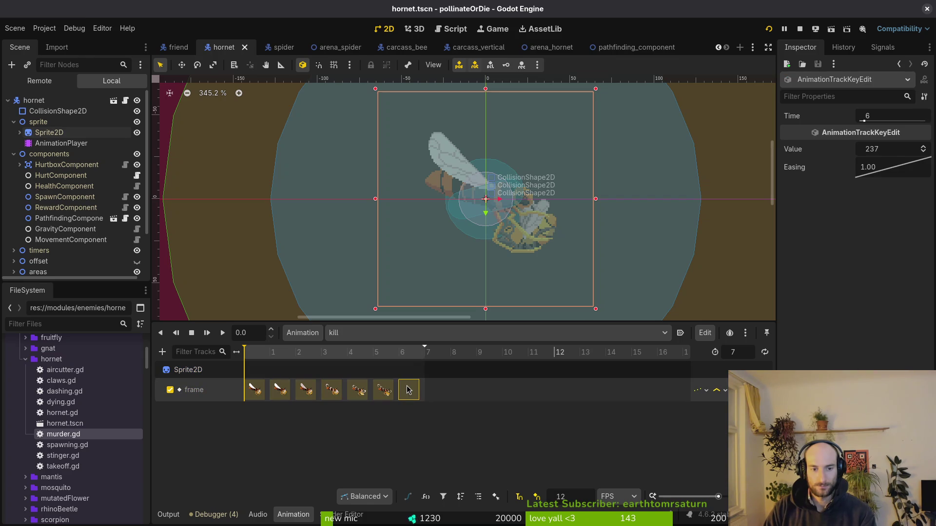
key(Delete)
key(ctrl+s)
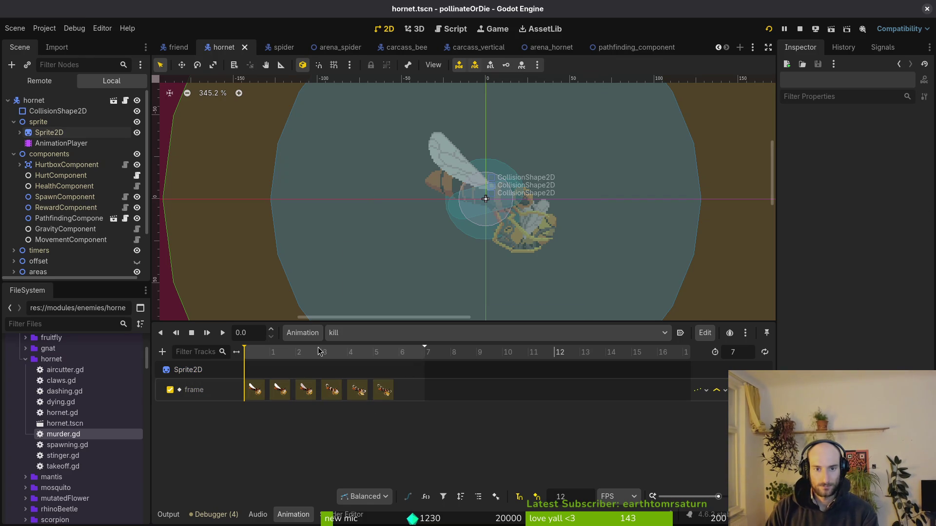
drag(254, 356, 388, 359)
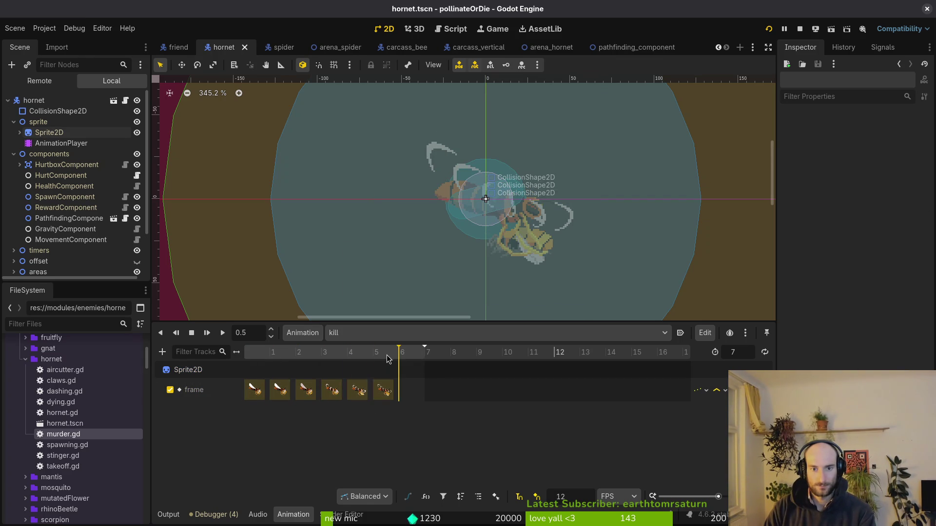
text(6)
key(Return)
key(ctrl+s)
Create a new 'carry' animation with length 4, set it to loop, and save.
click(376, 333)
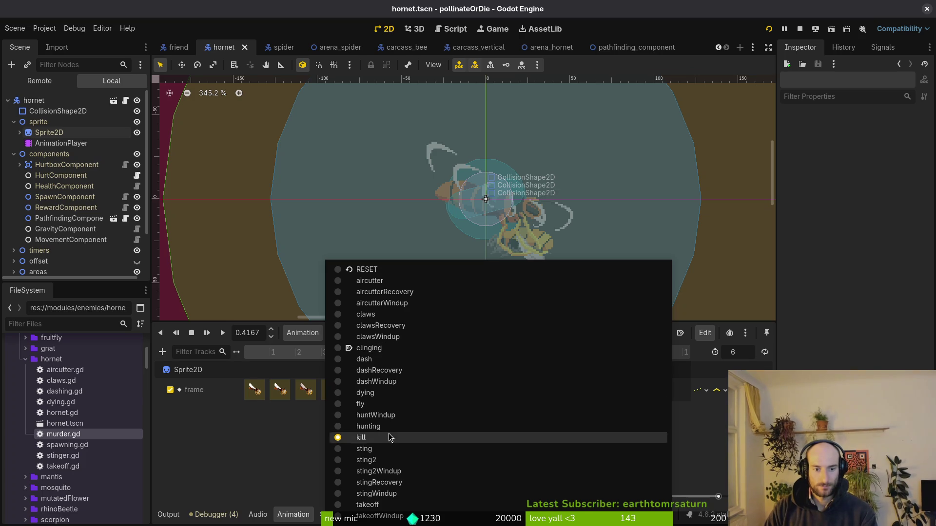
click(273, 453)
click(315, 333)
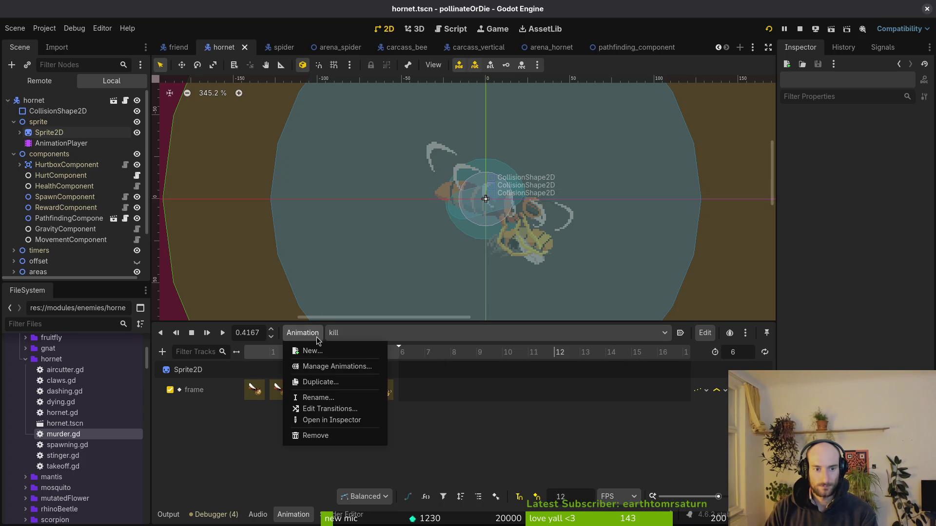
click(312, 351)
text(carry)
key(Return)
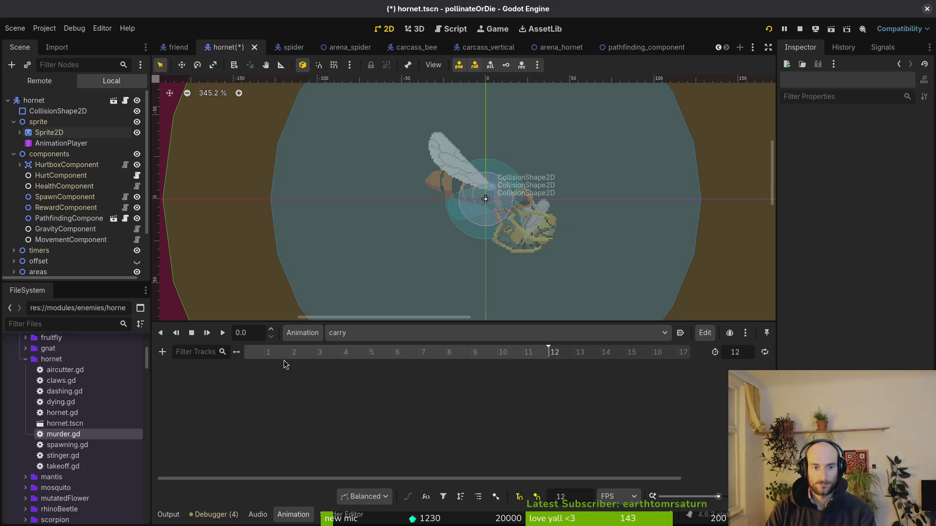
text(4)
key(Return)
click(765, 352)
key(ctrl+s)
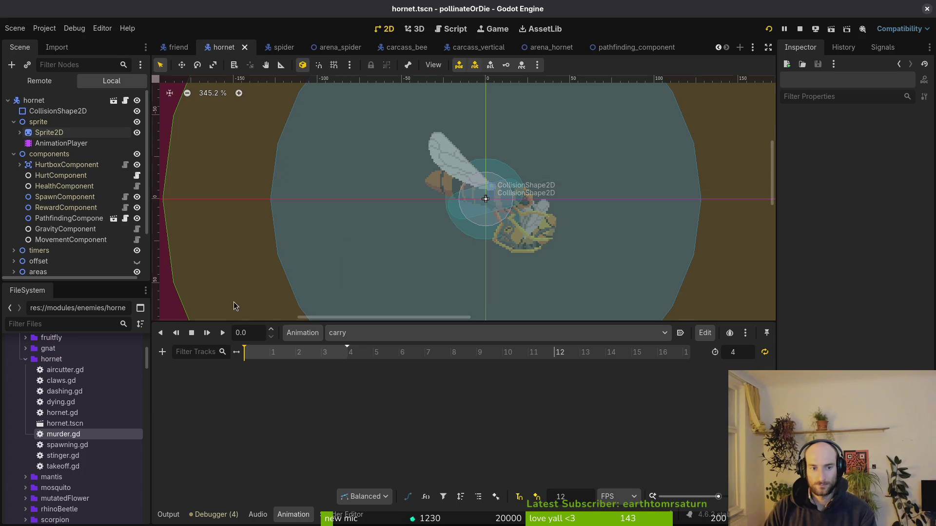
Key the Sprite2D's Frame property for frames 243 through 246 in carry, then save.
click(39, 122)
click(49, 132)
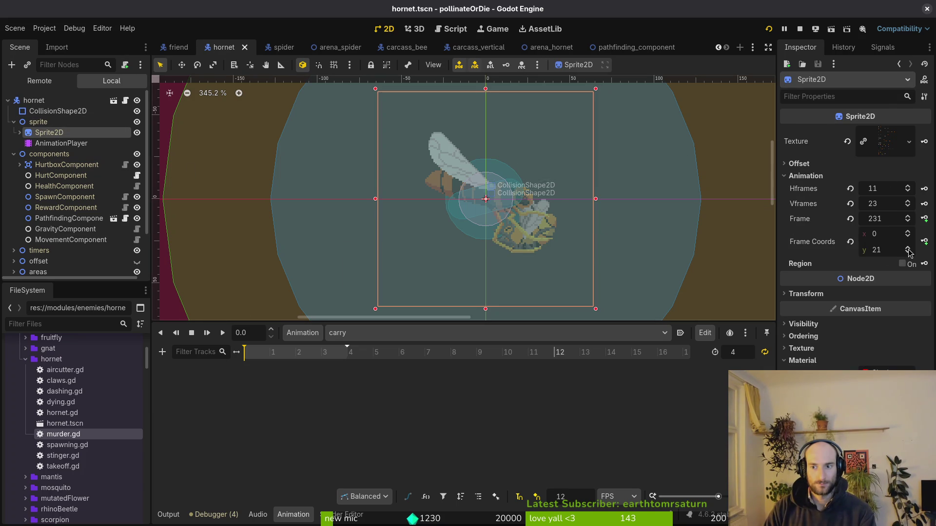
click(908, 249)
click(925, 219)
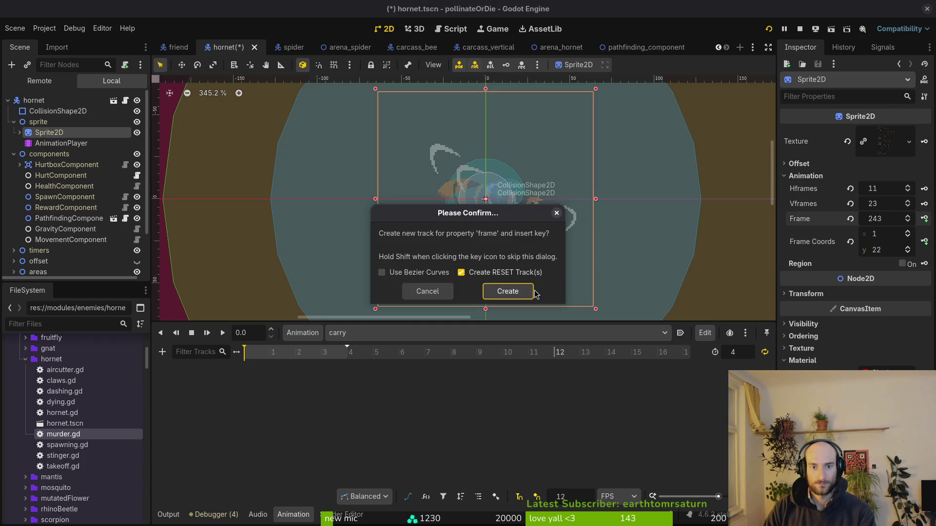
click(505, 291)
click(924, 219)
click(924, 218)
click(925, 219)
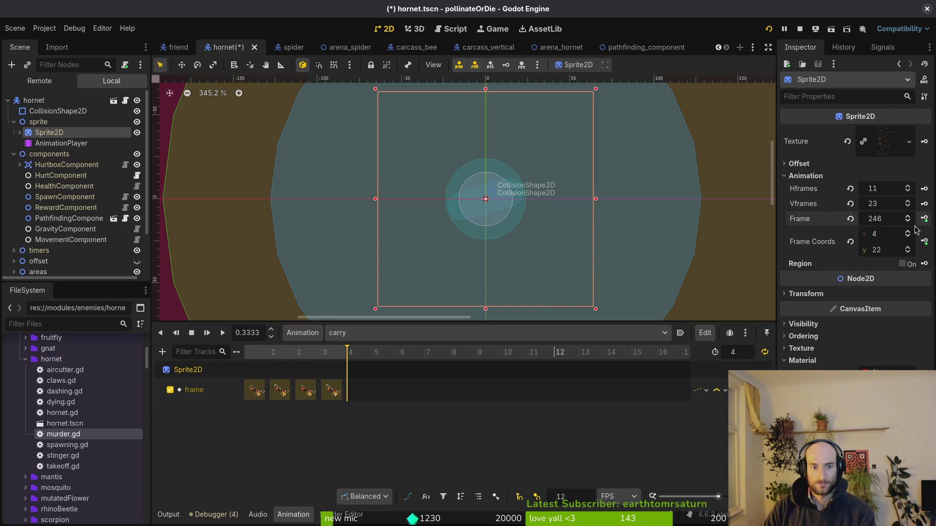
key(ctrl+s)
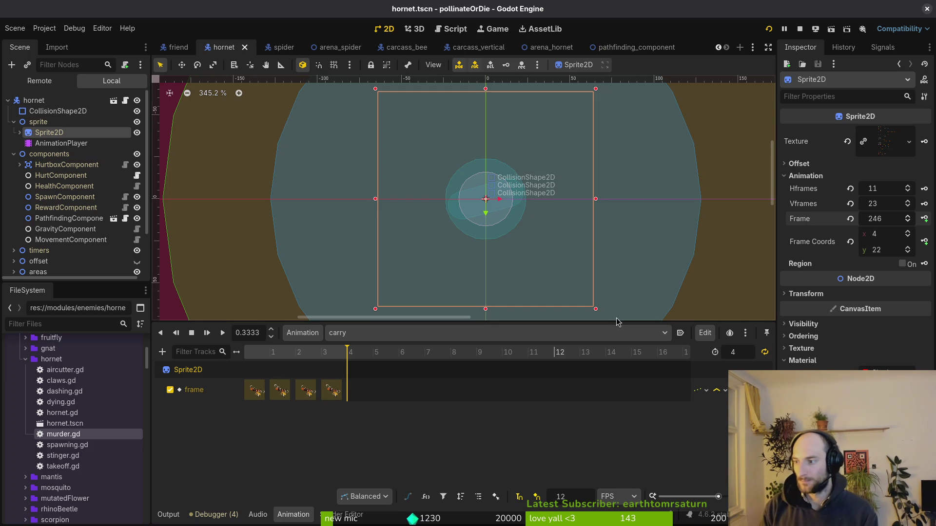
key(alt+Tab)
Complete the print_debug("killin") line after play("kill") in murder.gd and save with :w.
key(ctrl+p)
key(Escape)
key(u)
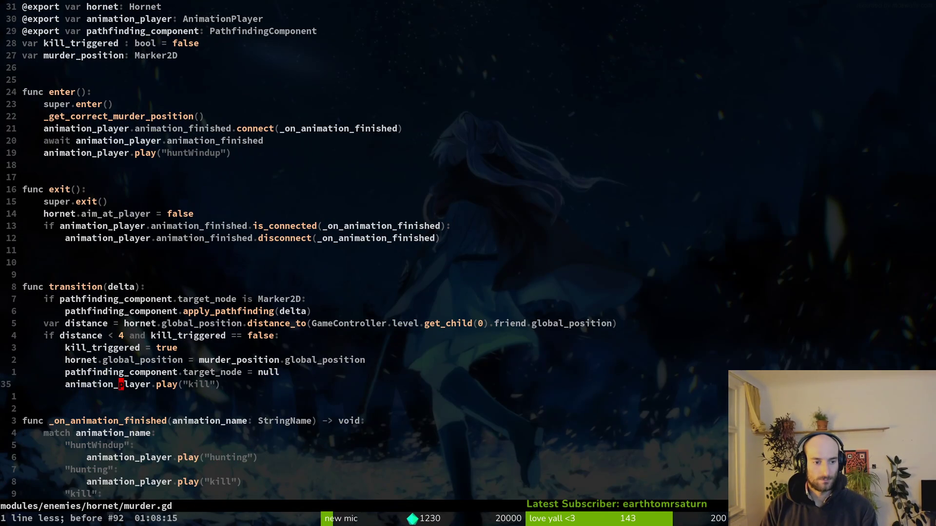
key(ctrl+r)
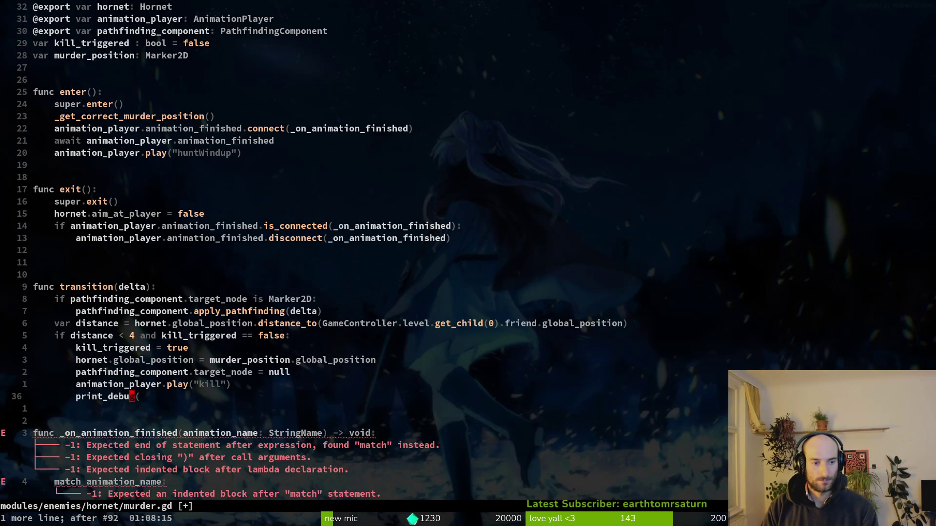
text(A")
text(illin)
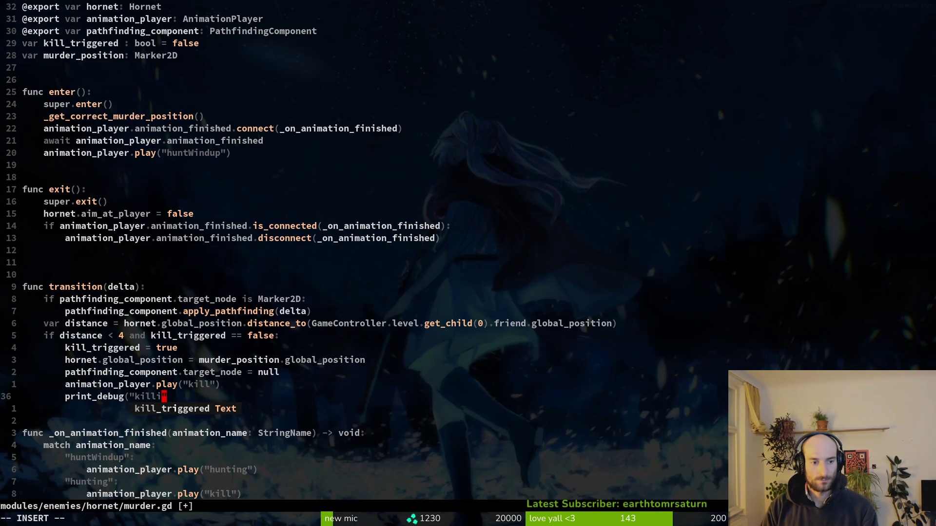
key(Escape)
text(:w)
key(Return)
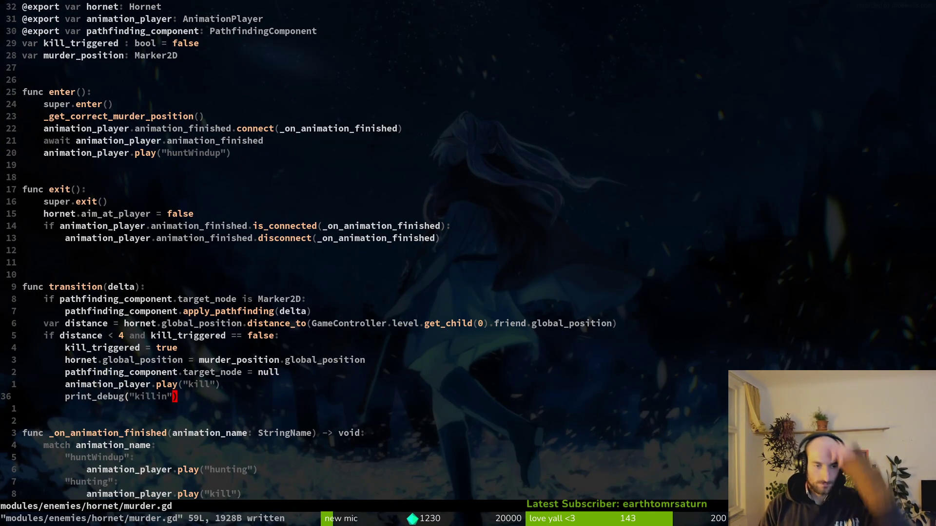
Insert a blank line above the murdered animation call in the kill handler.
key(ctrl+d)
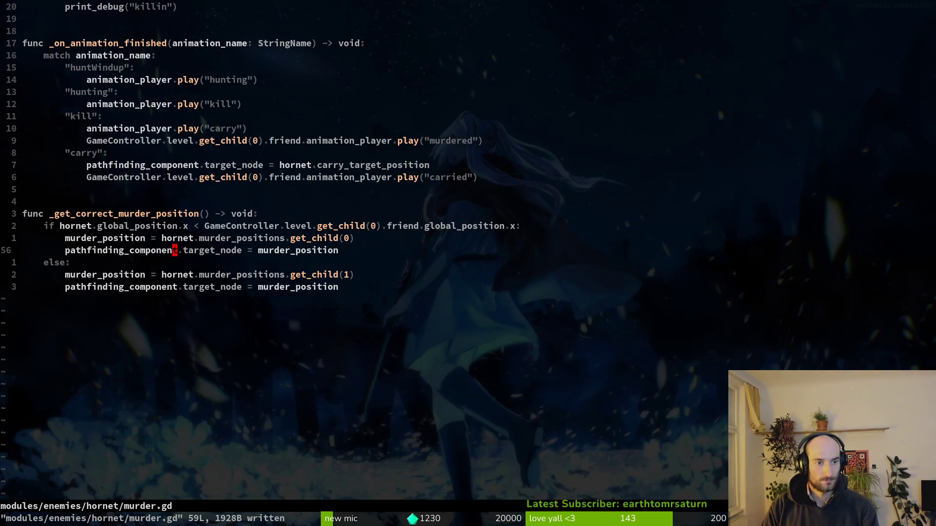
key(k)
key(k)
key(k)
key(shift+o)
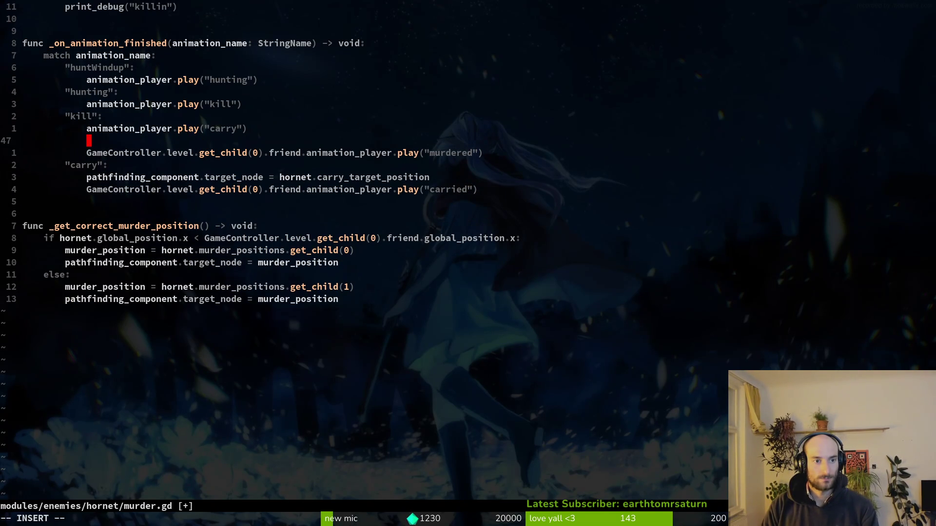
key(Return)
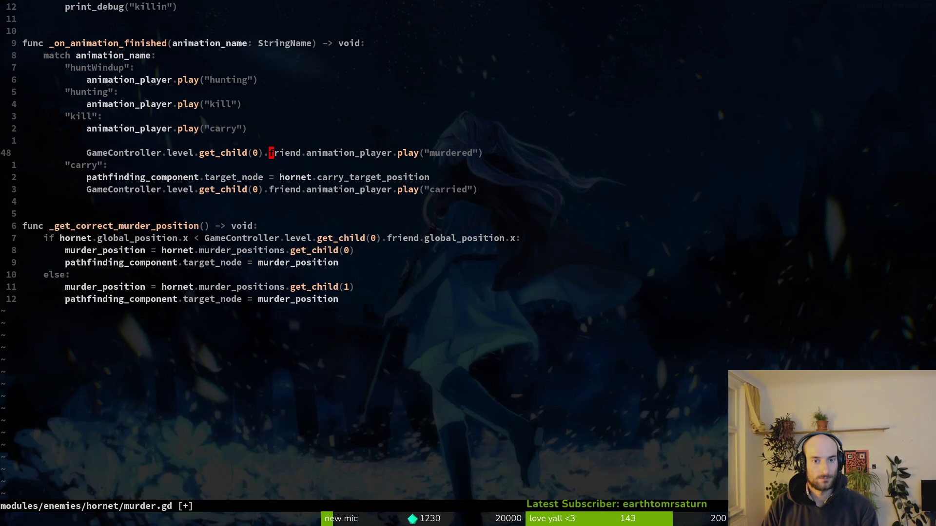